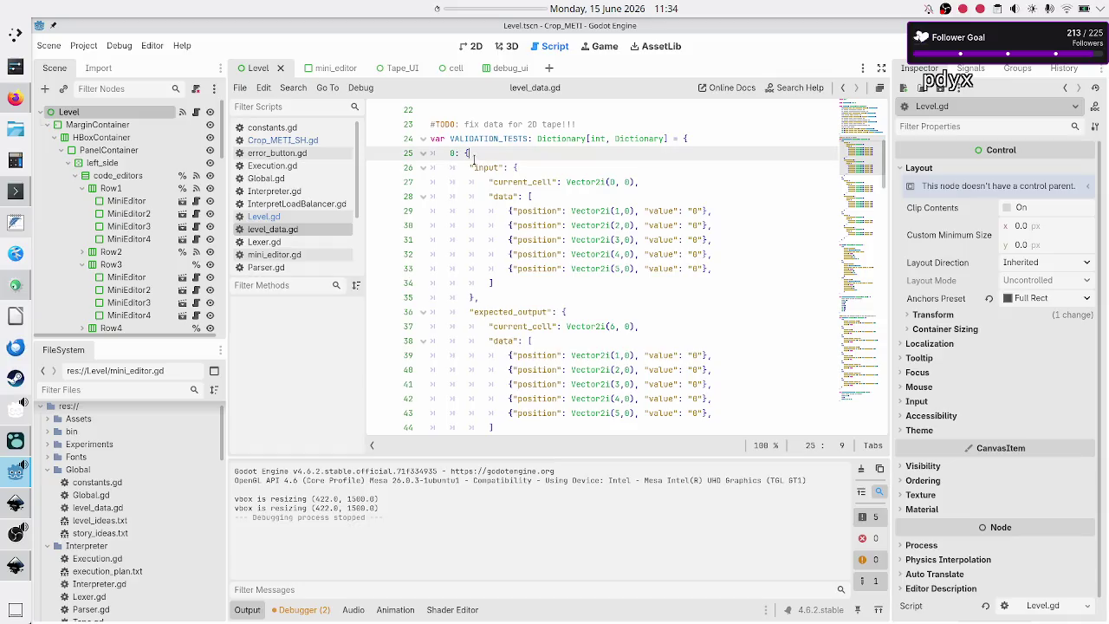
- In level_data.gd, change the first test's expected_output values on lines 39 and 40 from 0 to 1
double_click(487, 167)
scroll(501, 297, "down", 1)
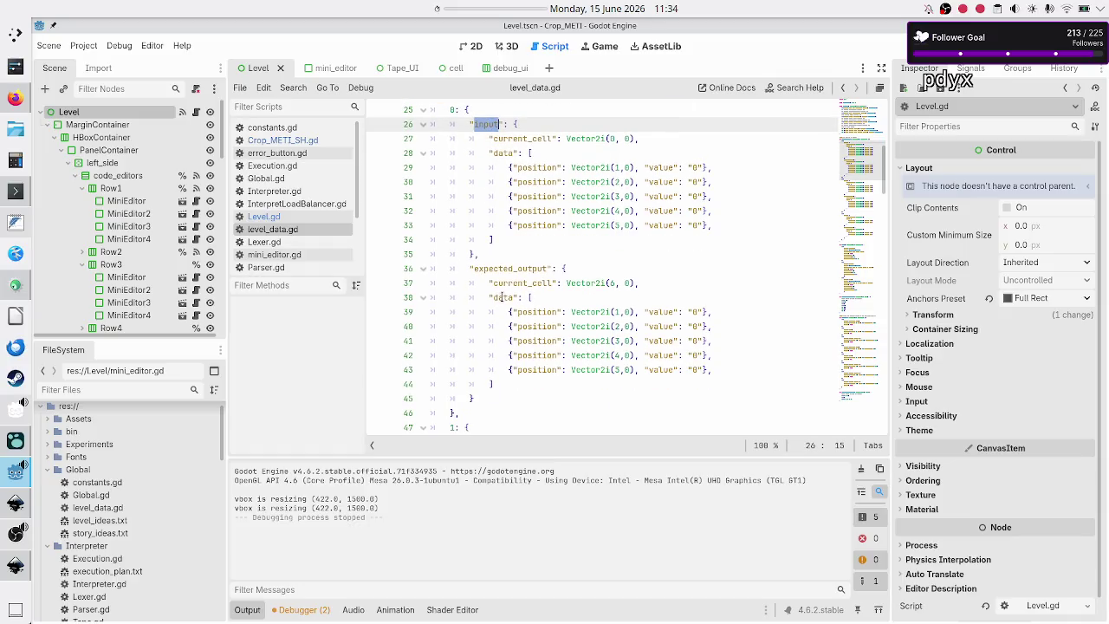
left_click(517, 255)
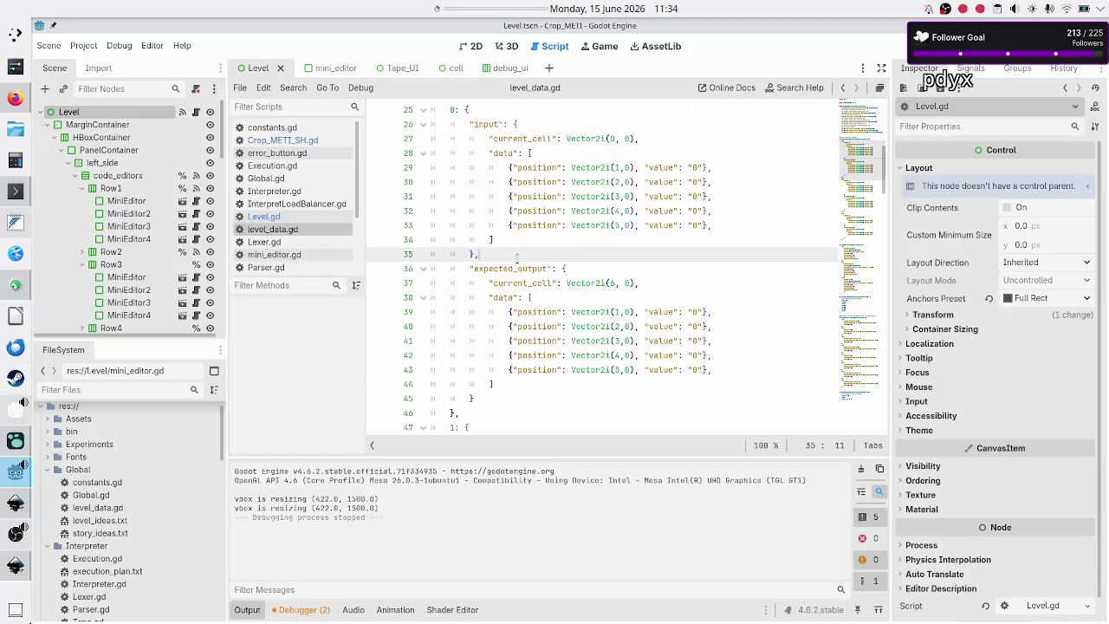
left_click(693, 314)
key("Delete")
type("1")
key("Down")
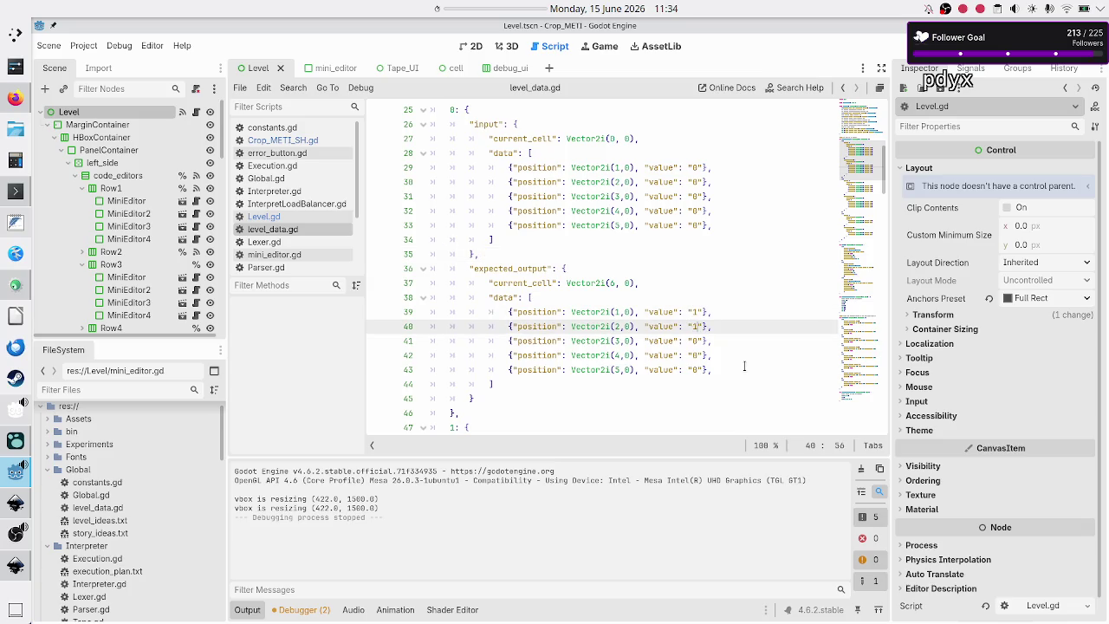
key("BackSpace")
type("1")
- Set the remaining expected_output values to 1 and run the game with F6
key("Down")
key("BackSpace")
type("1")
key("Down")
key("Down")
key("BackSpace")
type("1")
key("F6")
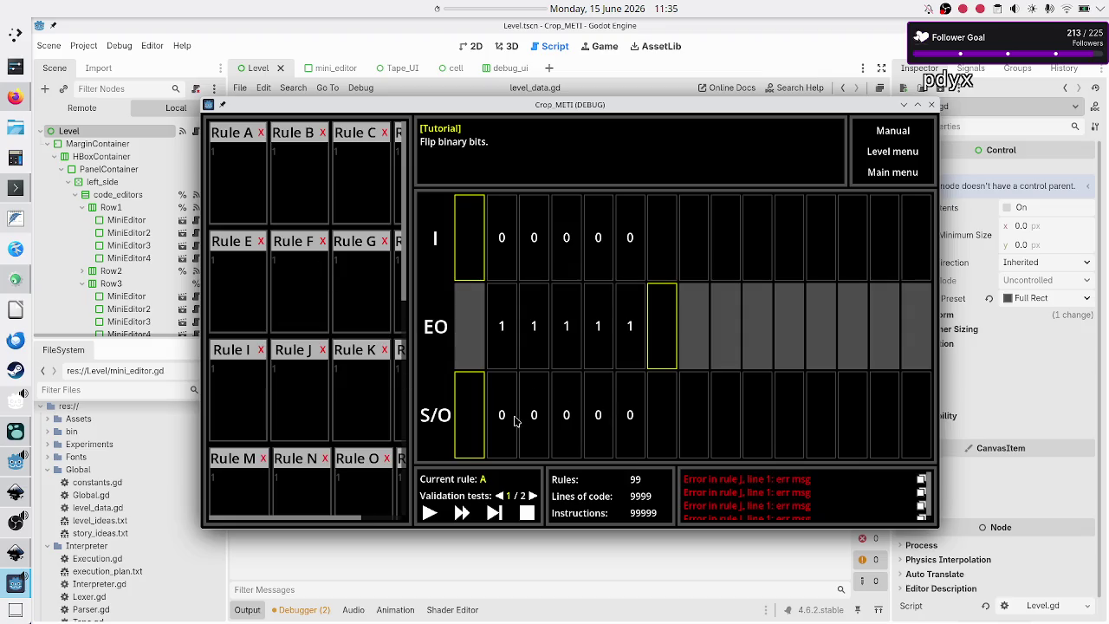
- Jump to Rule J from its error entry, and replace a test '!' with 0 at its first line's start
left_click(793, 499)
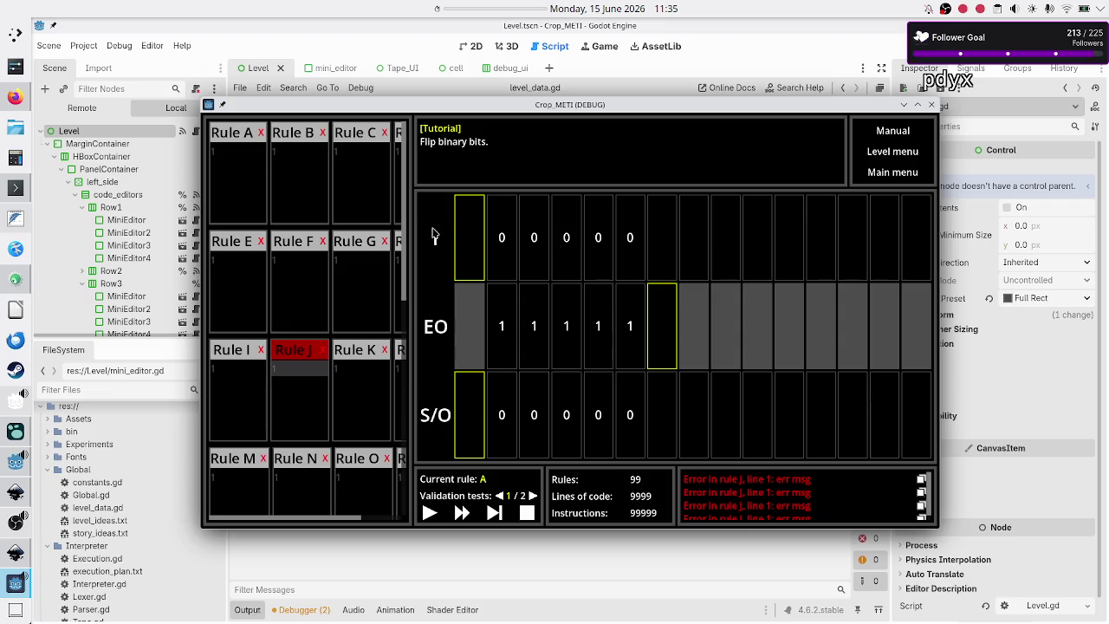
left_click(299, 369)
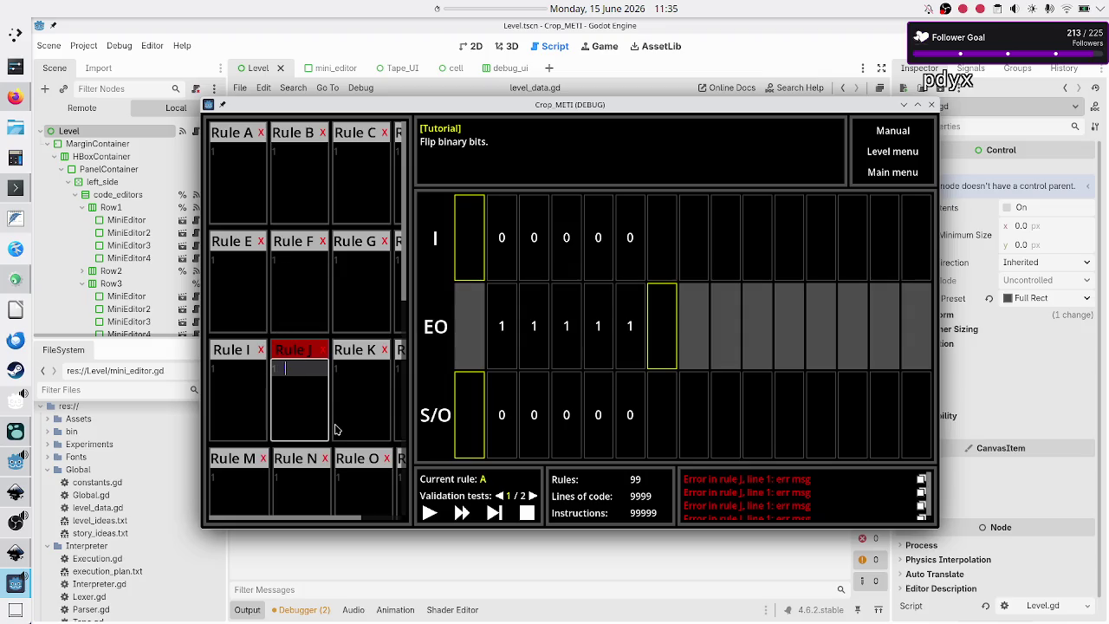
type("!")
key("shift+Left")
key("BackSpace")
type("0")
left_click_drag(318, 375, 259, 368)
left_click(306, 370)
- Overwrite the start of Rule J's first line with 01 so it reads 01L
left_click(745, 503)
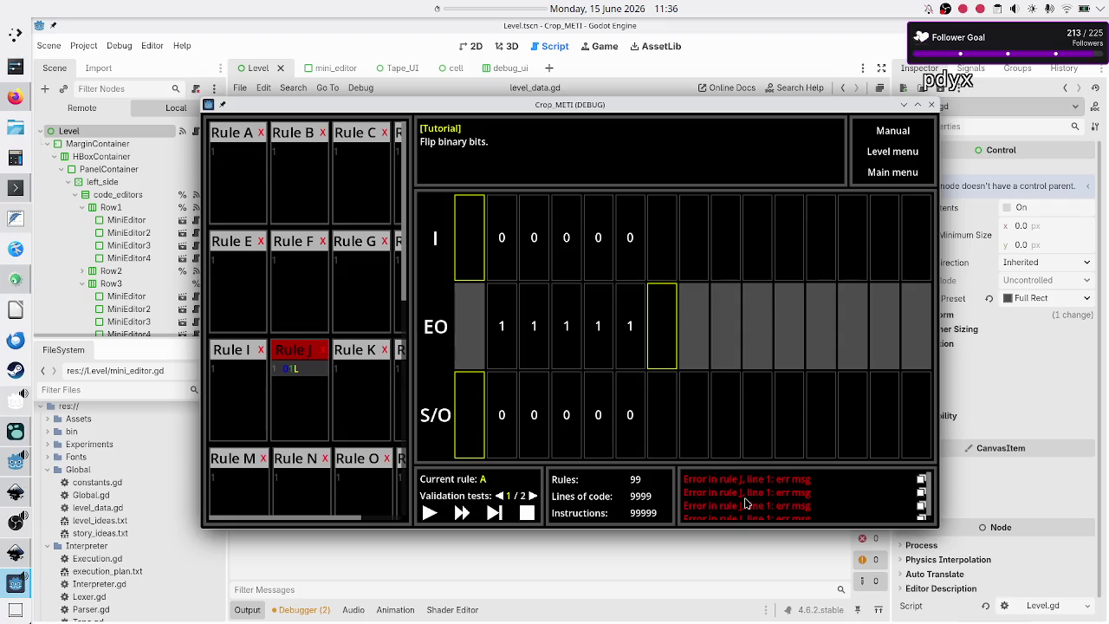
left_click_drag(312, 364, 256, 372)
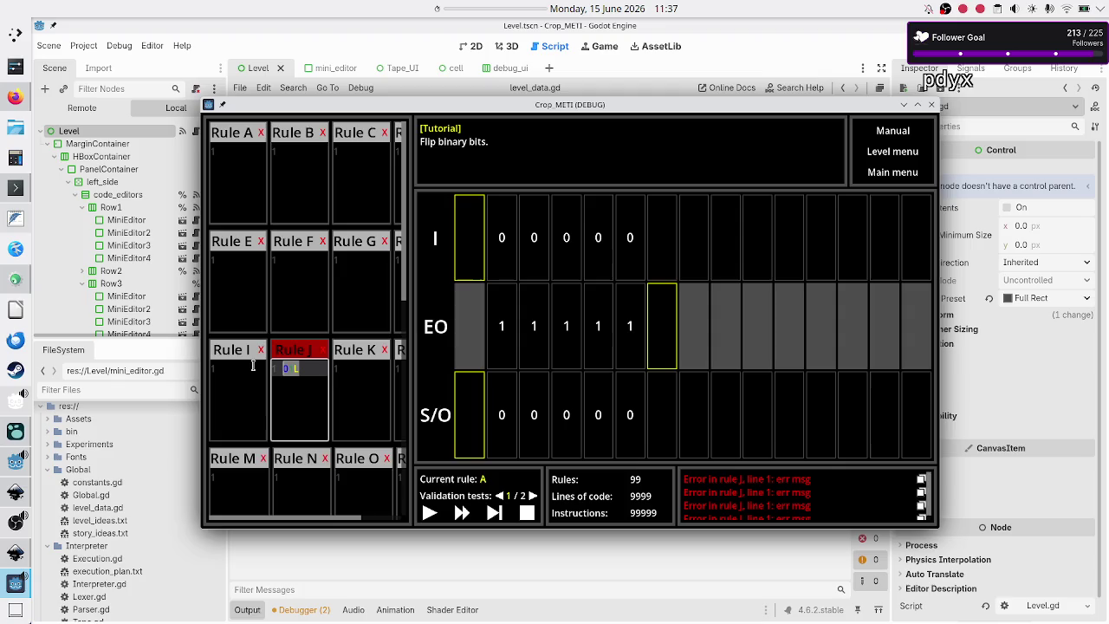
type("01")
left_click(248, 186)
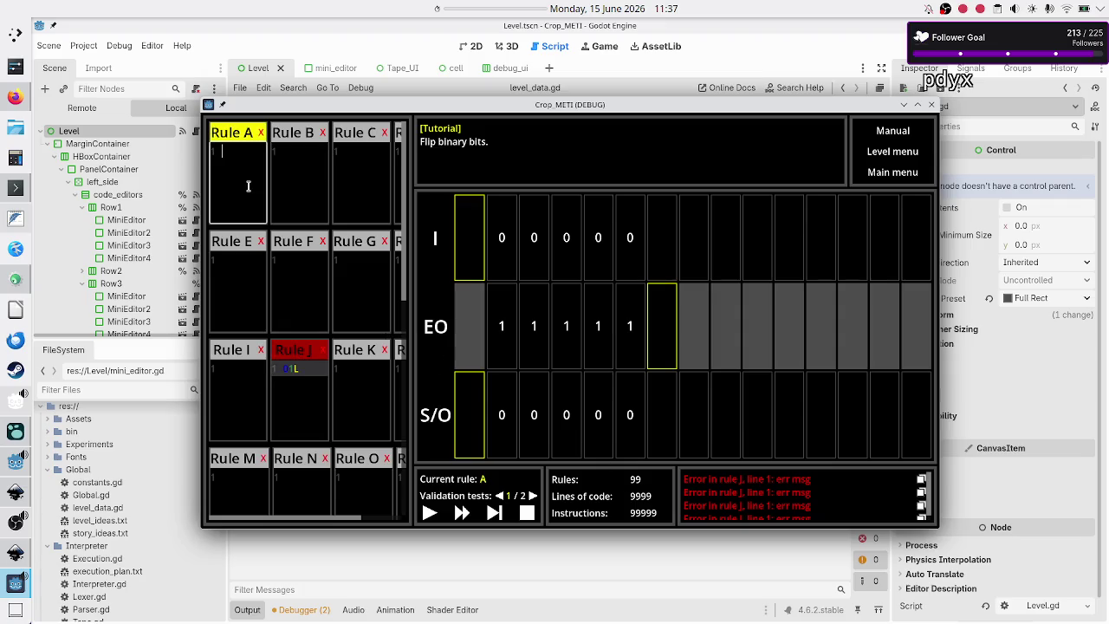
- Type 1R after the 0 in Rule B's first line so it reads 01R
left_click(312, 186)
left_click(303, 264)
left_click(233, 193)
left_click(242, 277)
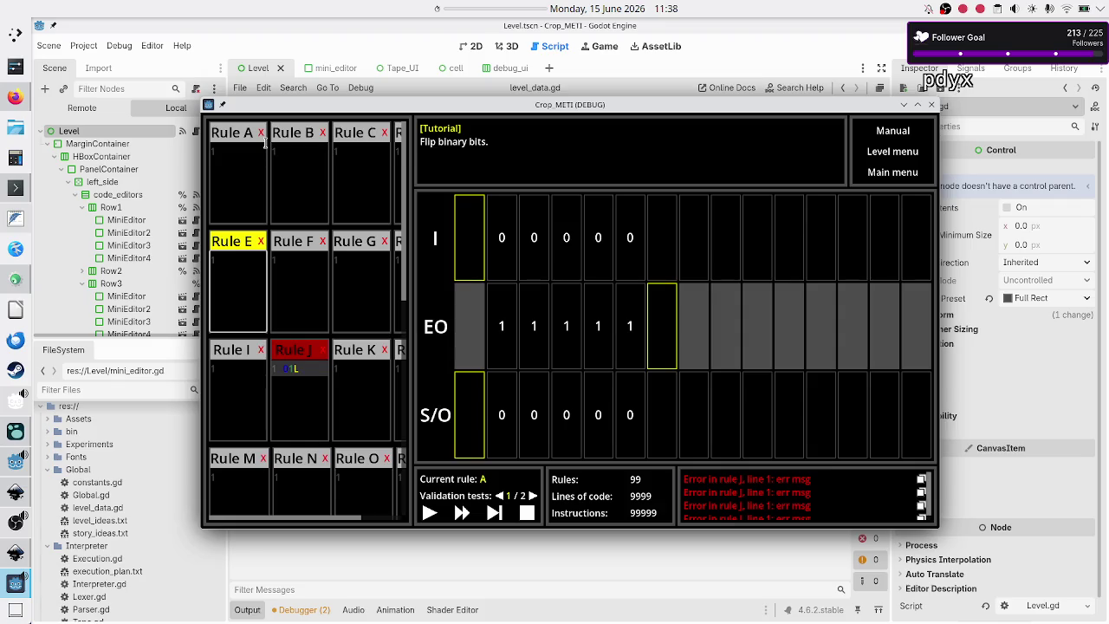
left_click(305, 171)
type("1")
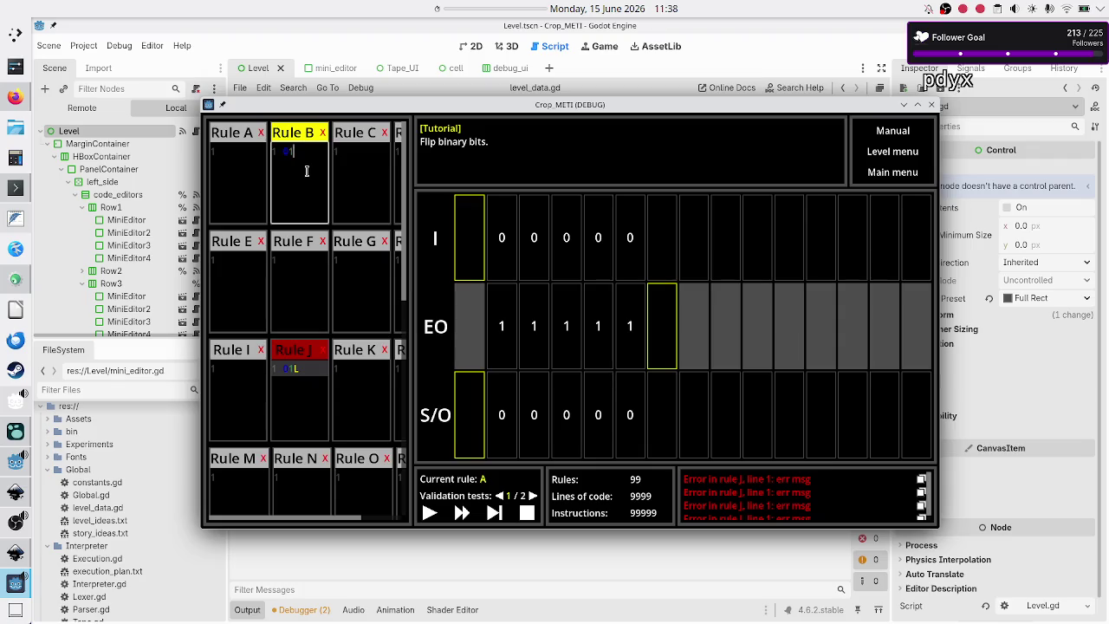
type("R")
double_click(307, 151)
left_click(319, 164)
- Switch focus repeatedly between the Rule A and Rule B editors, then return to the level menu
left_click(242, 166)
left_click(314, 171)
left_click(222, 167)
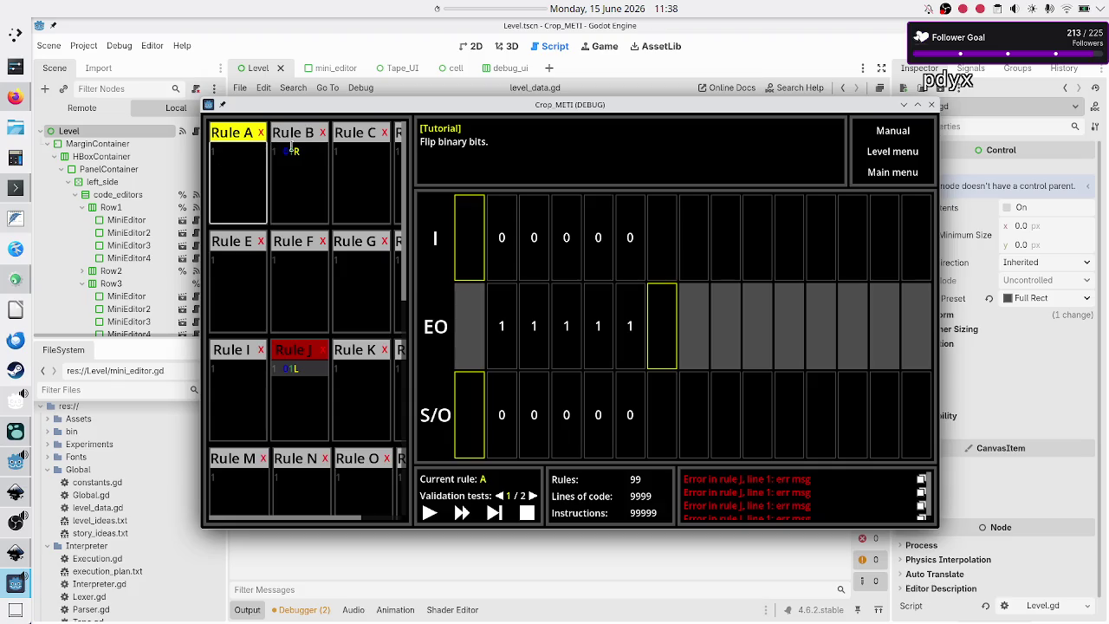
left_click(316, 167)
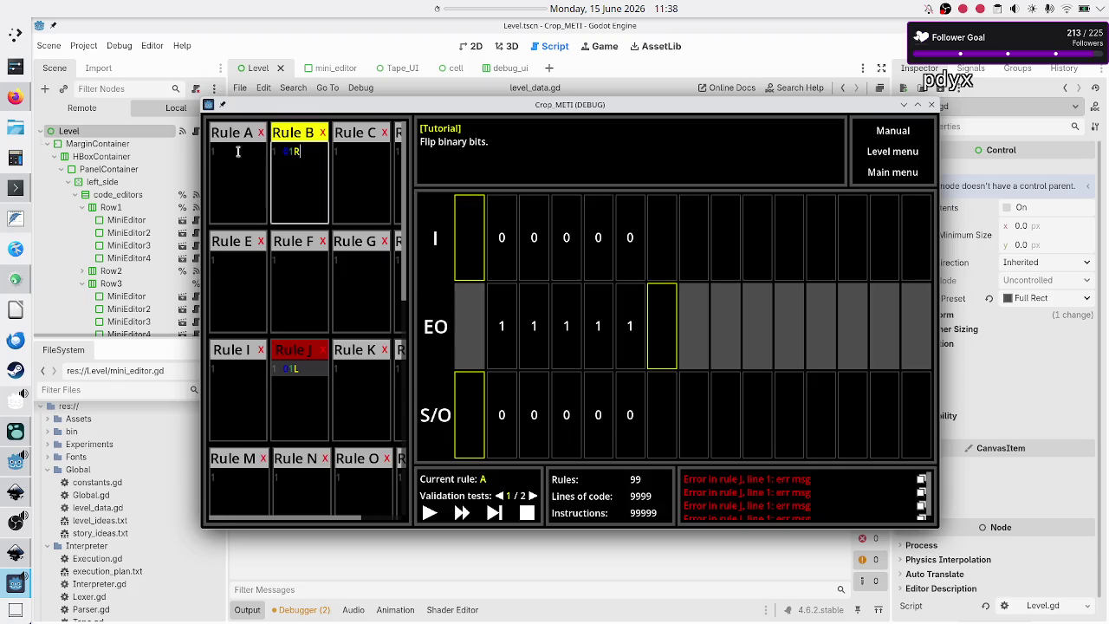
left_click(232, 163)
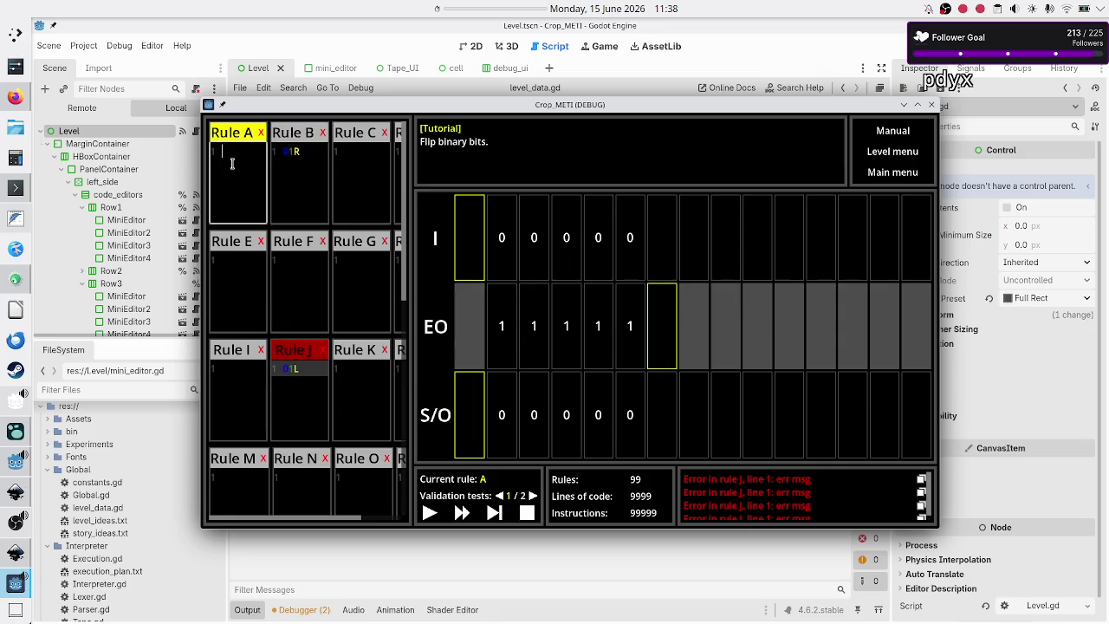
left_click(314, 183)
left_click(253, 180)
left_click(302, 182)
left_click(228, 171)
left_click(297, 178)
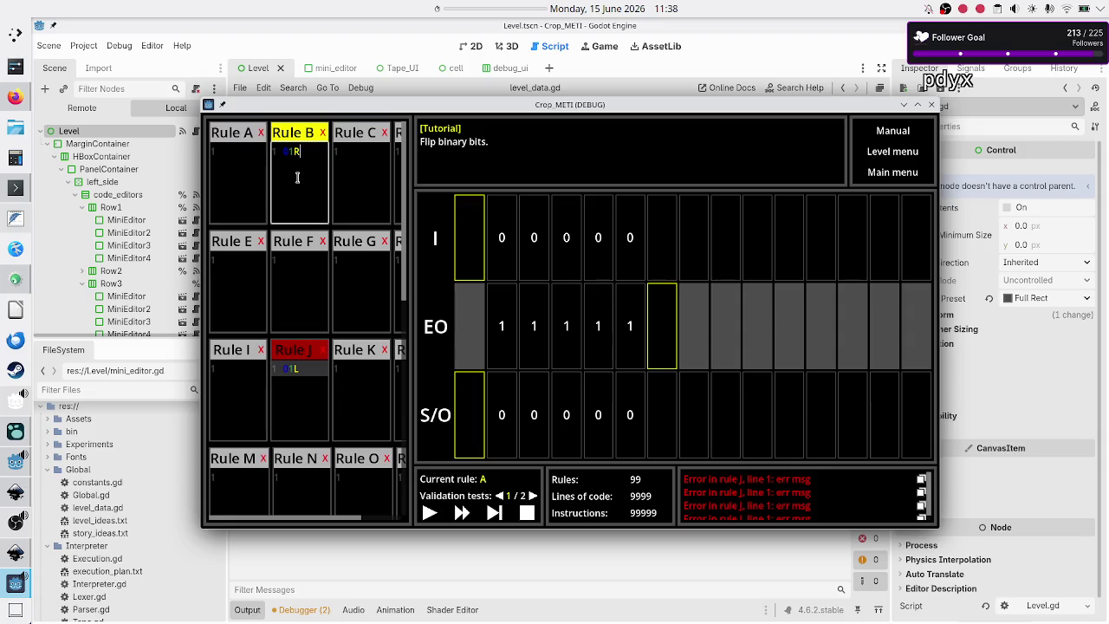
left_click(235, 169)
left_click(308, 172)
left_click(234, 161)
left_click(305, 174)
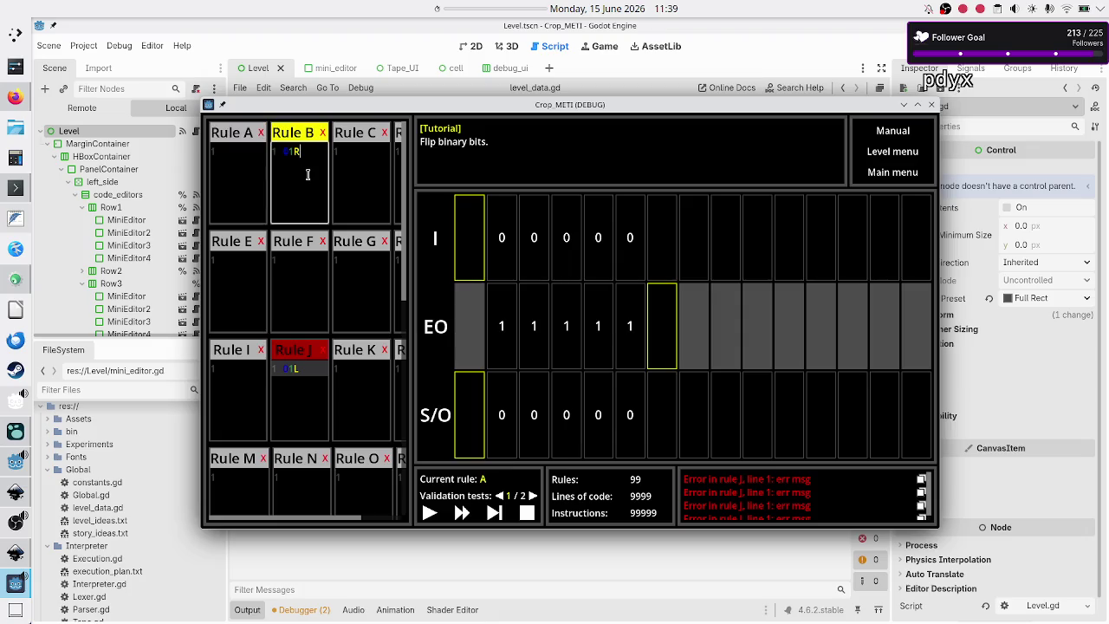
left_click(234, 186)
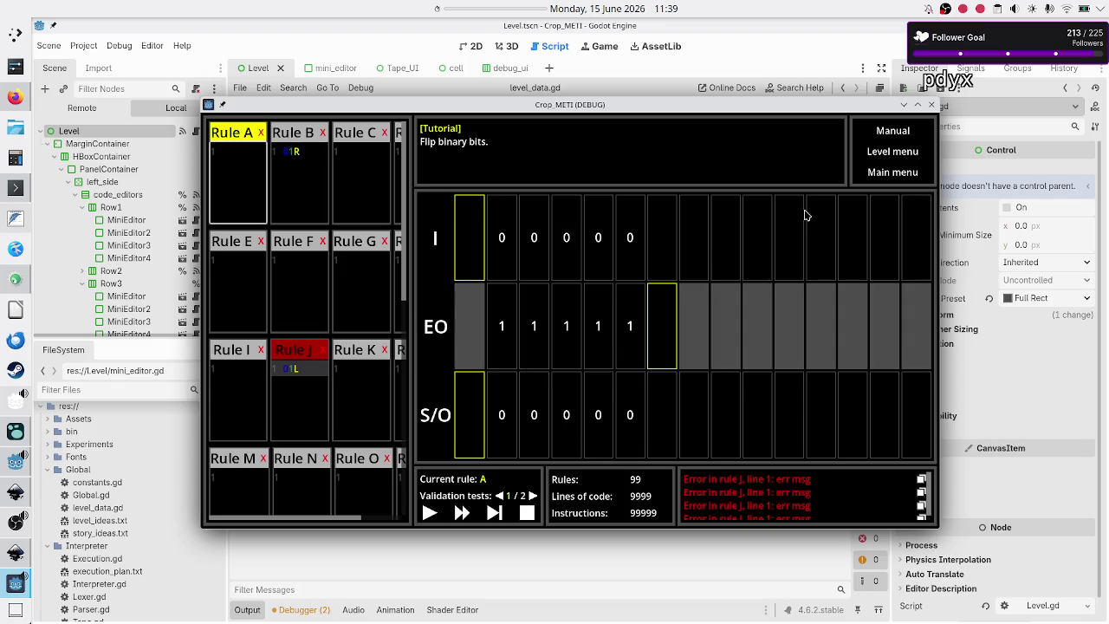
left_click(897, 154)
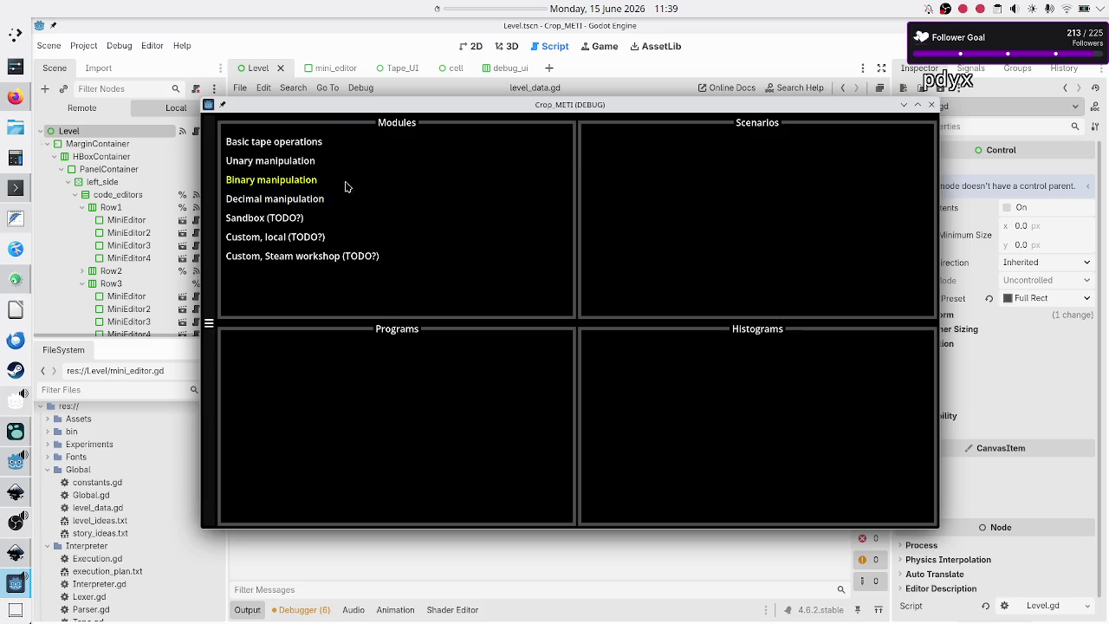
- In Basic tape operations' Tutorial, duplicate Destructive copy and open Destructive copy (Copy)
left_click(297, 139)
left_click(643, 165)
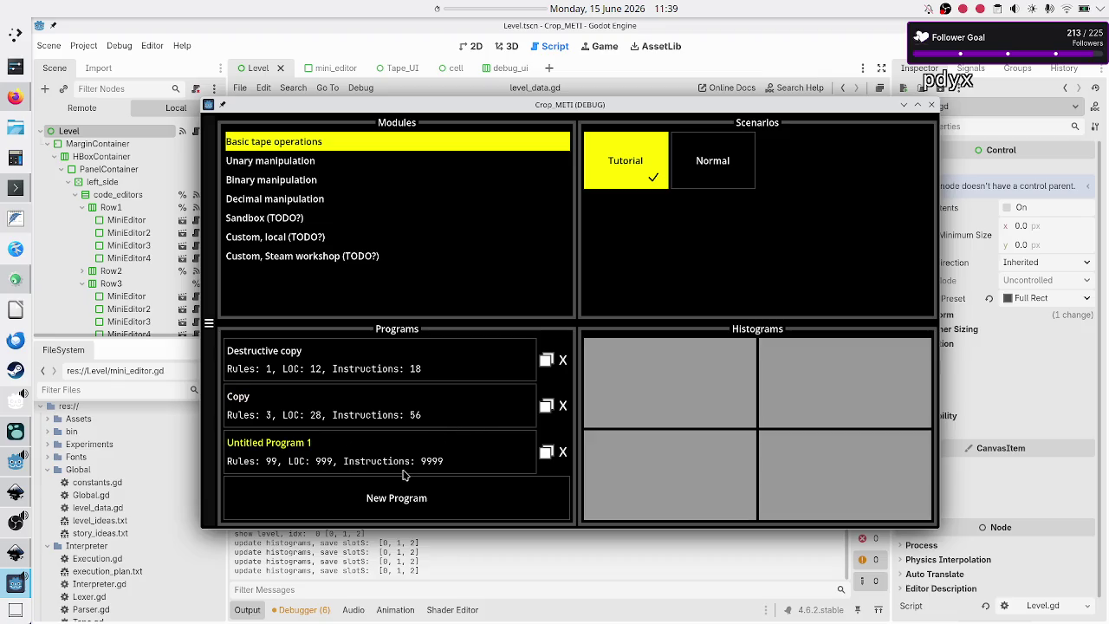
left_click(546, 360)
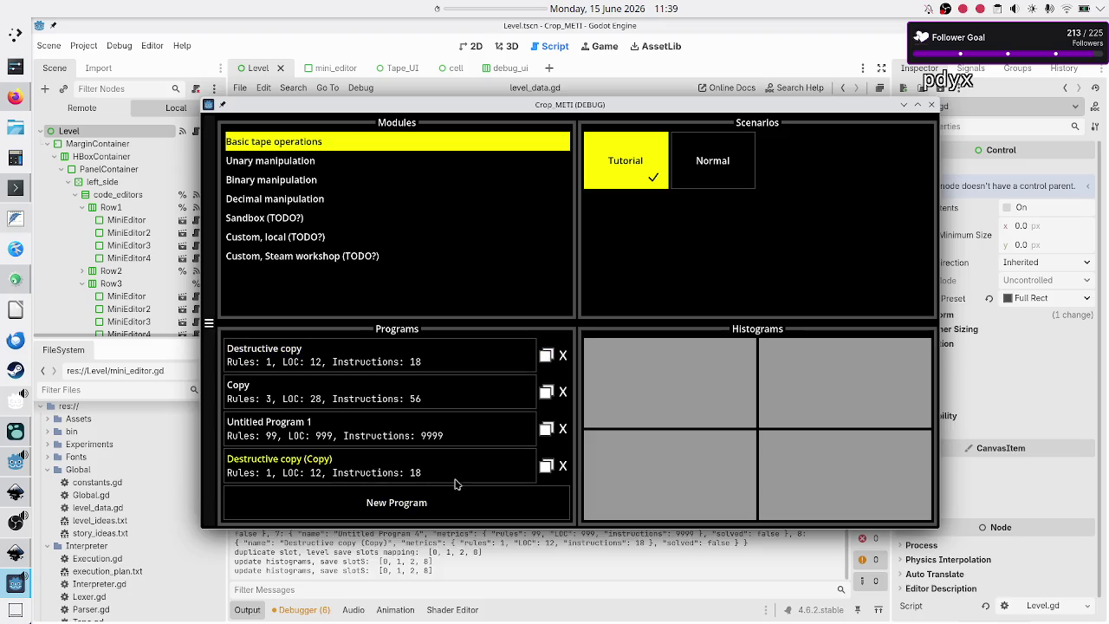
left_click(394, 474)
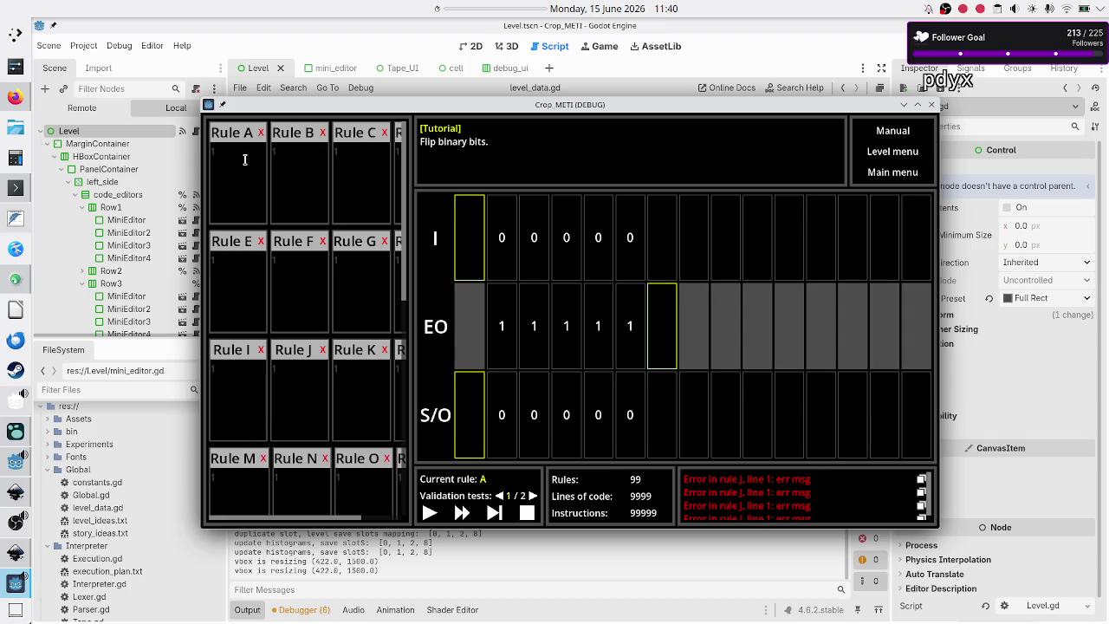
- Check the Rule A and Rule B editors once more, then close the Crop_METI debug window
left_click(250, 161)
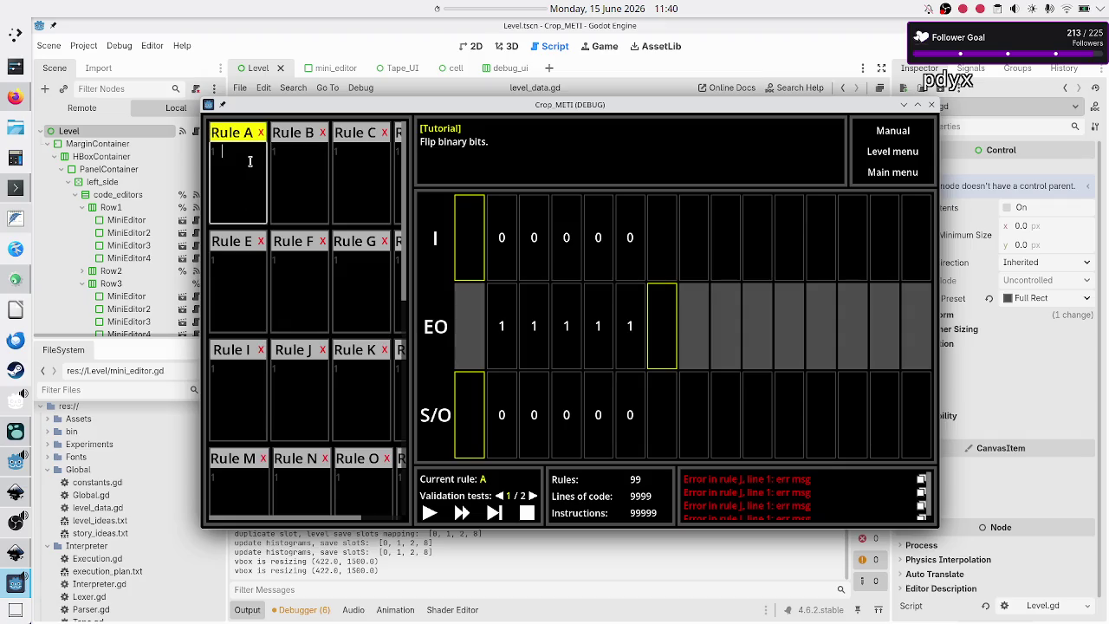
left_click(304, 171)
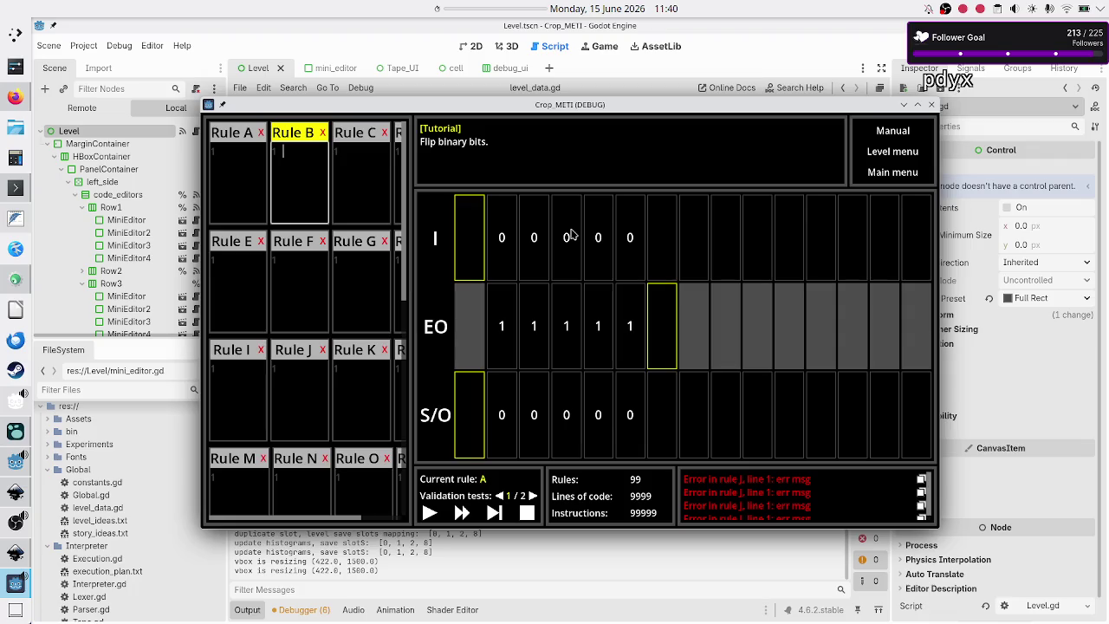
scroll(797, 490, "down", 1)
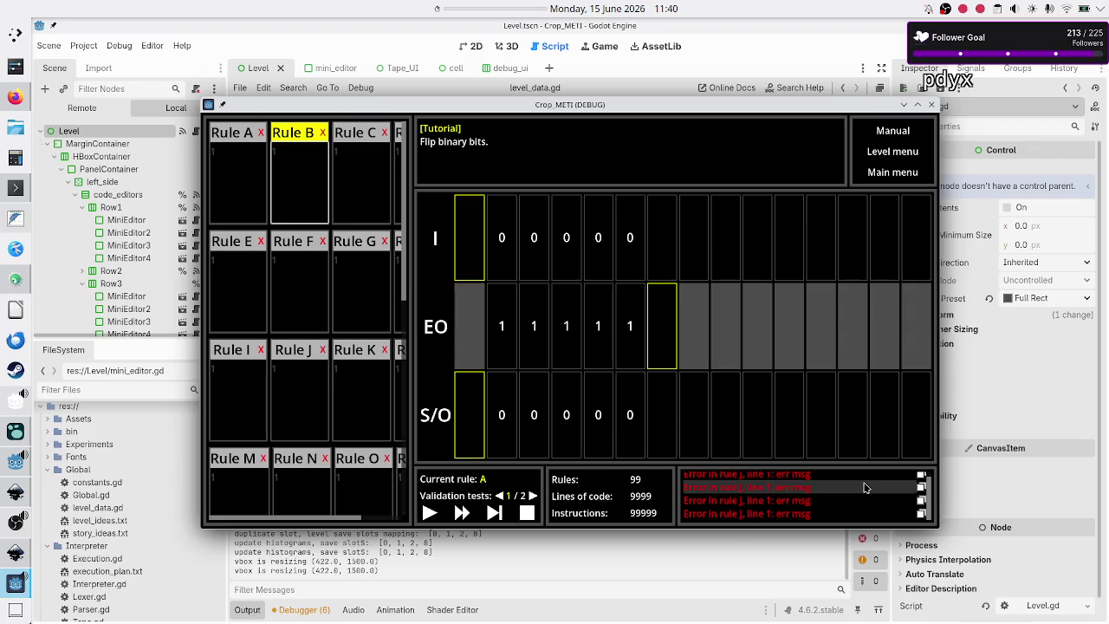
scroll(815, 504, "up", 1)
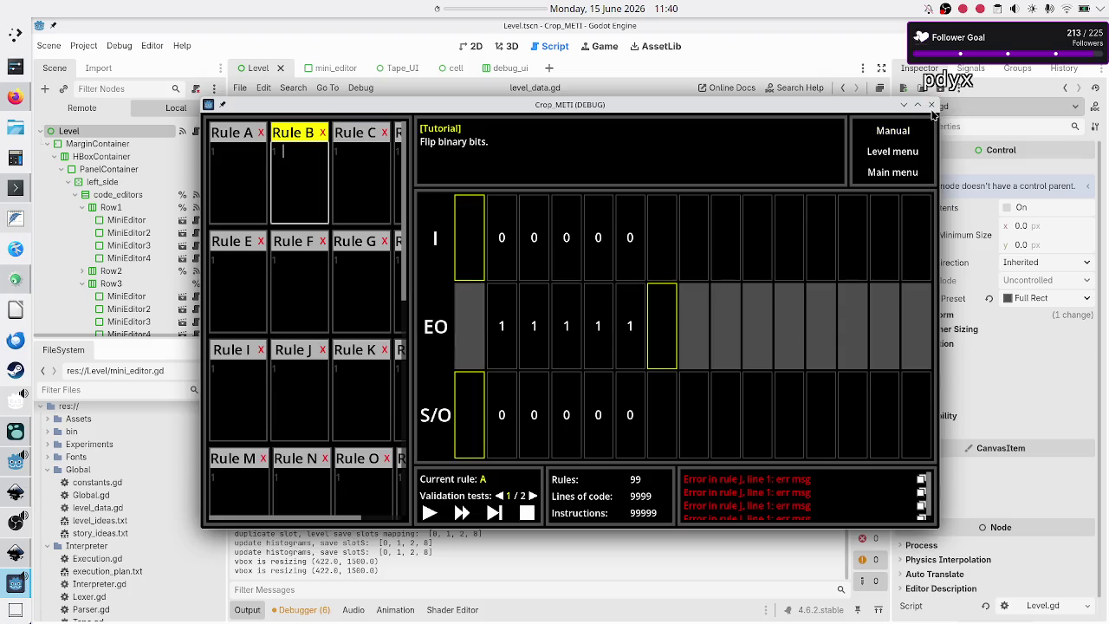
left_click(929, 105)
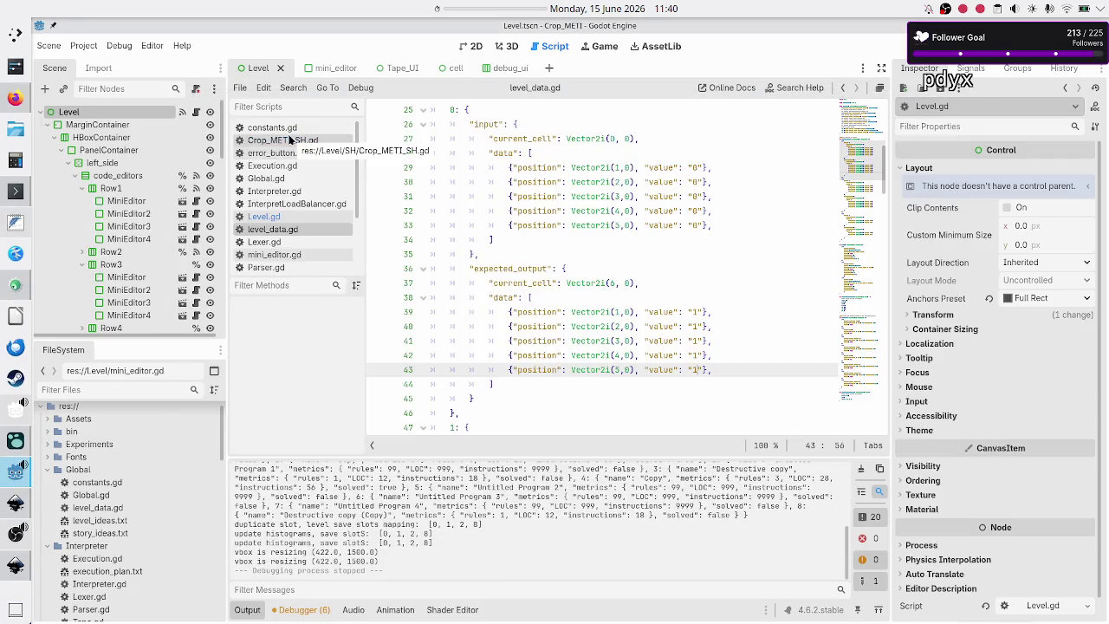
- Switch to the 2D view and open Level.gd from the Level node's script icon
mouse_move(320, 71)
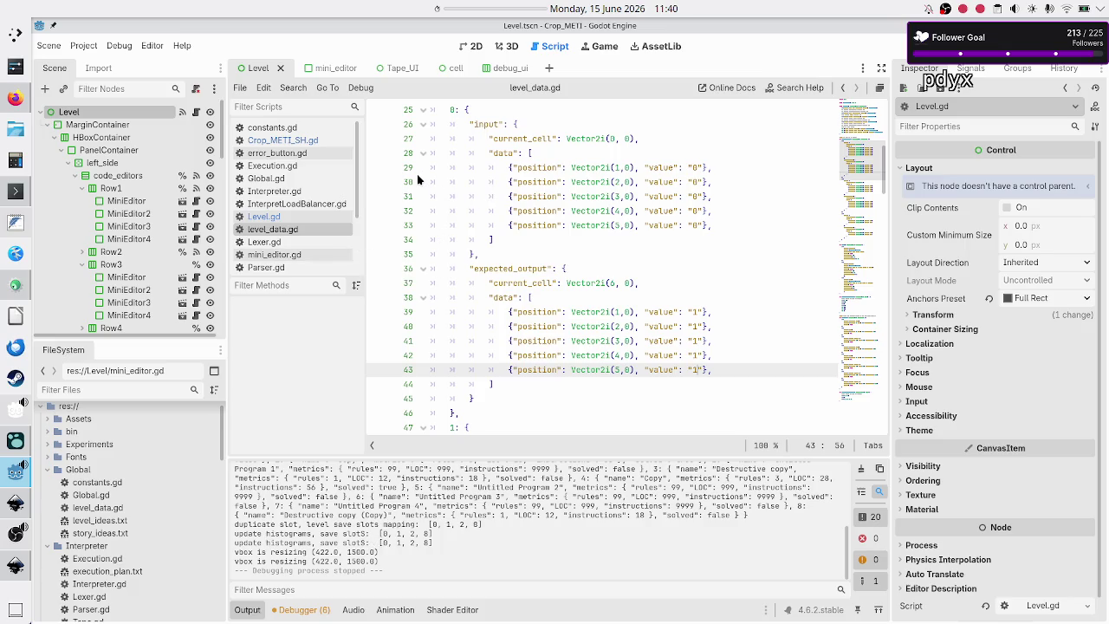
left_click(475, 51)
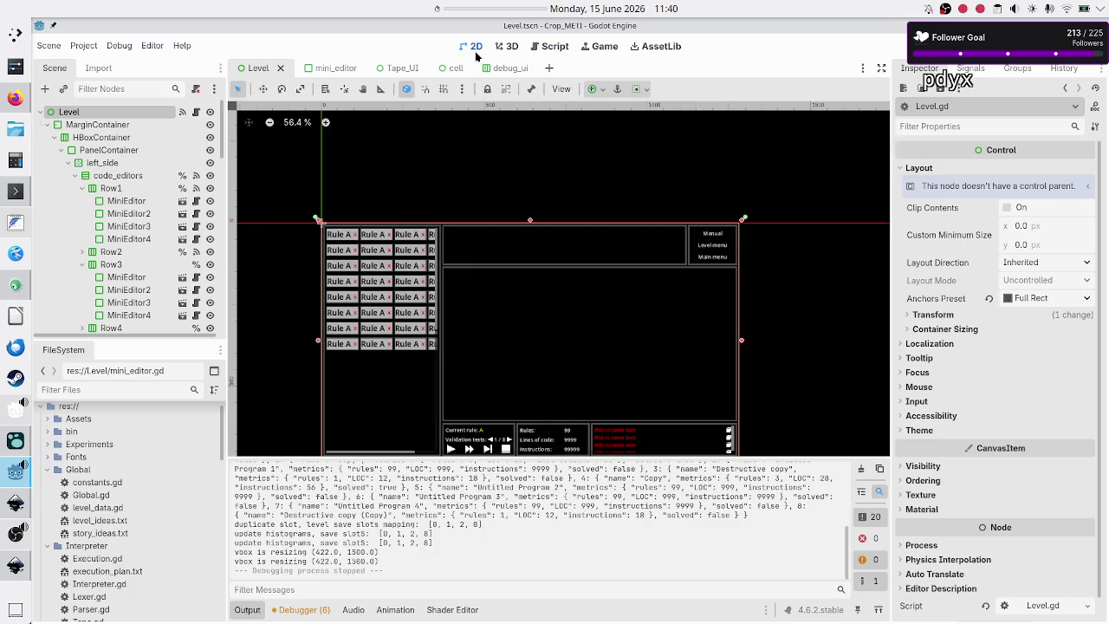
left_click(197, 113)
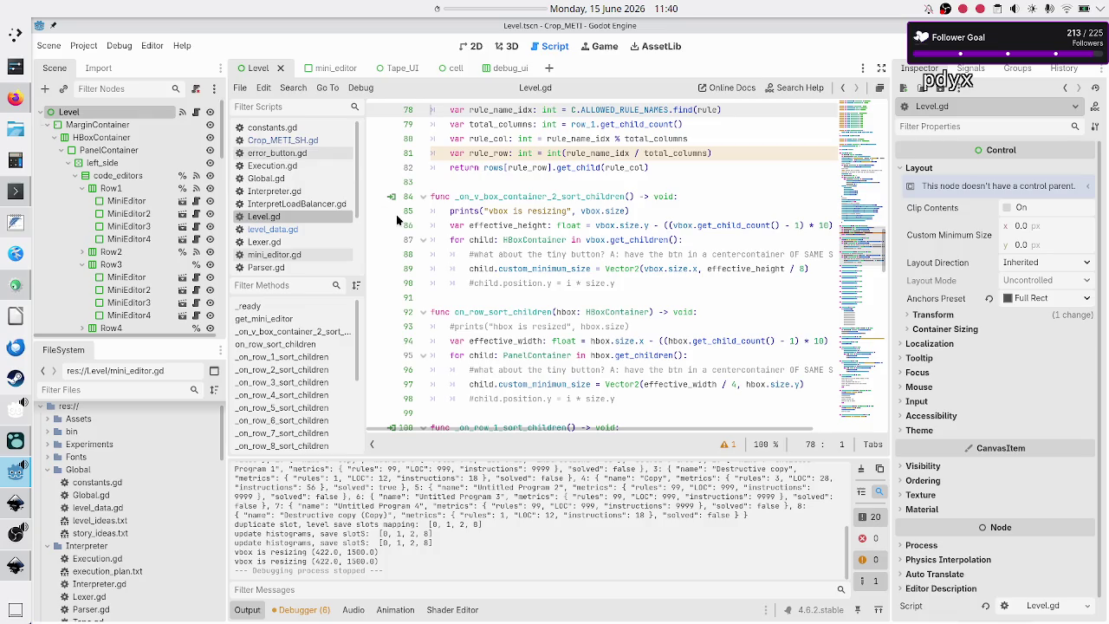
scroll(299, 248, "down", 3)
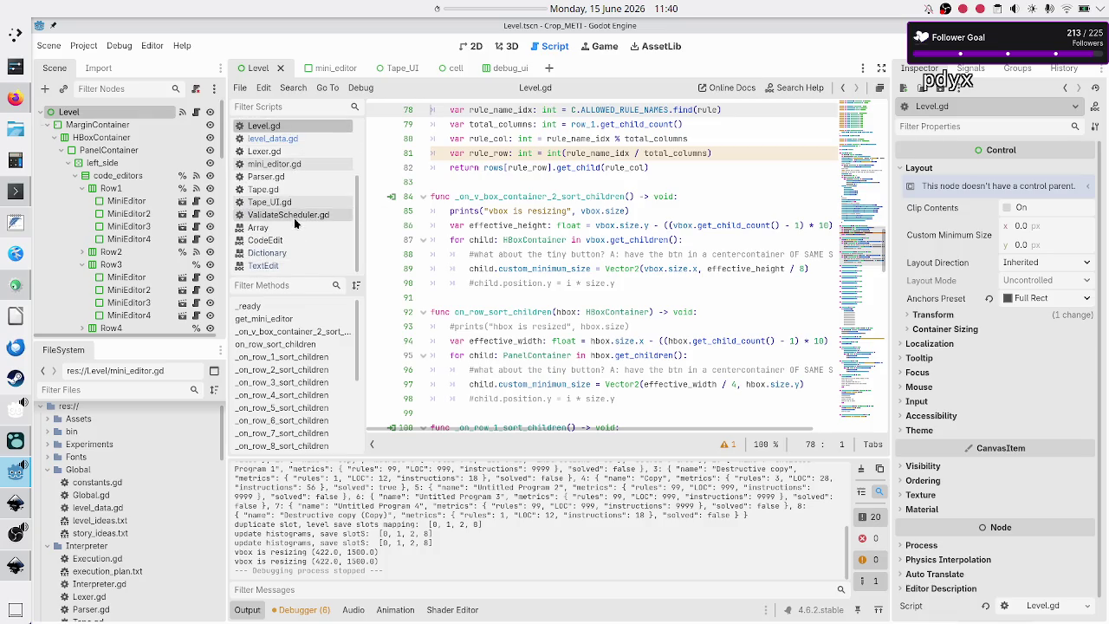
- Open ValidateScheduler.gd and read through it, from the finished variable on line 9 to reset
left_click(295, 218)
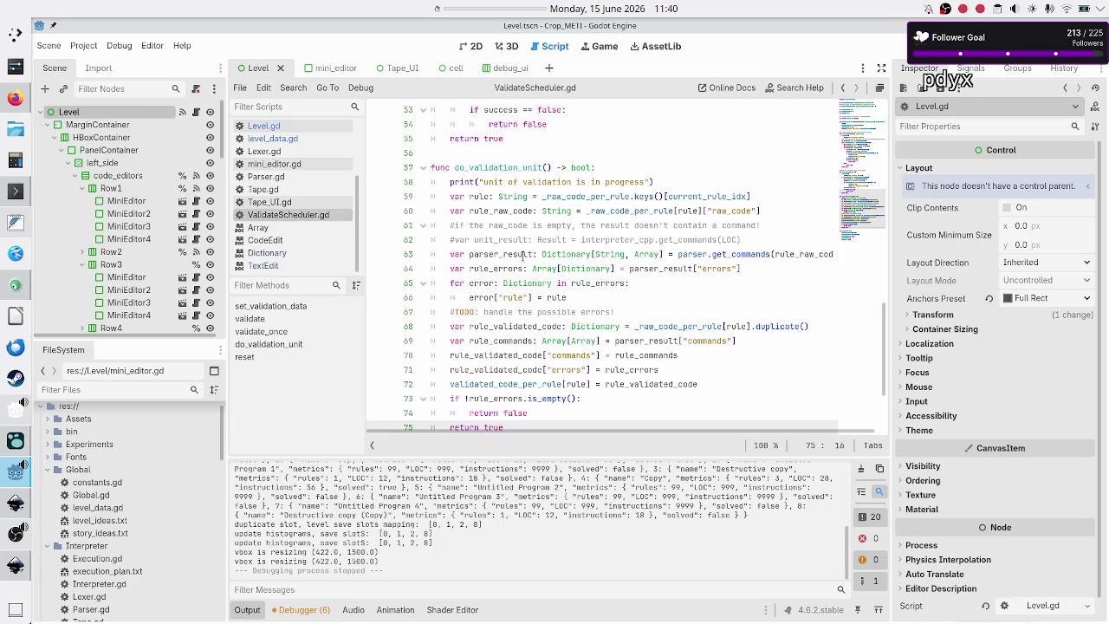
scroll(561, 225, "up", 15)
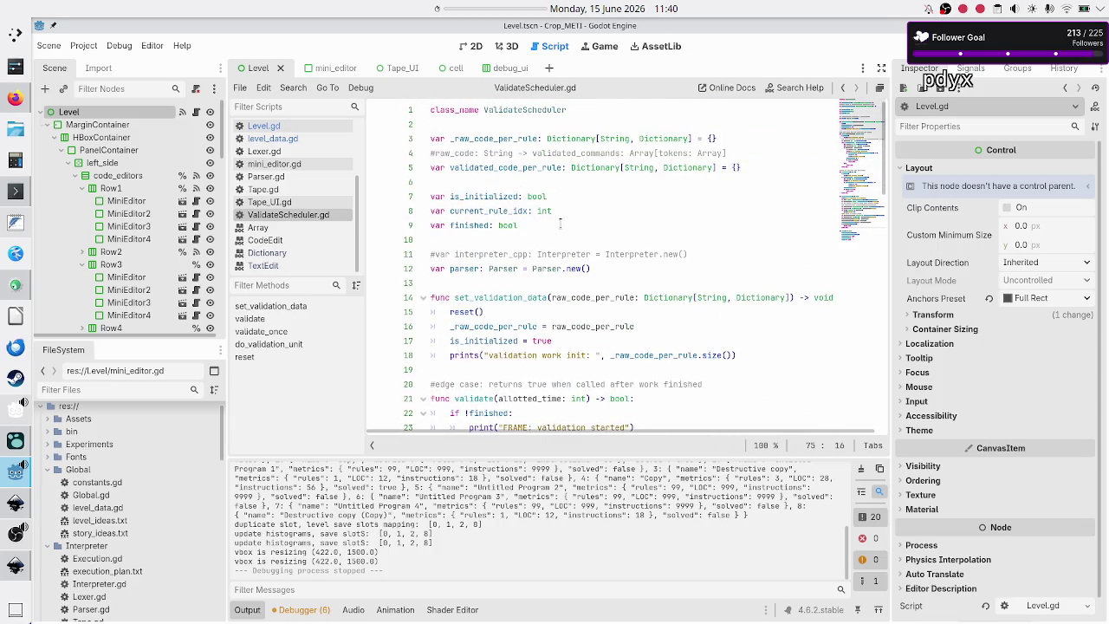
left_click(569, 224)
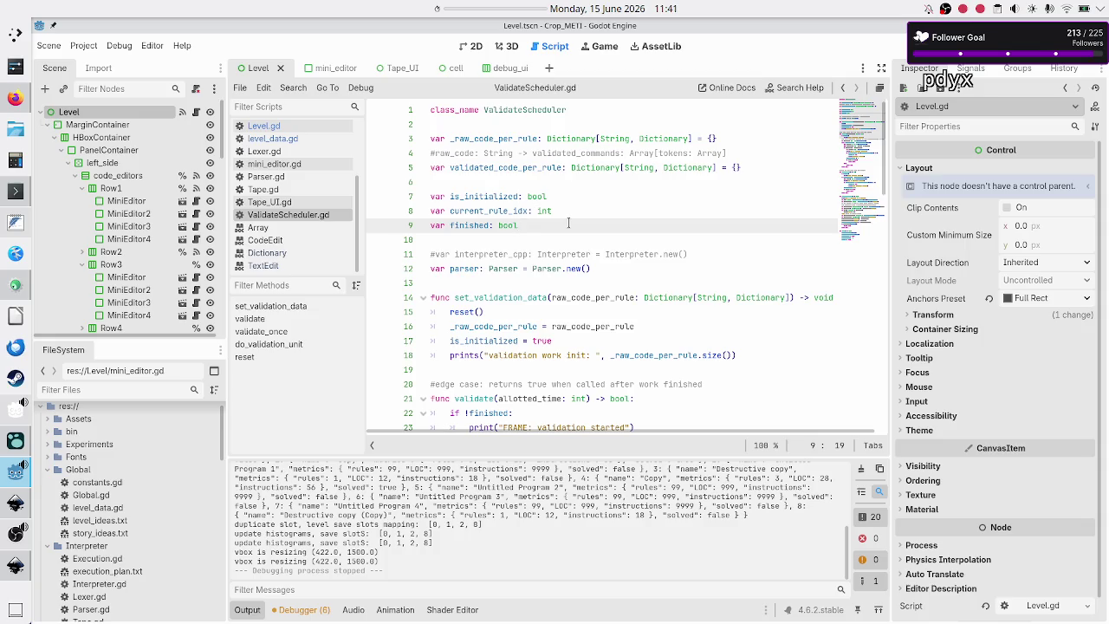
scroll(568, 223, "down", 20)
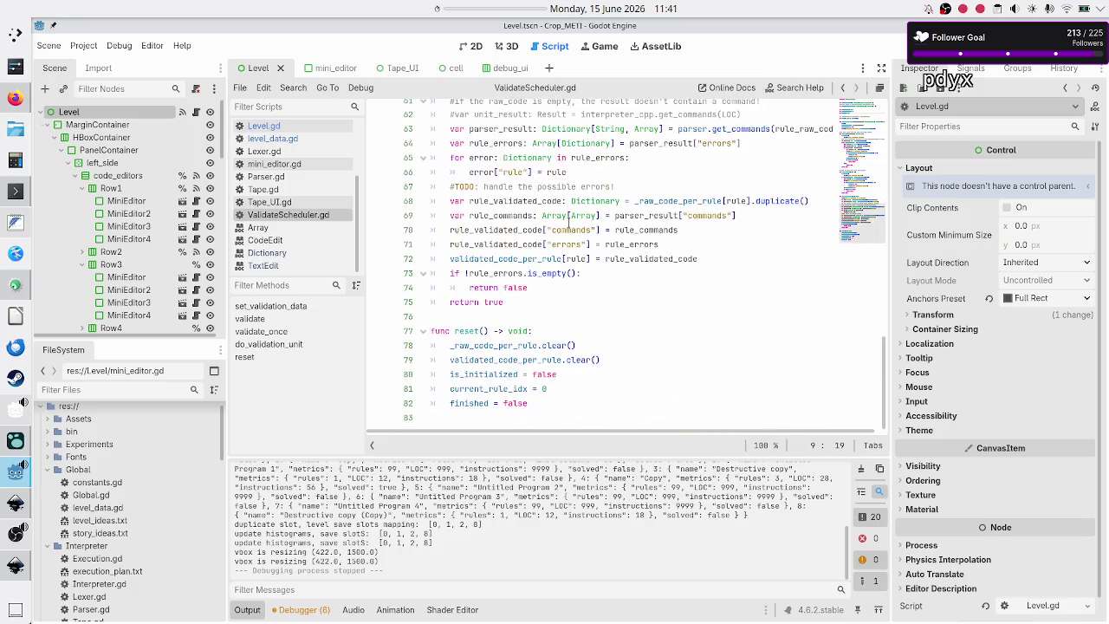
scroll(569, 223, "up", 20)
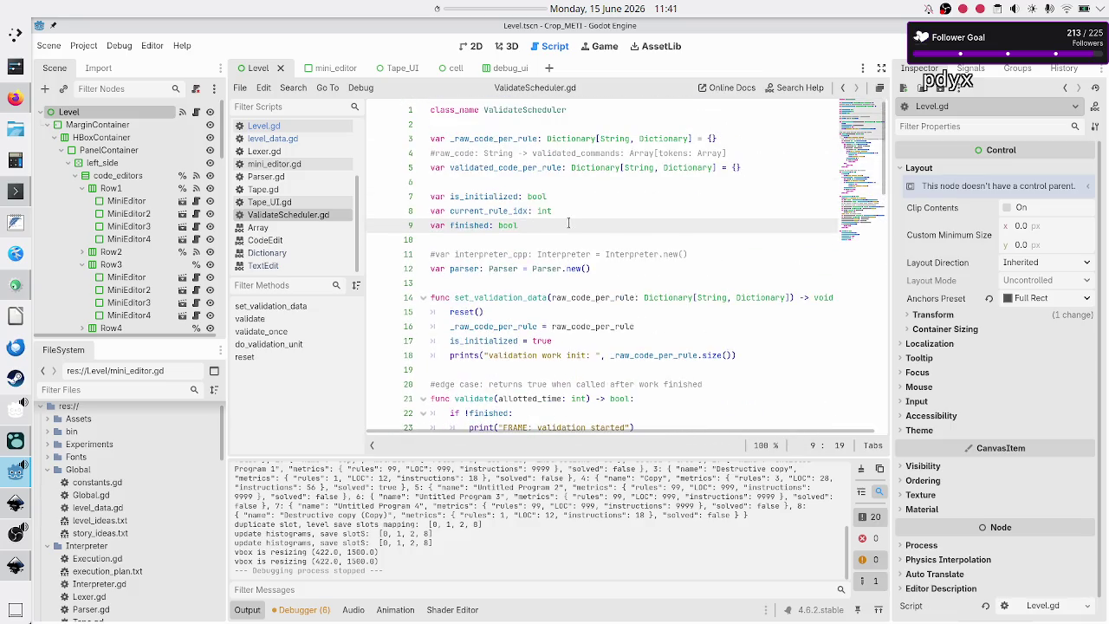
scroll(568, 223, "down", 18)
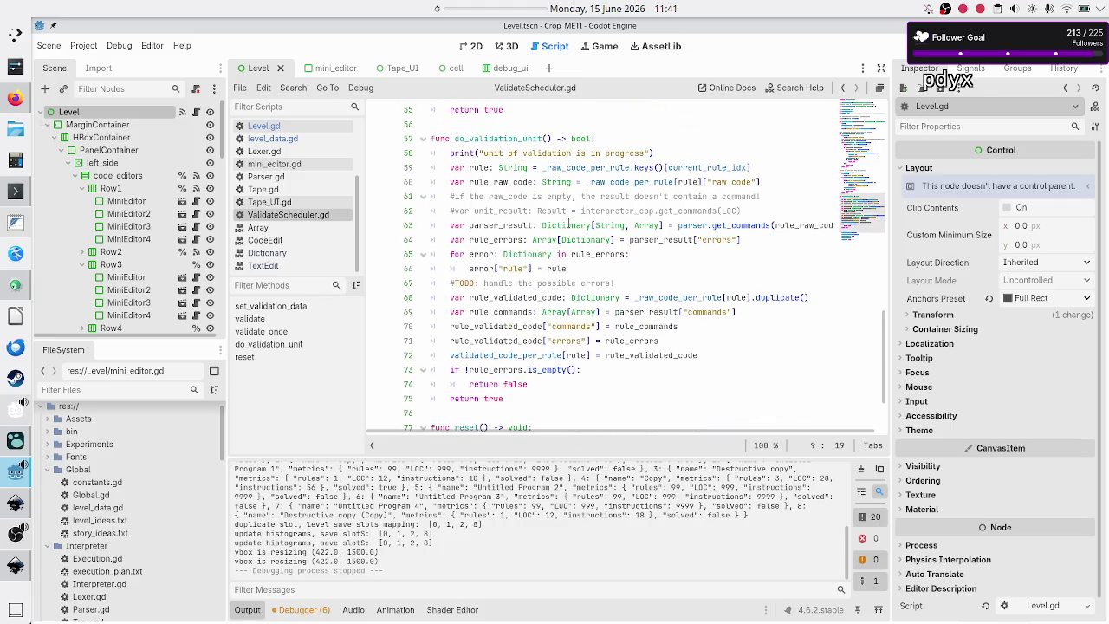
scroll(568, 223, "down", 2)
scroll(568, 223, "up", 20)
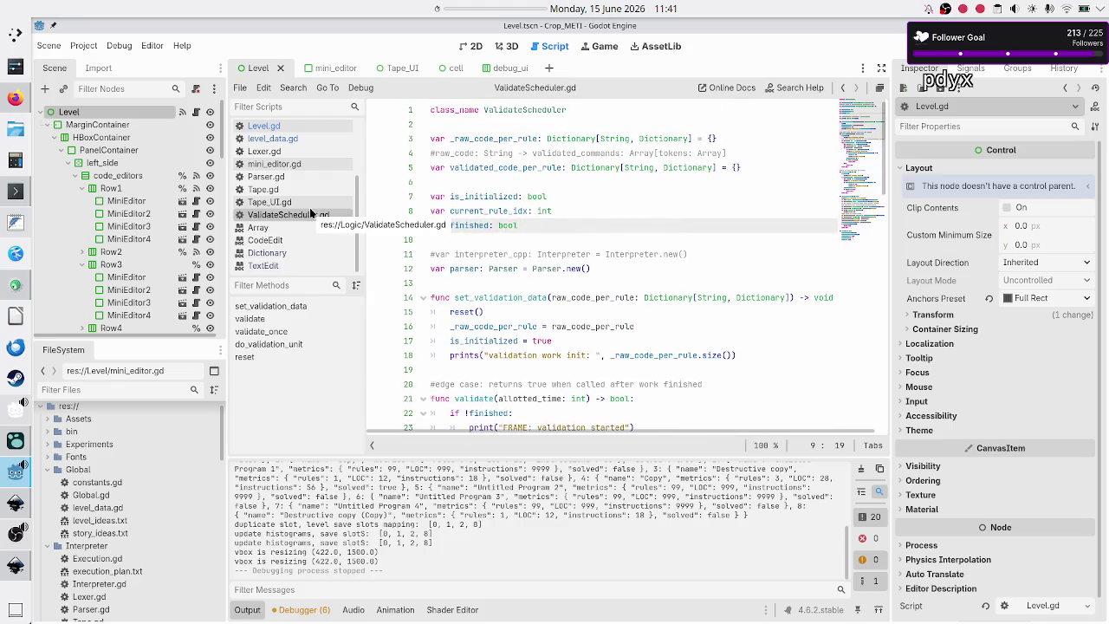
scroll(307, 208, "up", 4)
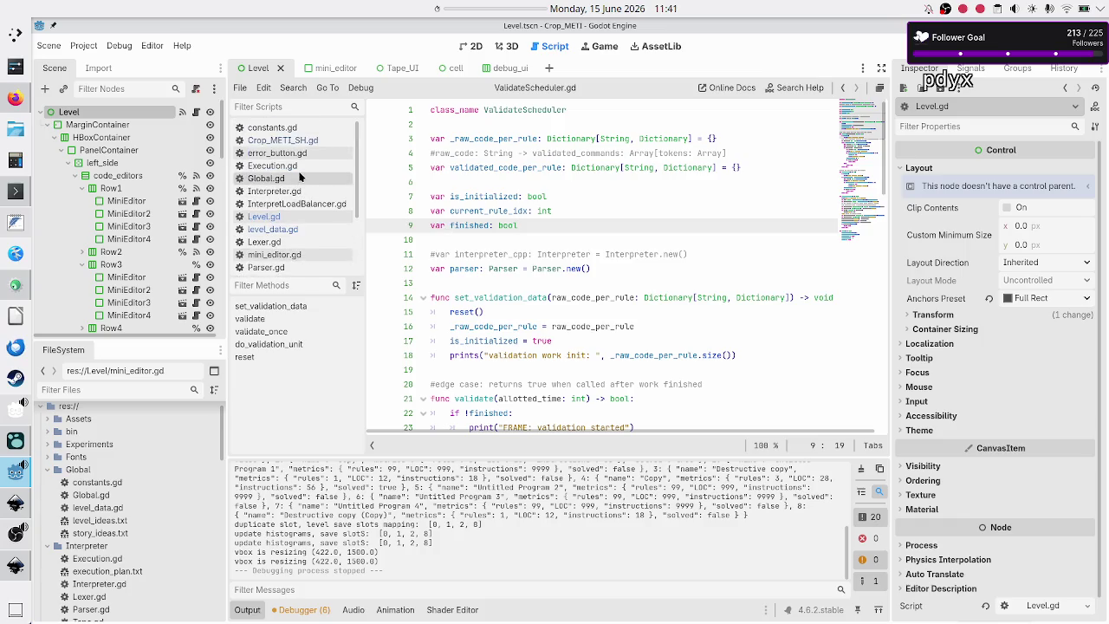
left_click(290, 167)
- At the top of Execution.gd, select RunState and its VALIDATE, IDLE, RUN, RUN_FAST, RUN_ONCE values
scroll(488, 218, "up", 3)
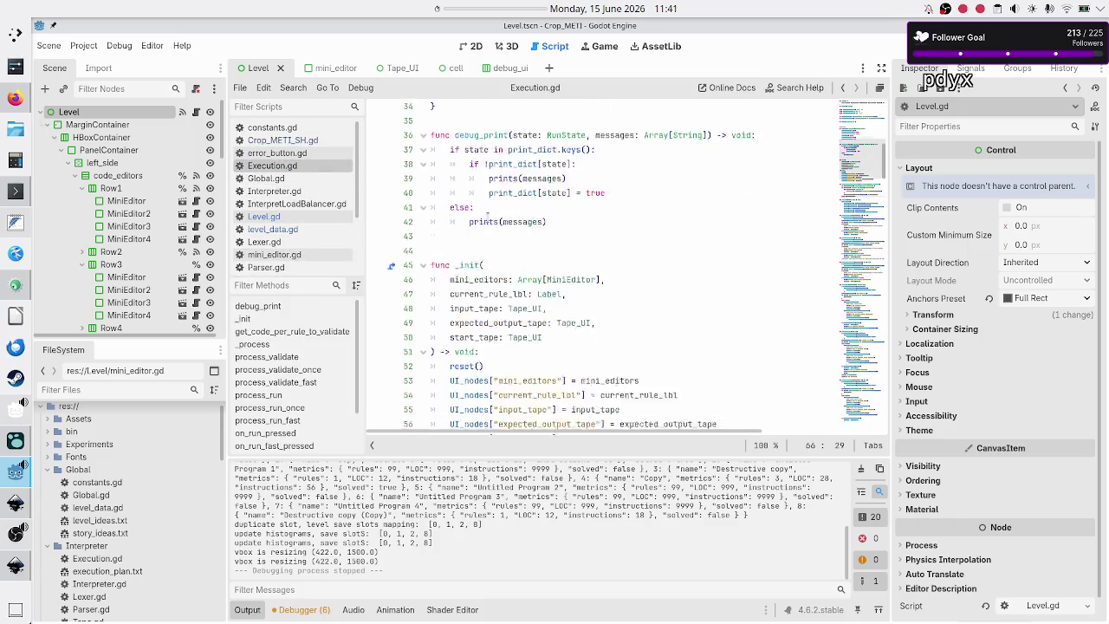
scroll(487, 219, "up", 7)
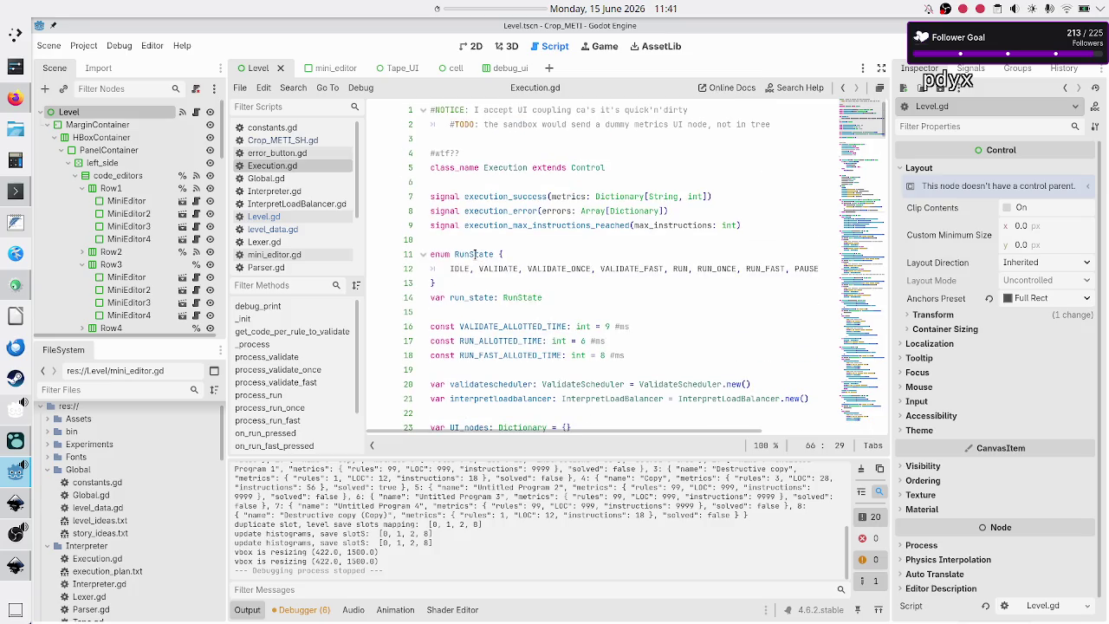
double_click(475, 253)
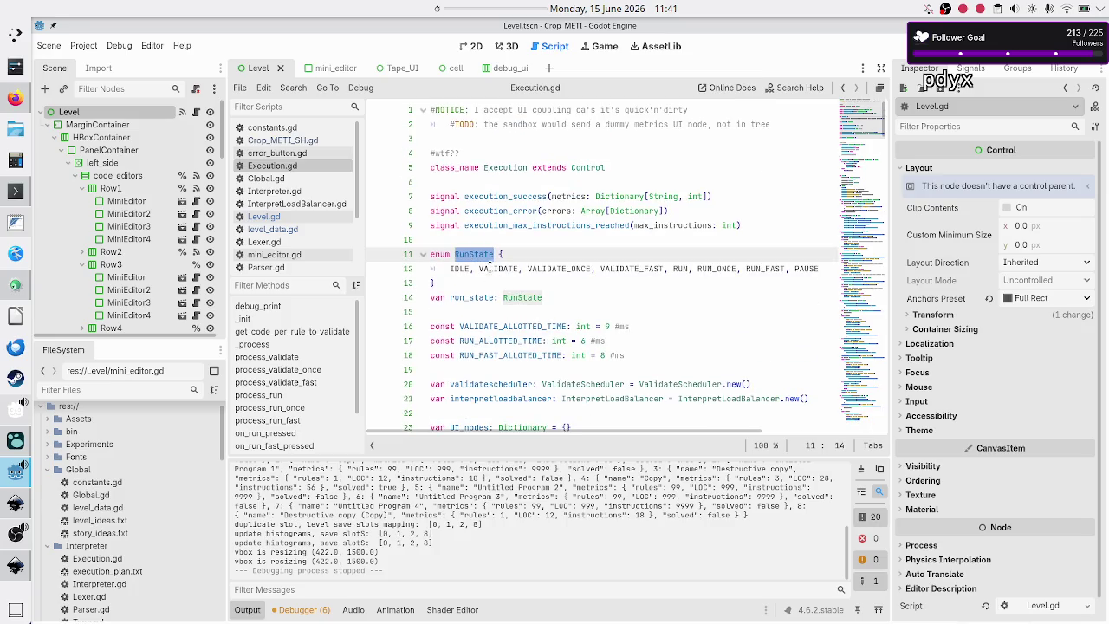
double_click(499, 268)
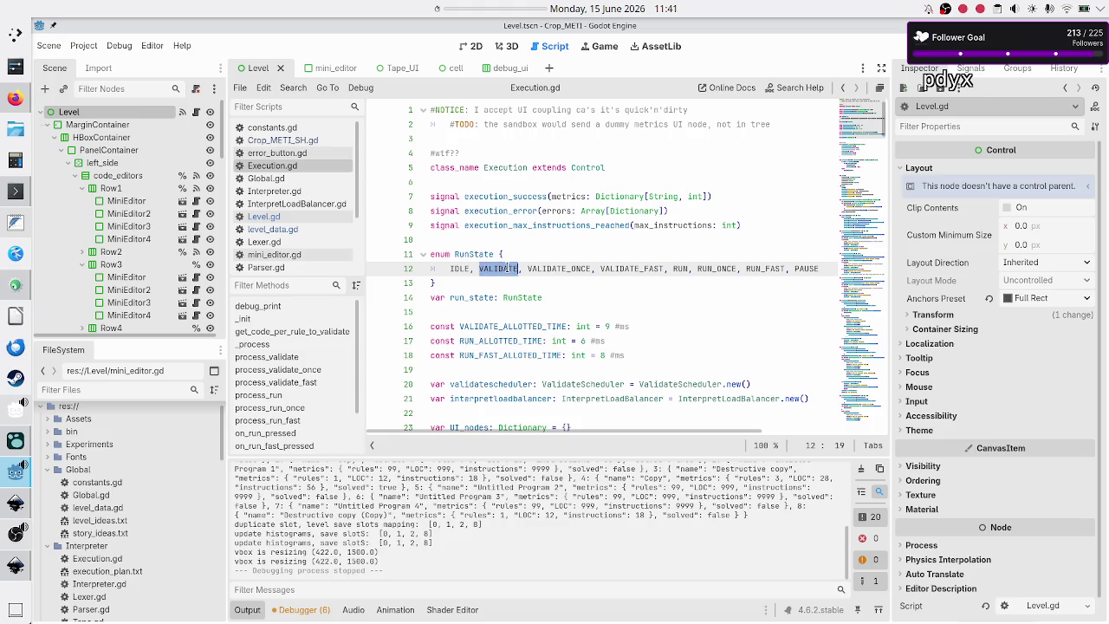
double_click(454, 268)
double_click(679, 268)
double_click(751, 269)
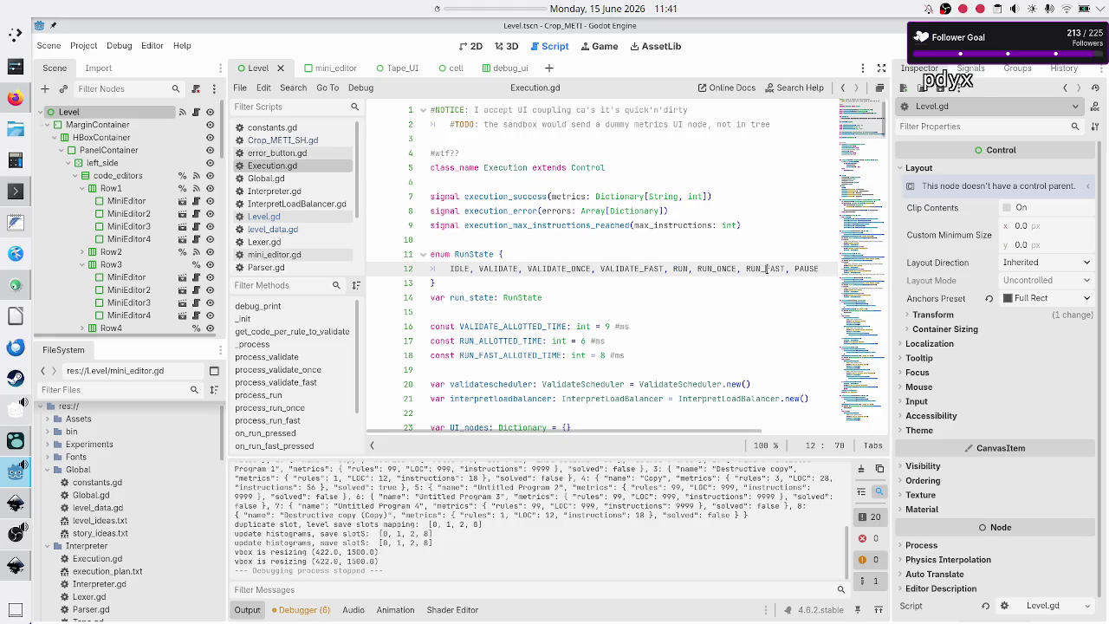
double_click(717, 269)
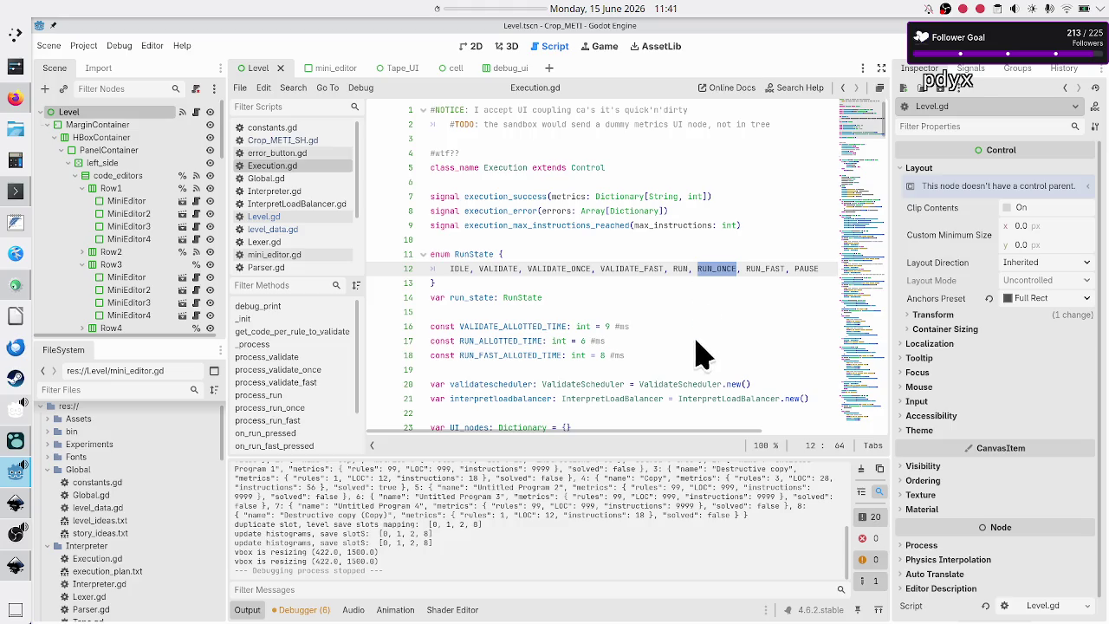
key("alt+Tab")
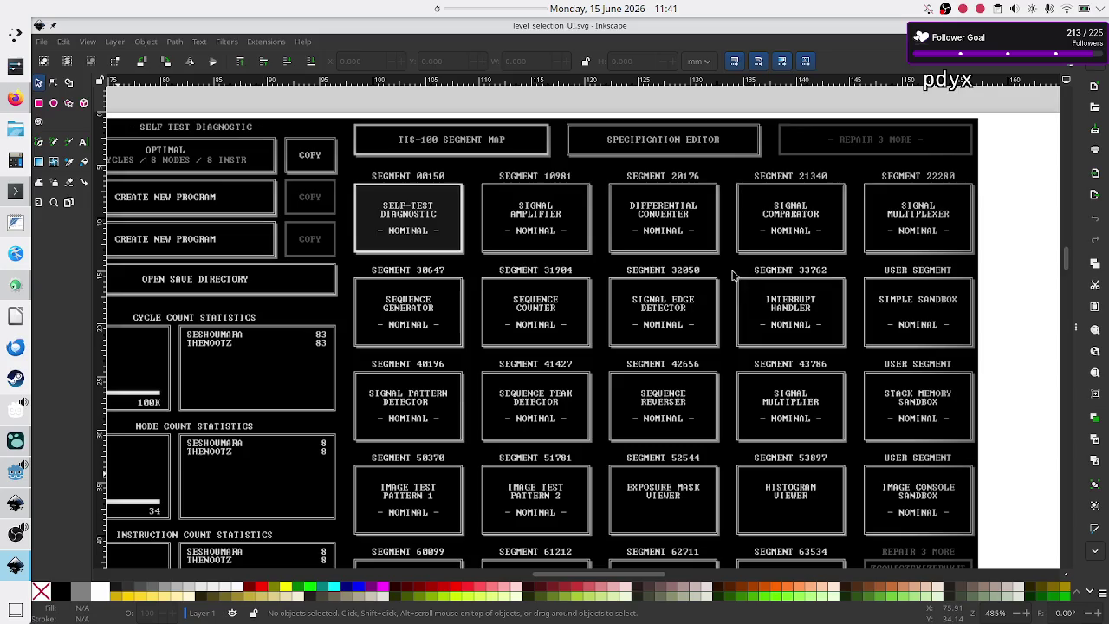
key("alt+Tab")
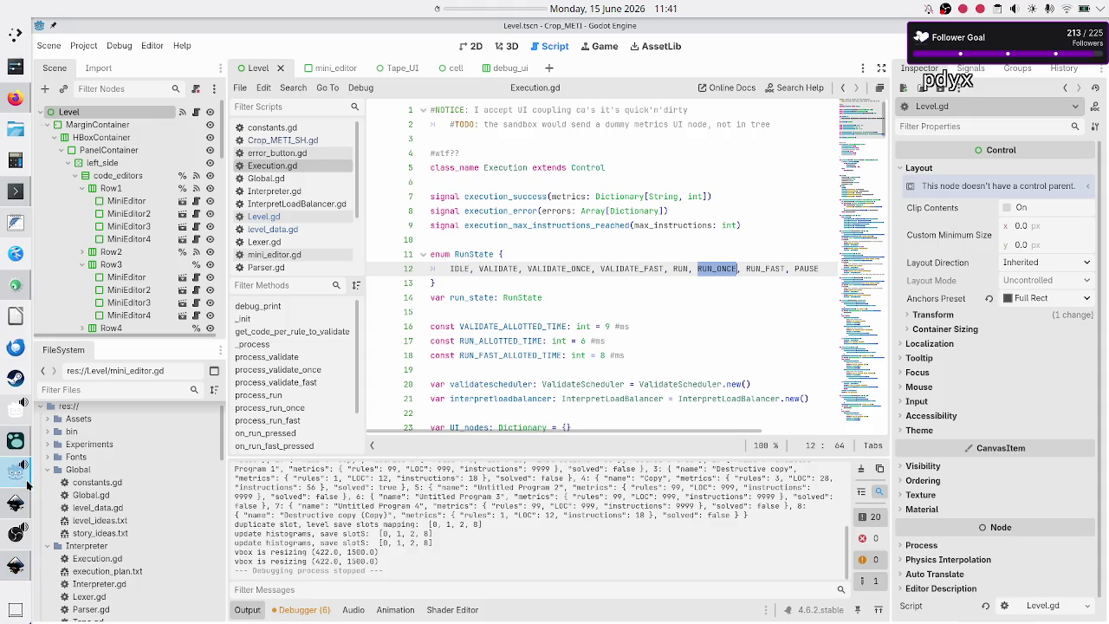
left_click(16, 572)
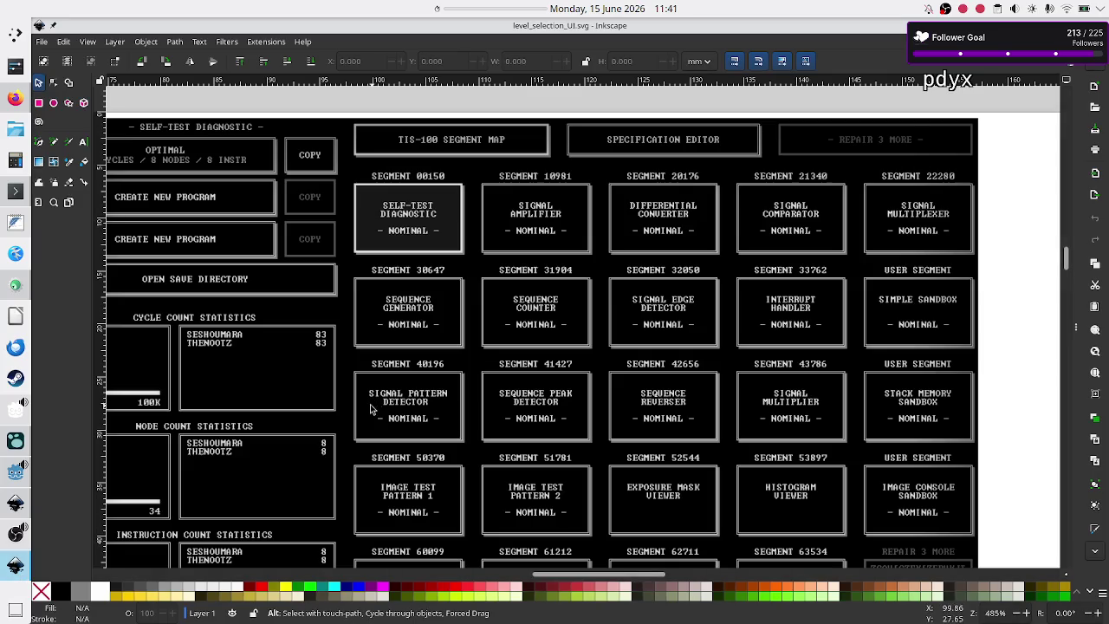
scroll(343, 413, "down", 15)
scroll(342, 412, "down", 10)
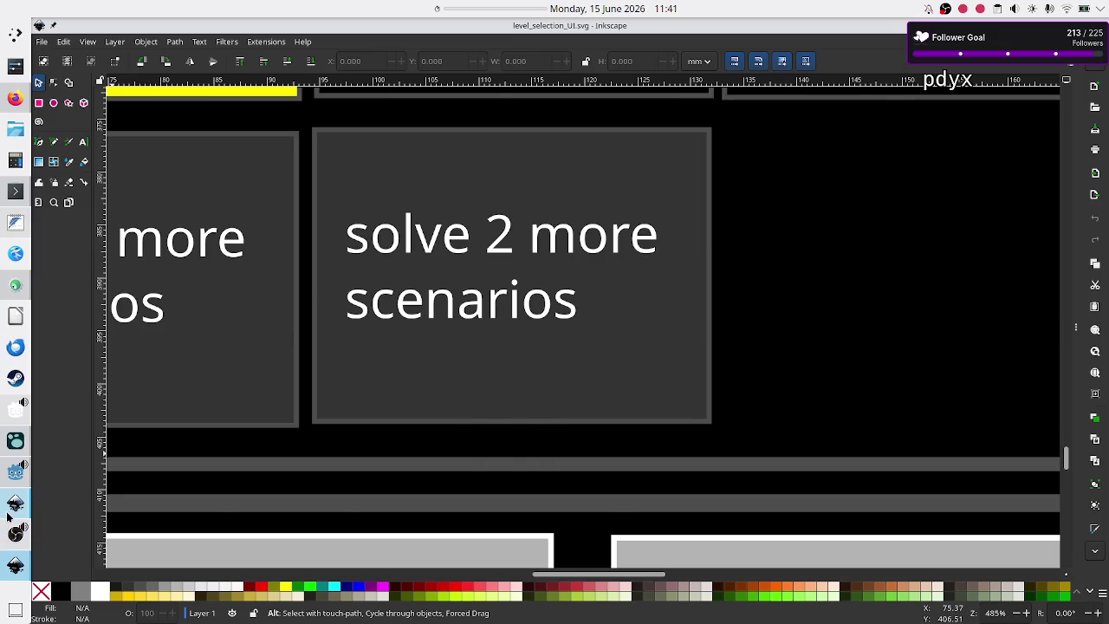
left_click(15, 503)
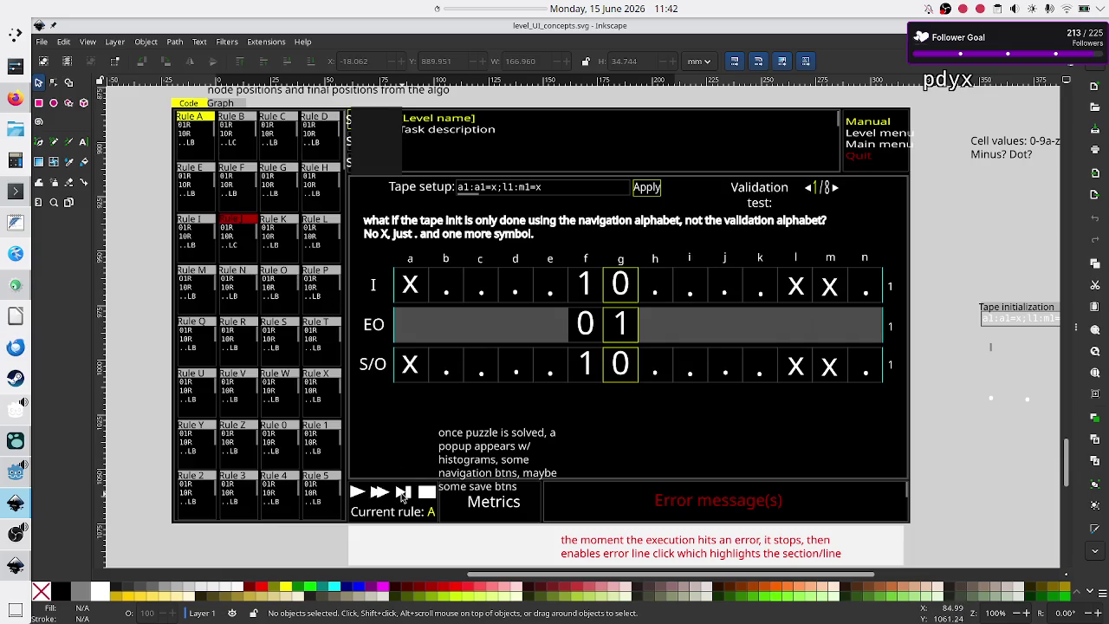
key("ctrl+Tab")
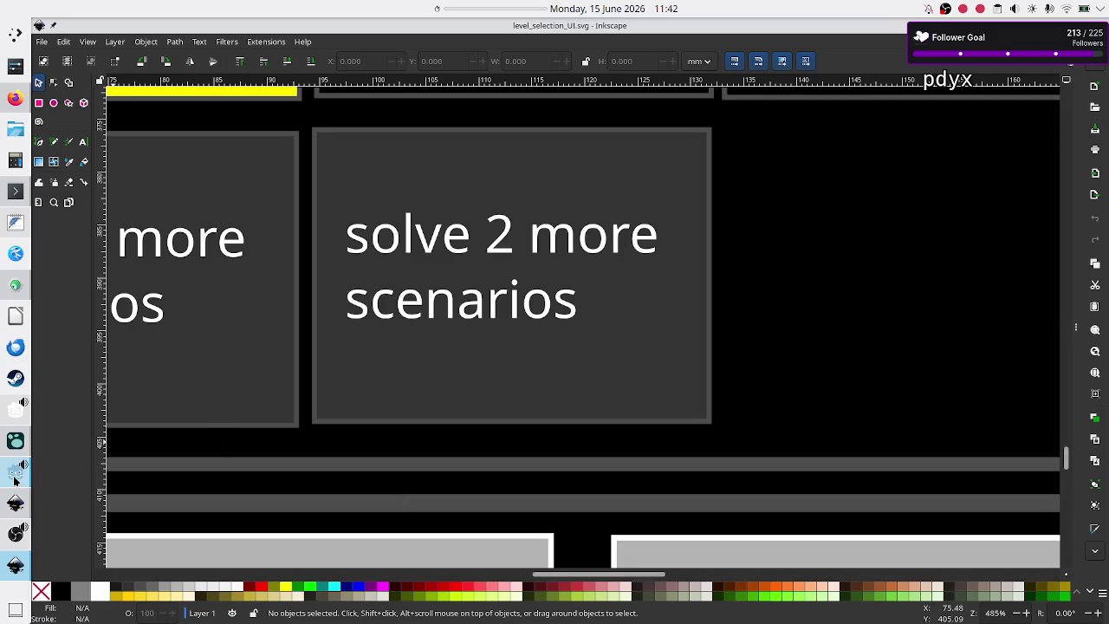
left_click(15, 475)
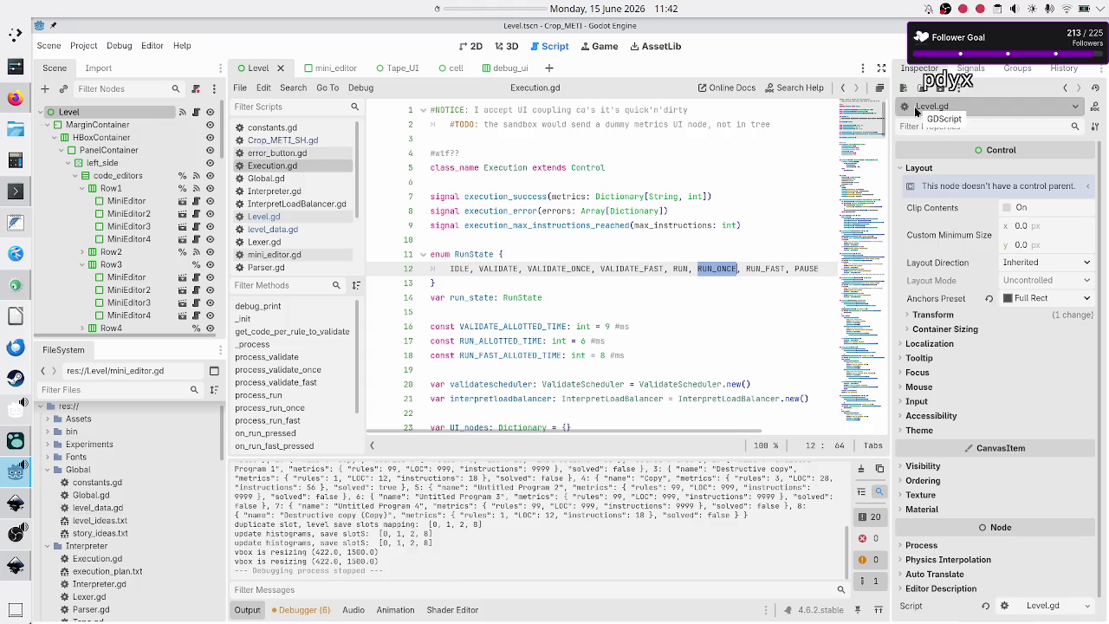
- Show the Debugger panel, run the project, then stop it with F8
left_click(303, 611)
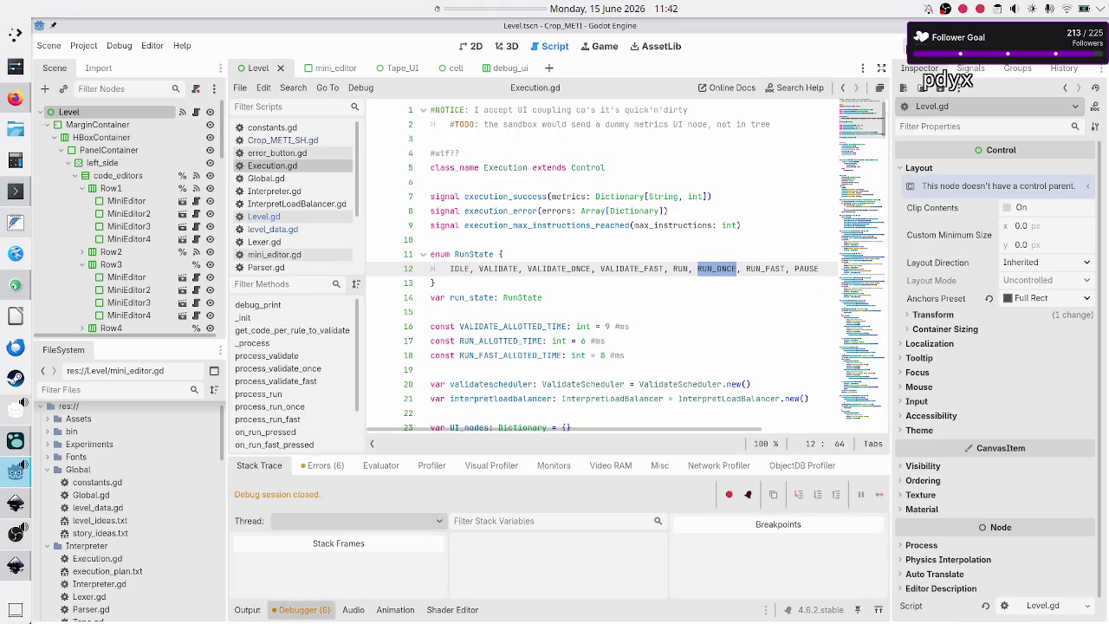
left_click(906, 46)
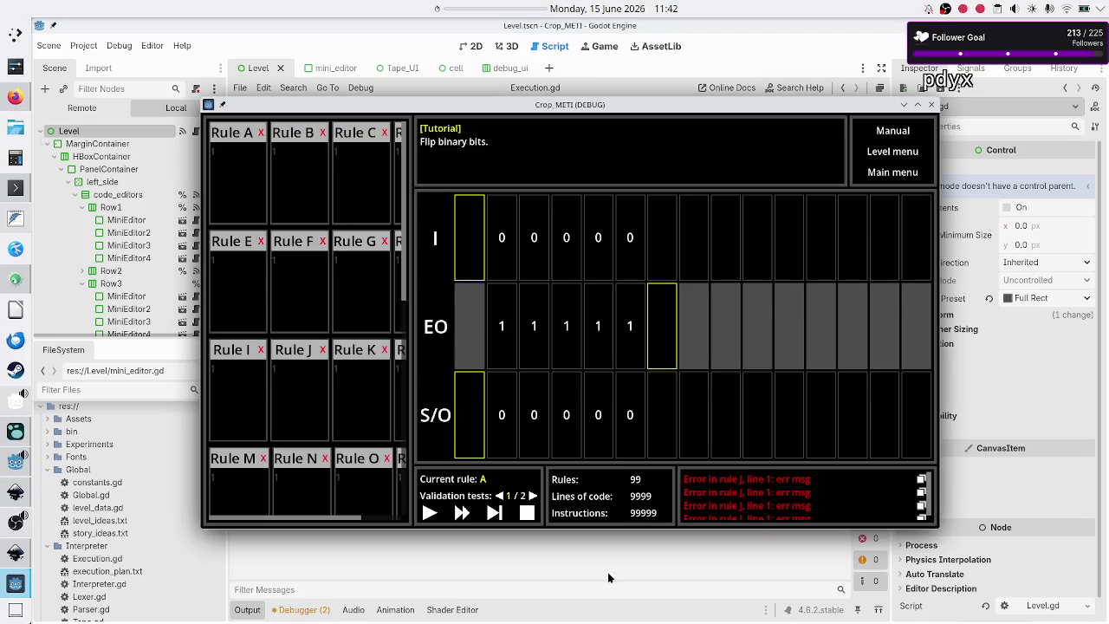
key("F8")
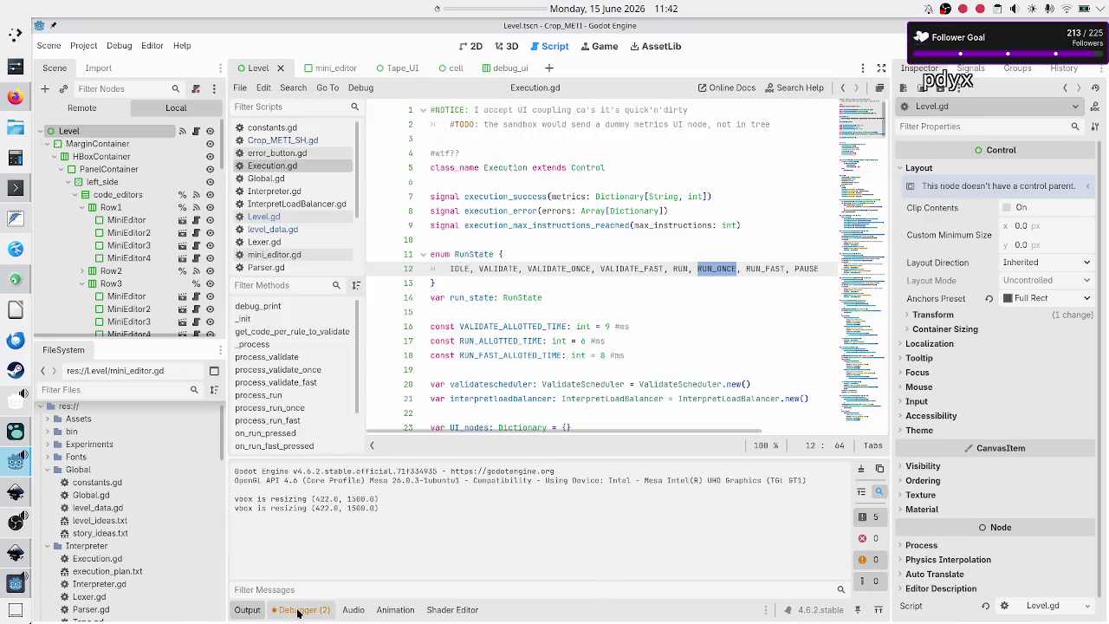
left_click(297, 609)
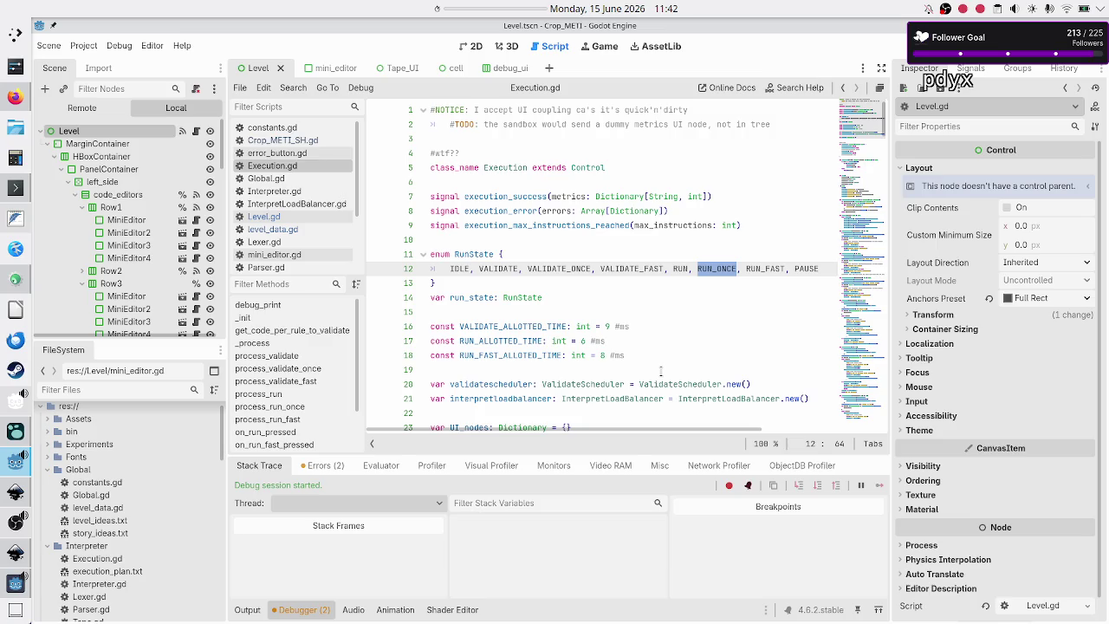
- Review the validate, run and fast-run allotted-time constants (9, 6, 8 ms), then rerun with F5
left_click(642, 340)
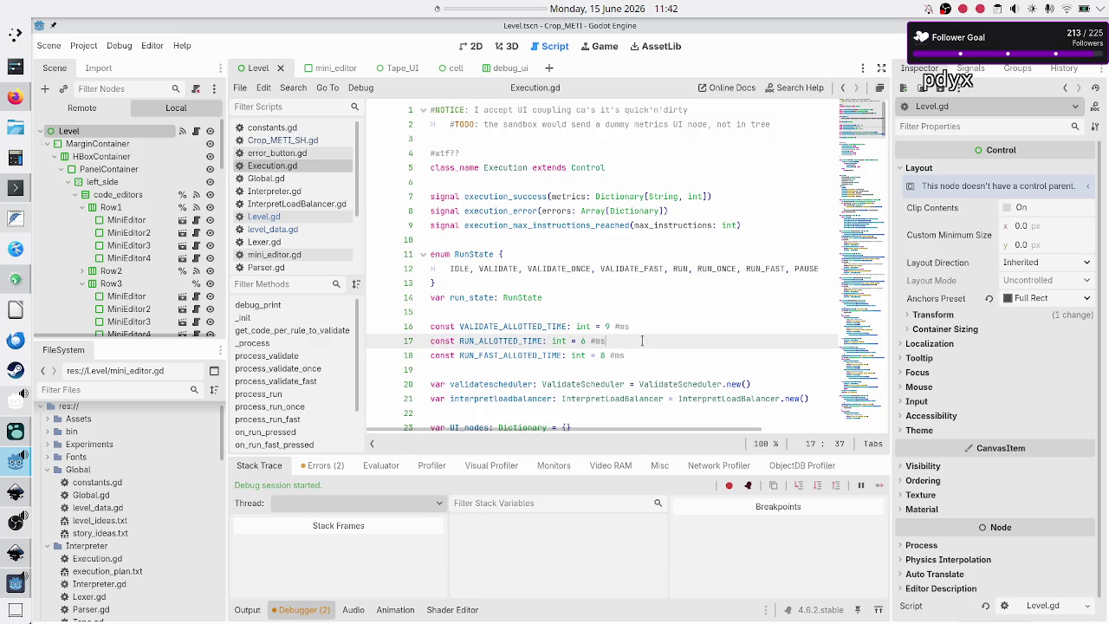
left_click(653, 326)
left_click(646, 351)
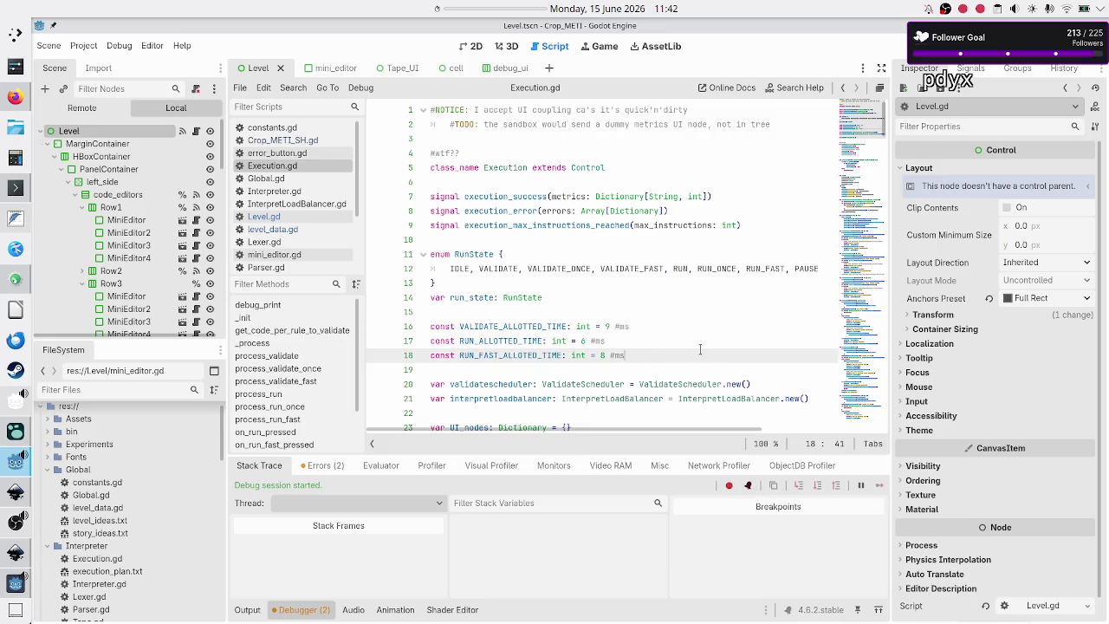
left_click(650, 326)
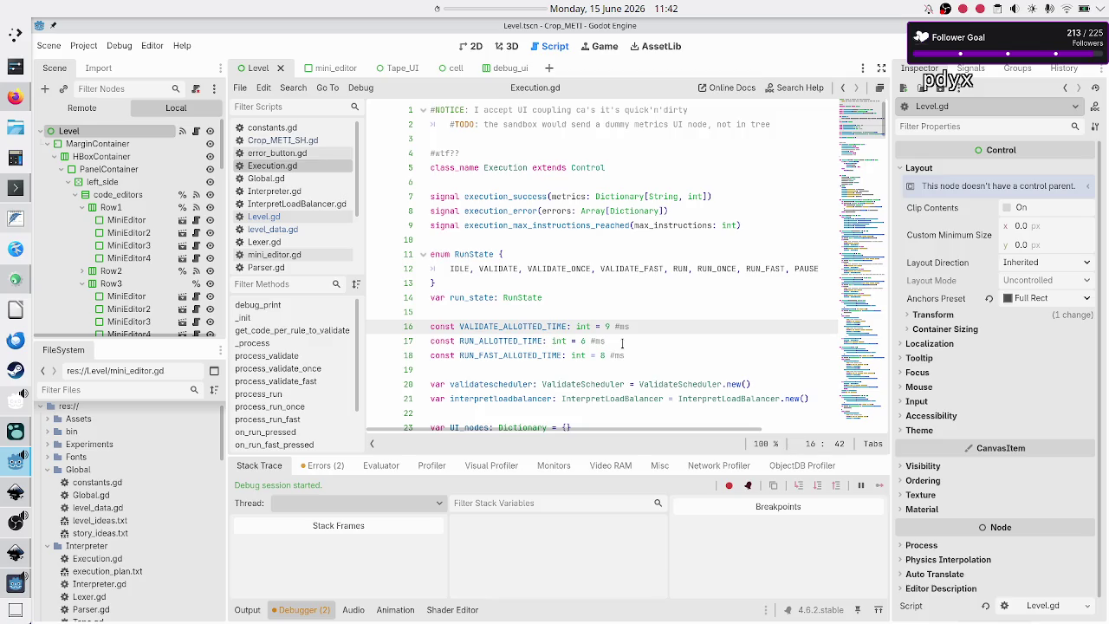
left_click(626, 340)
left_click(657, 358)
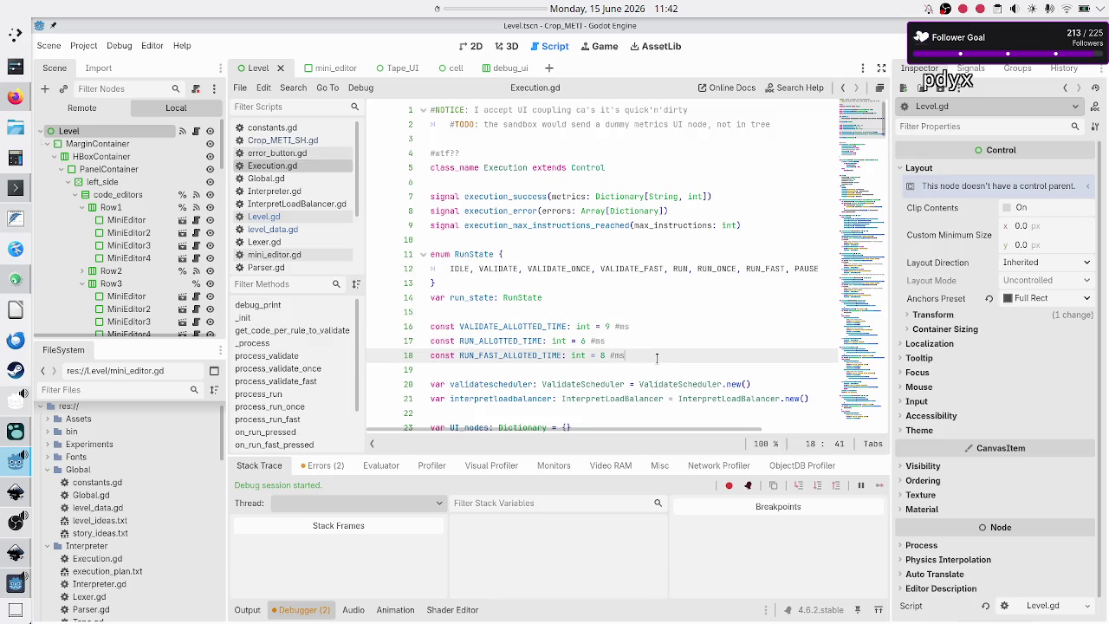
left_click(620, 383)
left_click(620, 400)
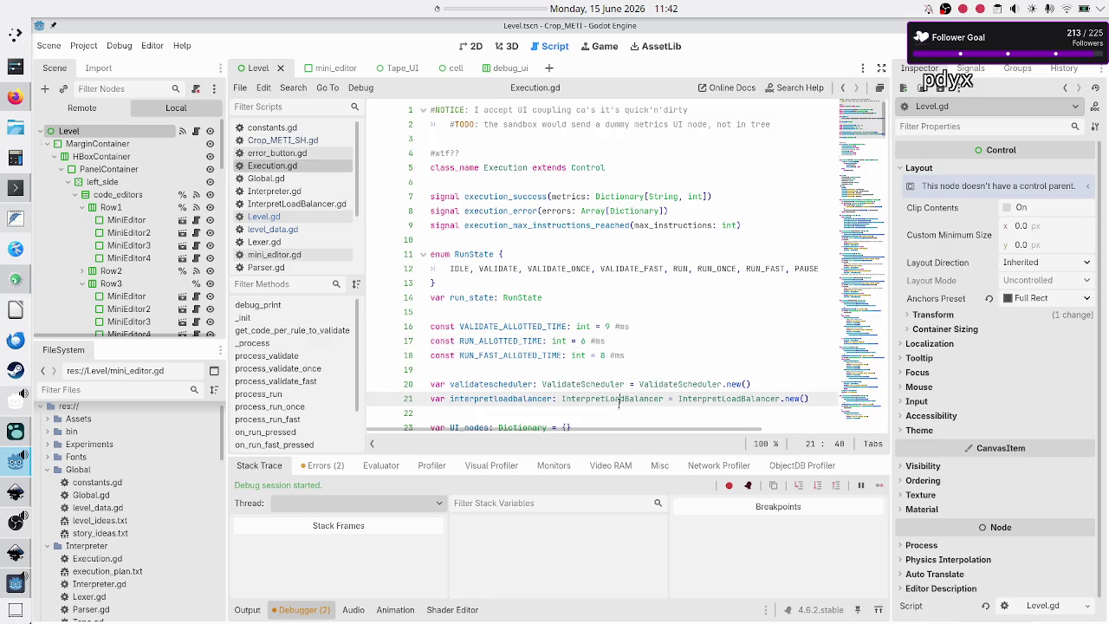
key("F5")
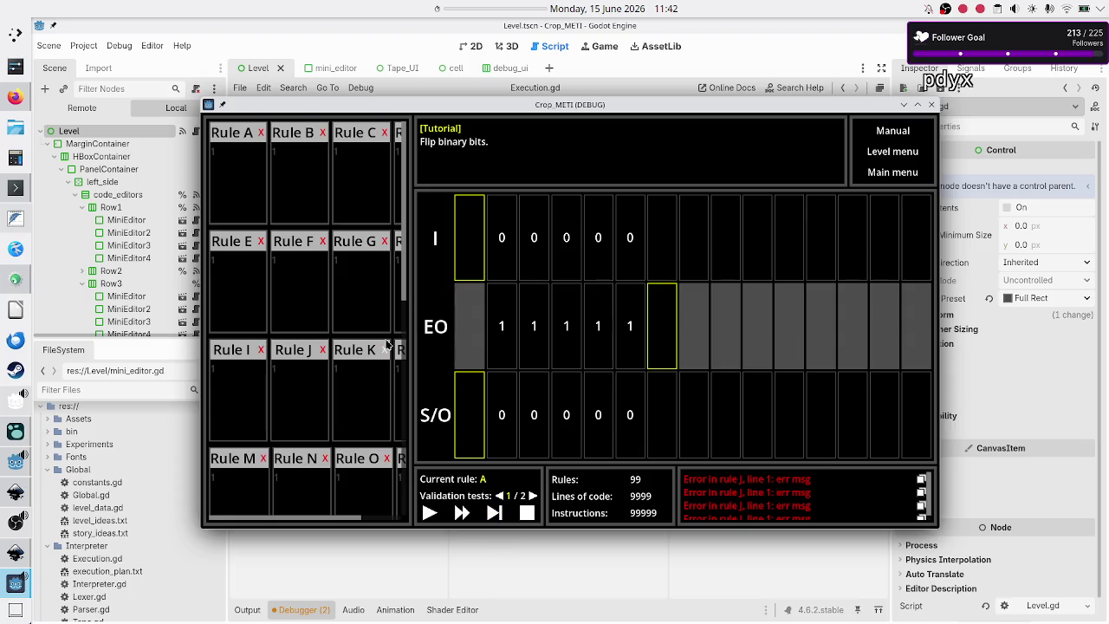
- Focus the Rule F and Rule J code, then step the binary-flip level twice
left_click(321, 317)
left_click(320, 378)
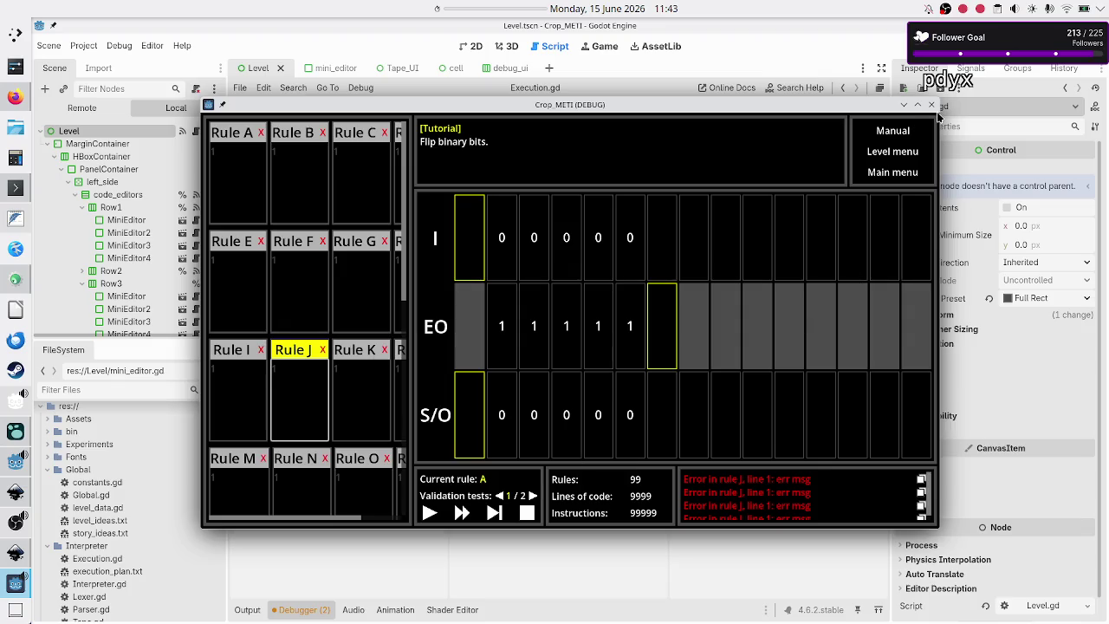
left_click(495, 518)
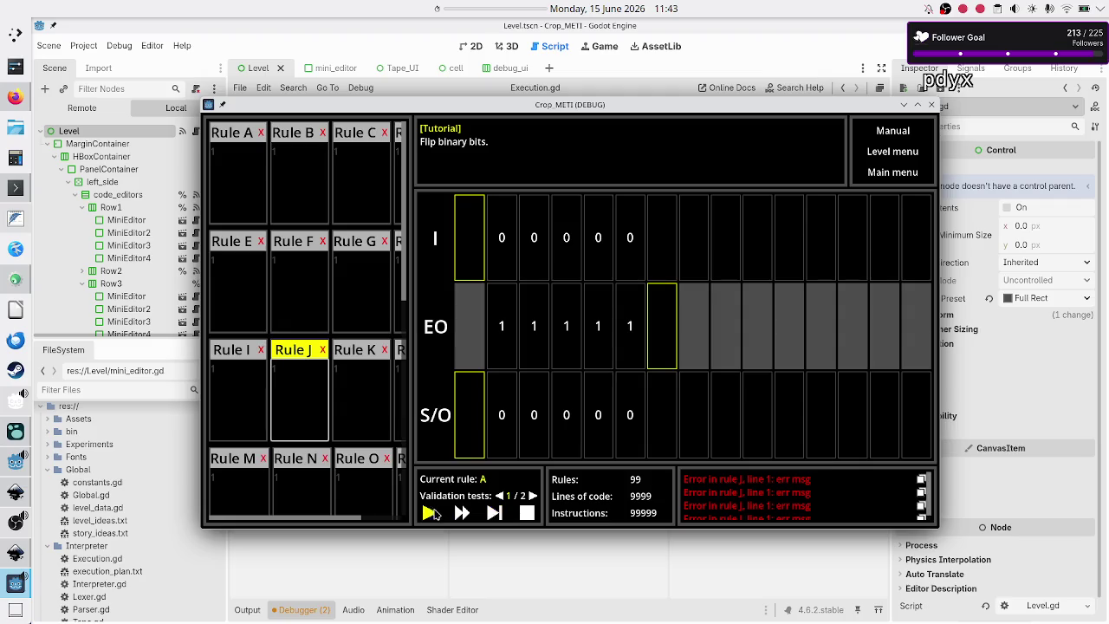
left_click(492, 517)
- Play the level, switch to fast speed, and close the debug game
left_click(428, 512)
left_click(466, 512)
left_click(932, 107)
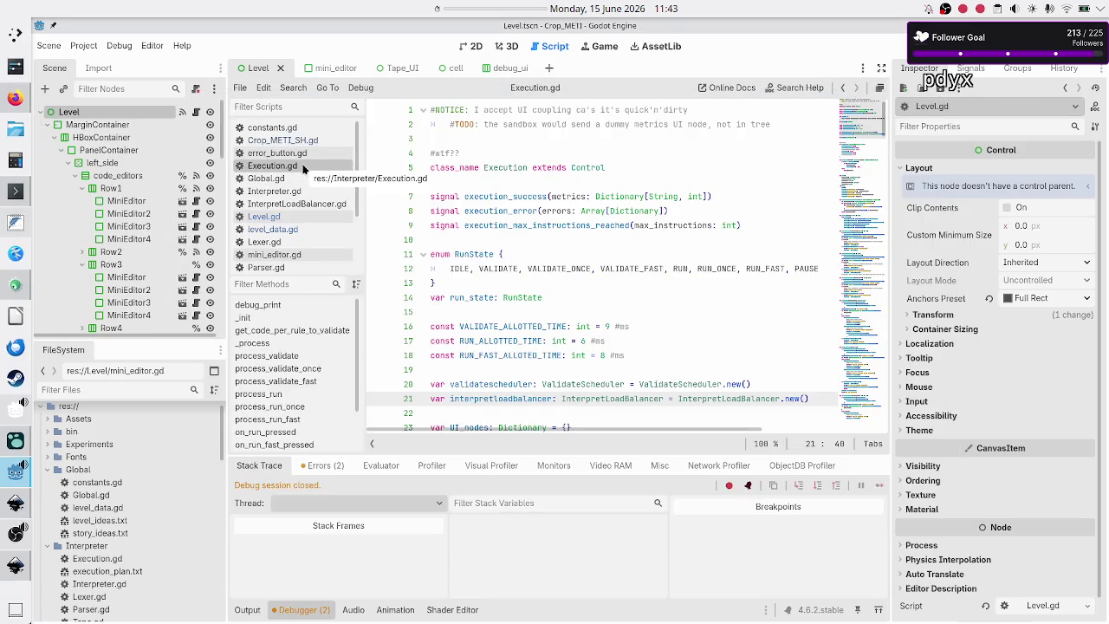
- Highlight each RunState value in Execution.gd: PAUSE, VALIDATE, RUN_ONCE, RUN and RUN_FAST
scroll(512, 226, "down", 3)
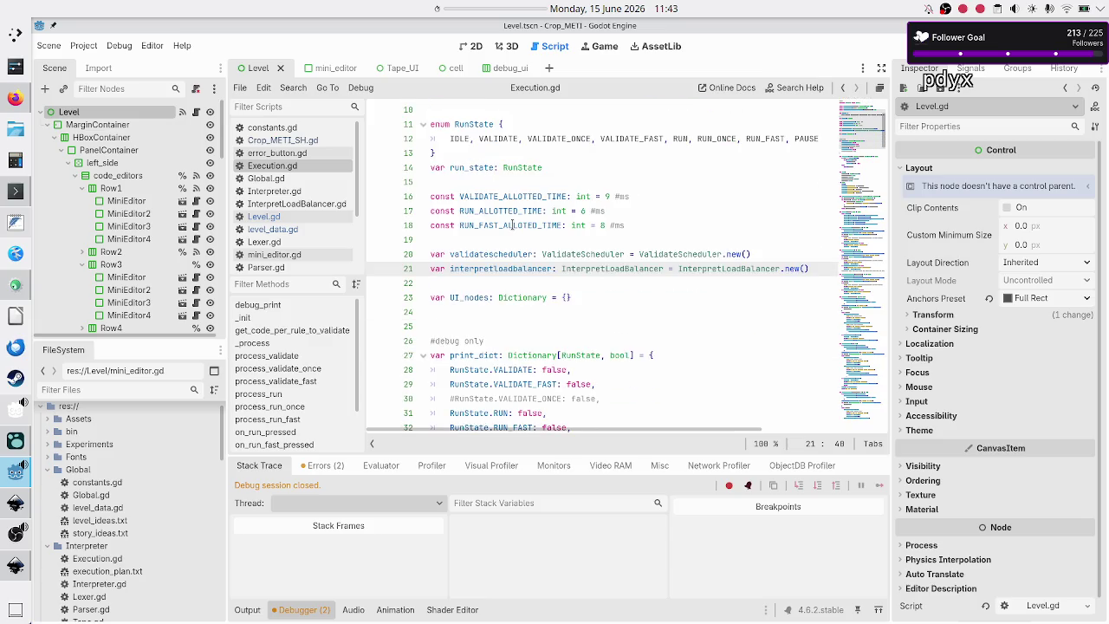
scroll(512, 225, "up", 3)
scroll(490, 274, "right", 3)
scroll(489, 275, "left", 3)
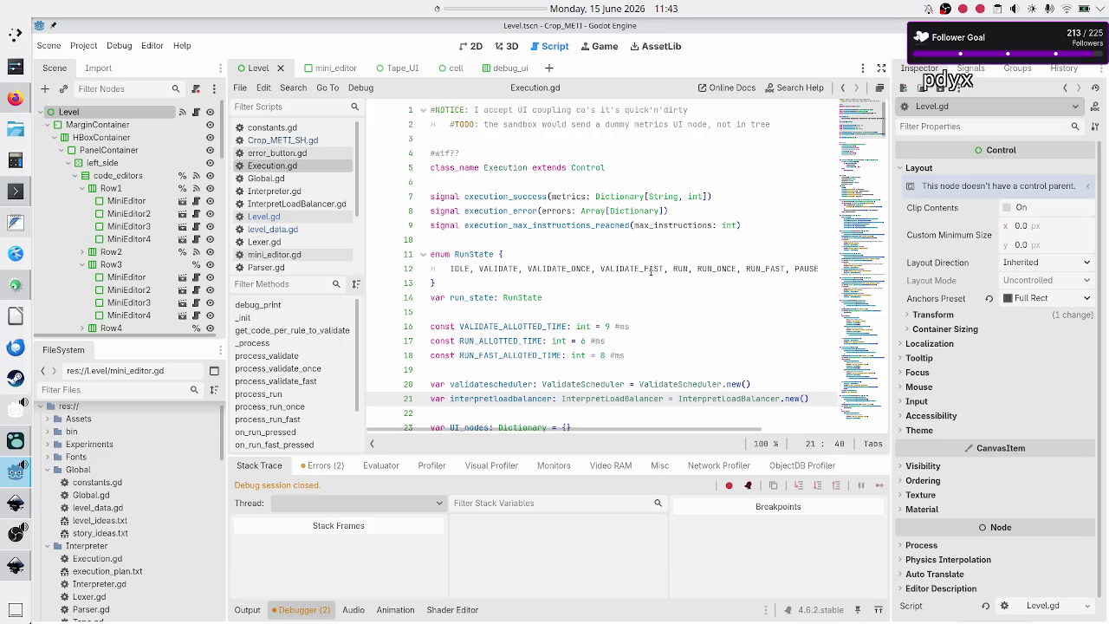
double_click(807, 268)
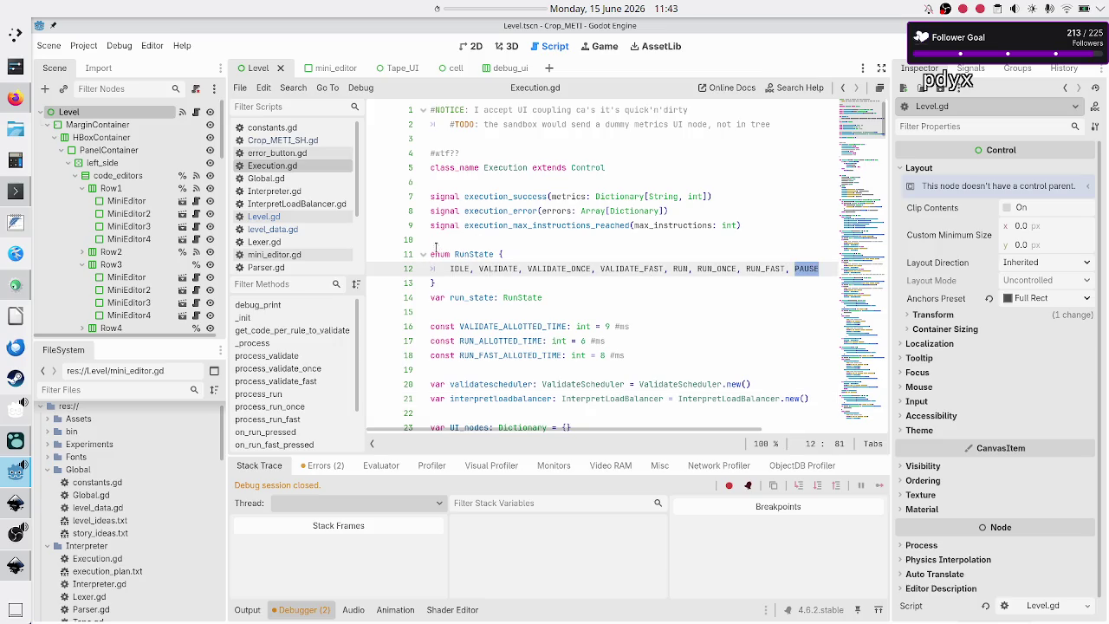
double_click(459, 268)
double_click(499, 269)
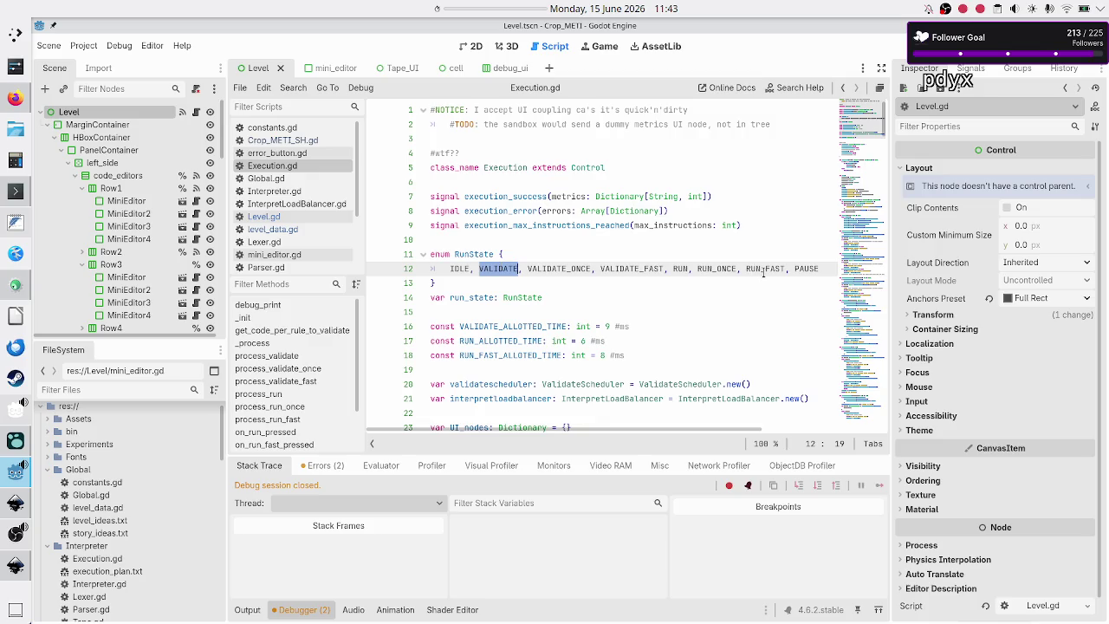
double_click(726, 268)
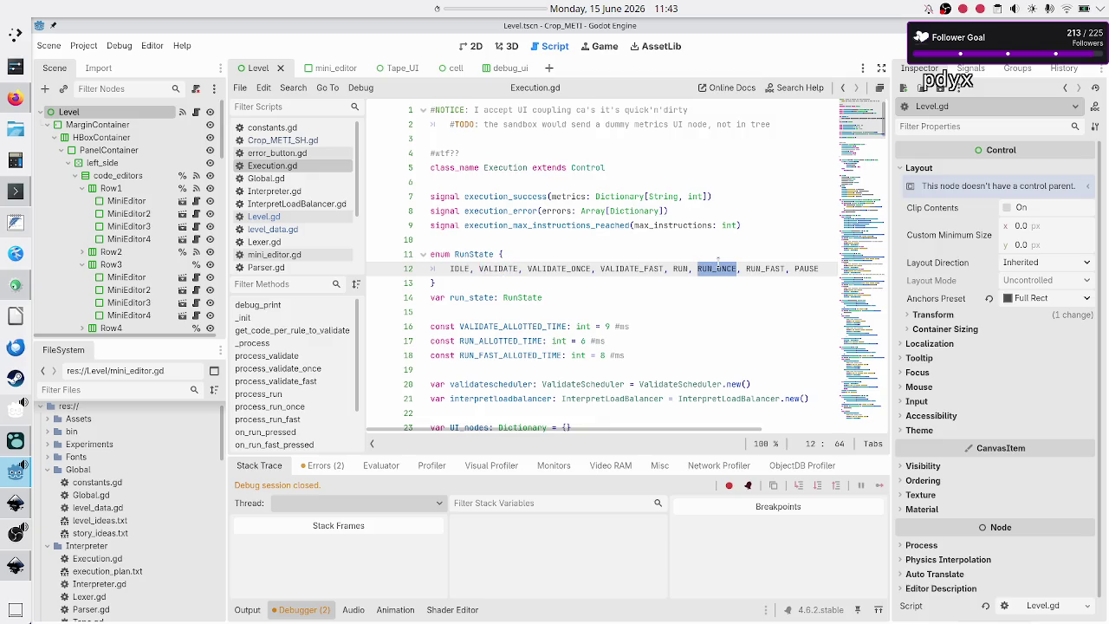
double_click(680, 268)
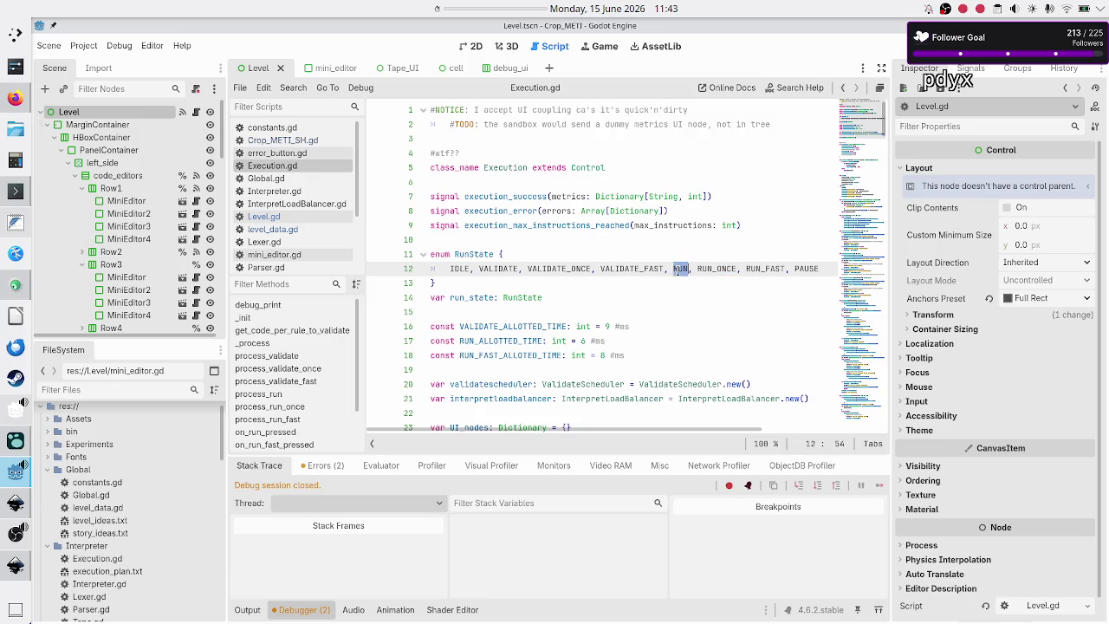
double_click(761, 269)
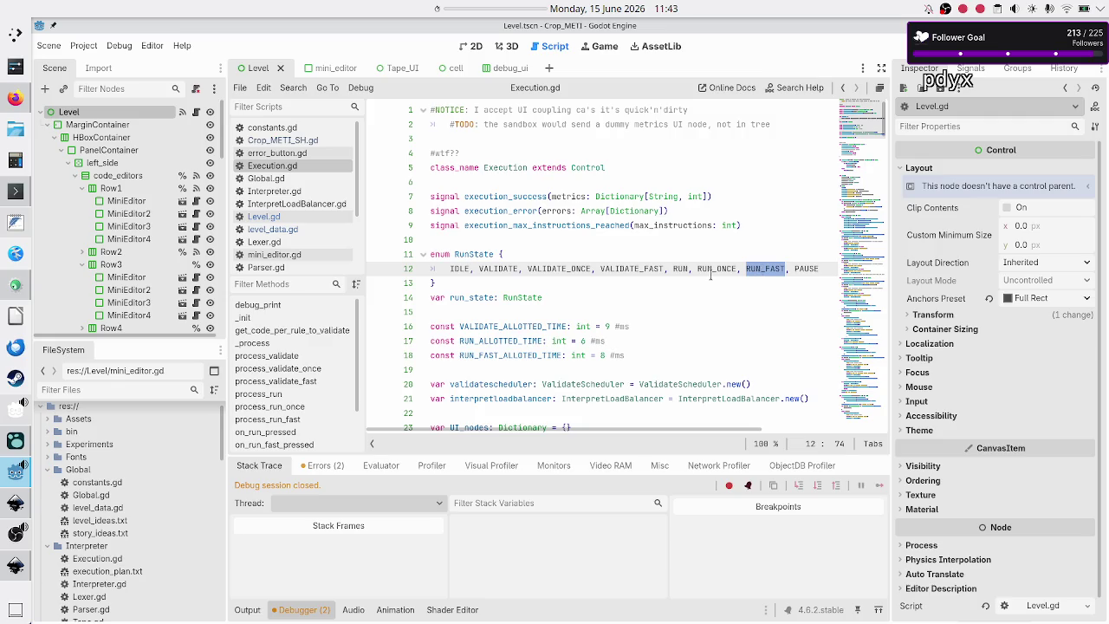
left_click(587, 283)
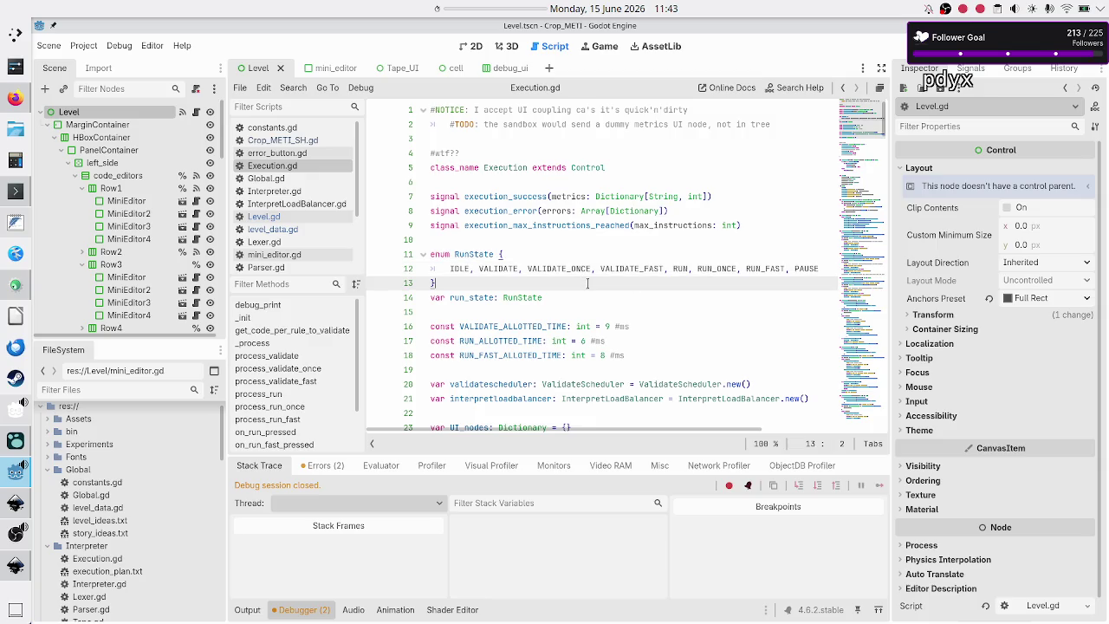
- Scroll through Execution.gd's button handlers and relaunch the project with F5
scroll(584, 308, "down", 20)
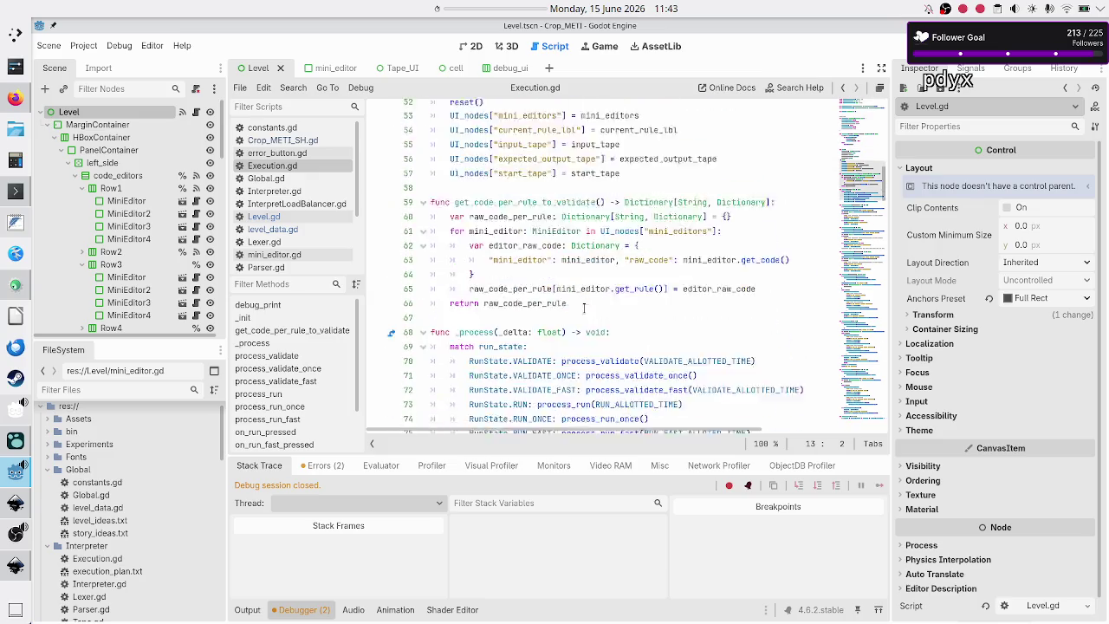
scroll(584, 308, "down", 8)
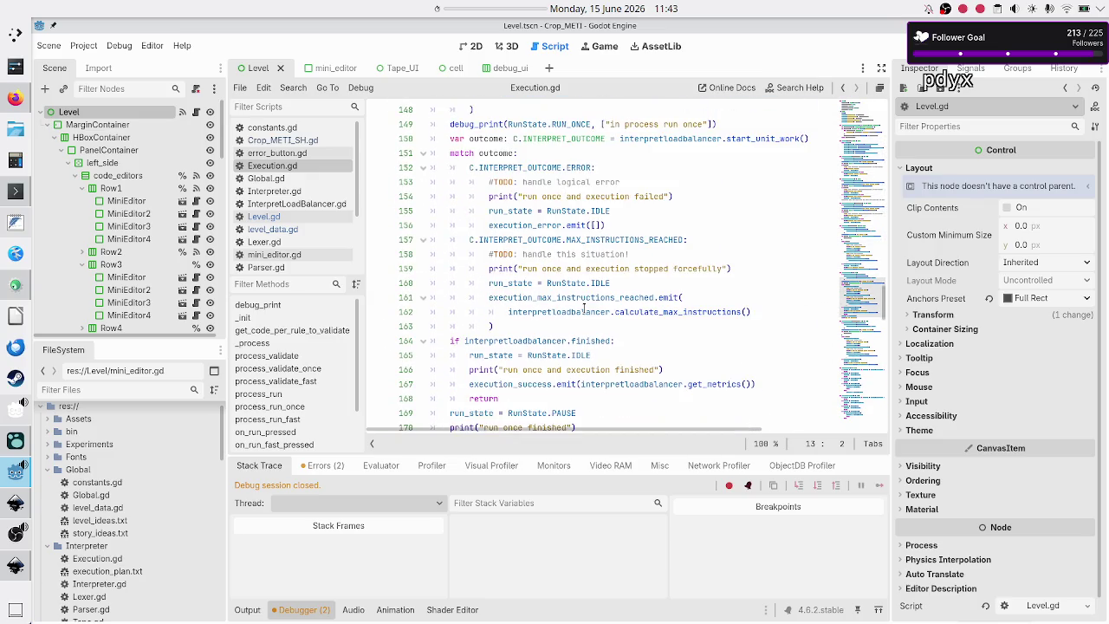
scroll(584, 308, "down", 6)
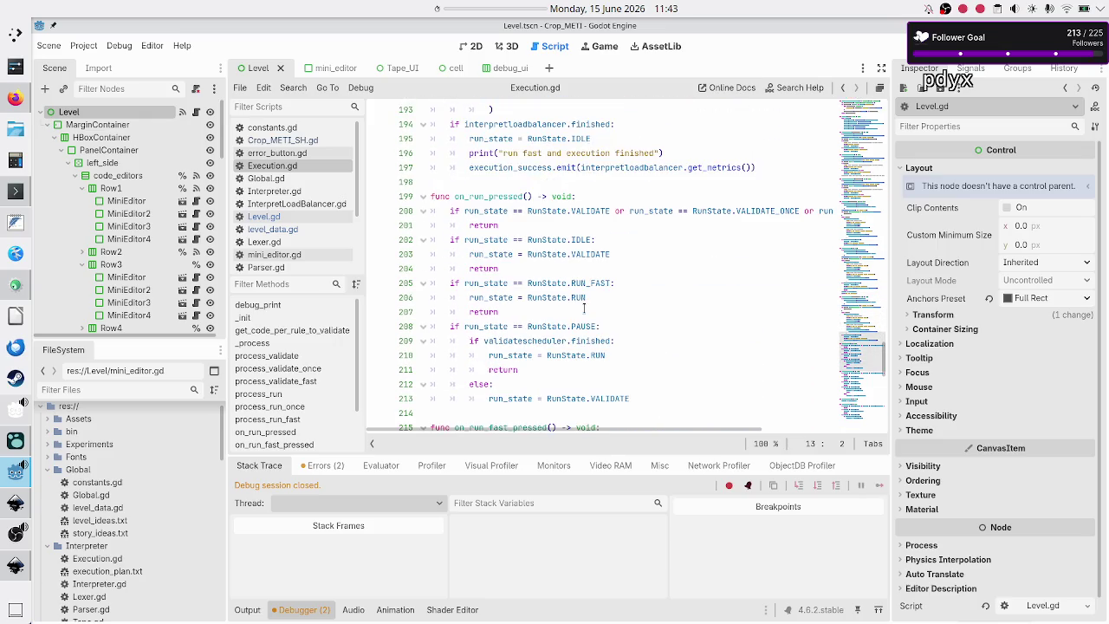
scroll(584, 307, "down", 5)
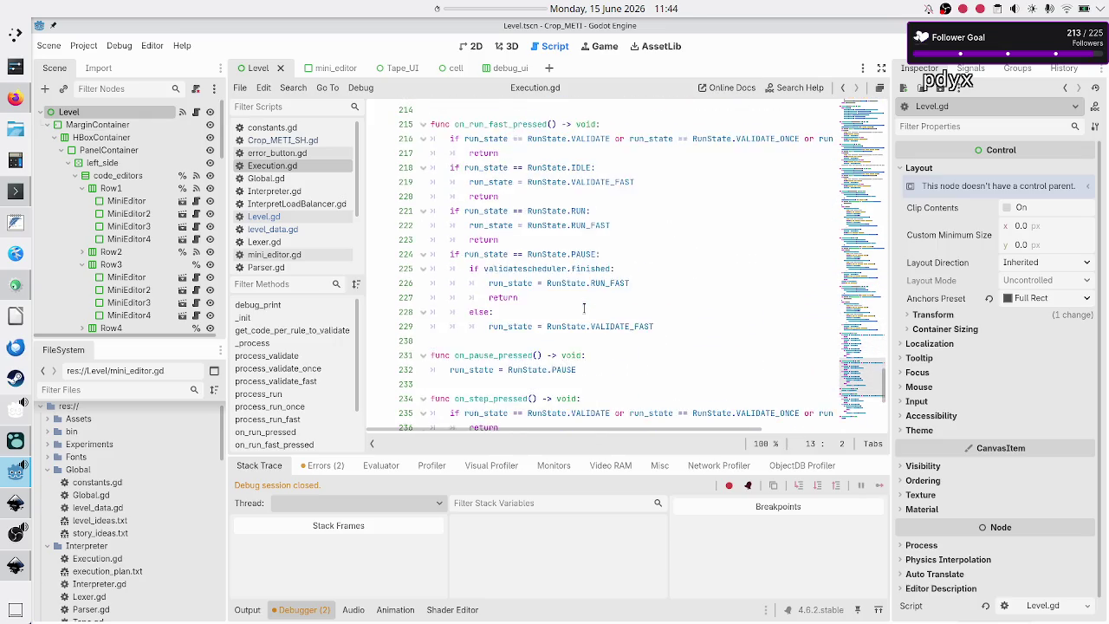
scroll(584, 308, "down", 2)
scroll(584, 307, "down", 2)
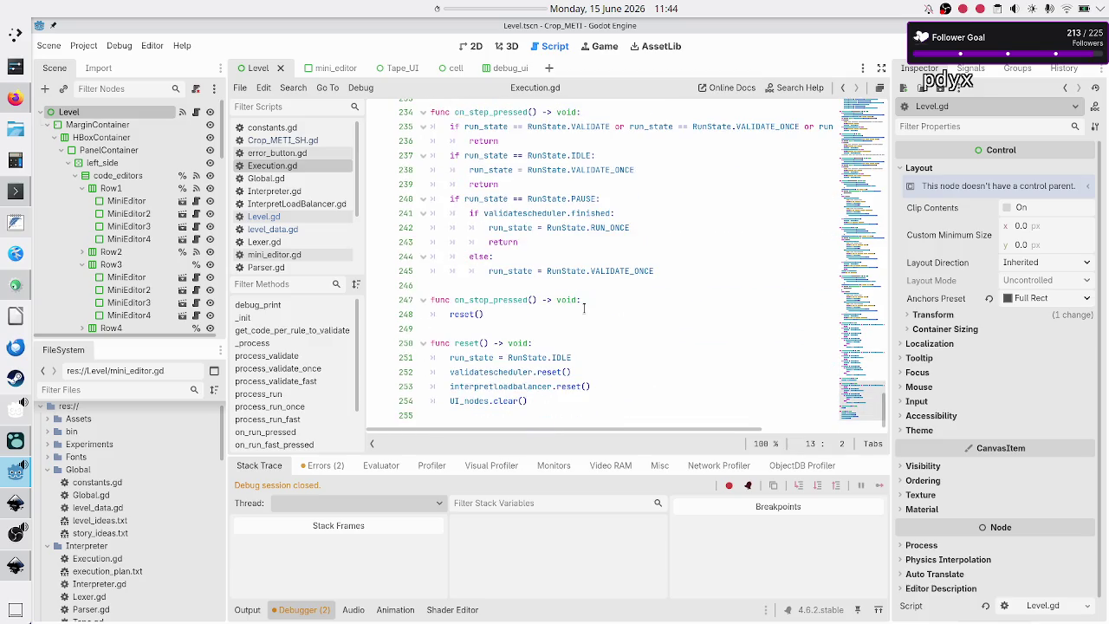
key("alt+Tab")
key("alt+Tab")
key("F5")
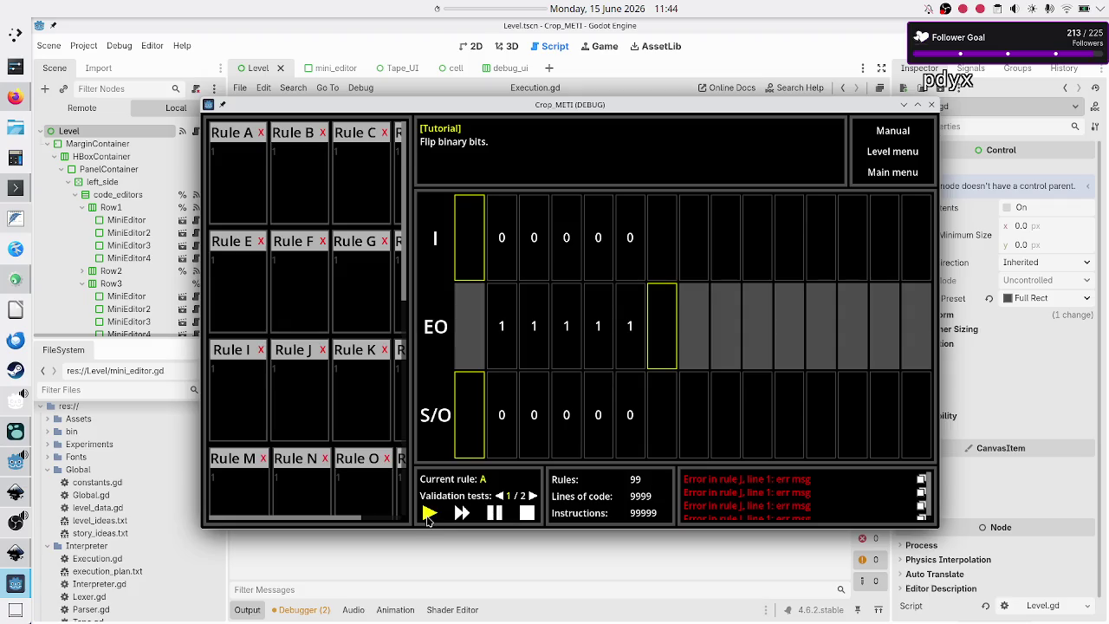
- Play the level until it fails, inspect the invalid index '0' error, and reopen Execution.gd
left_click(427, 514)
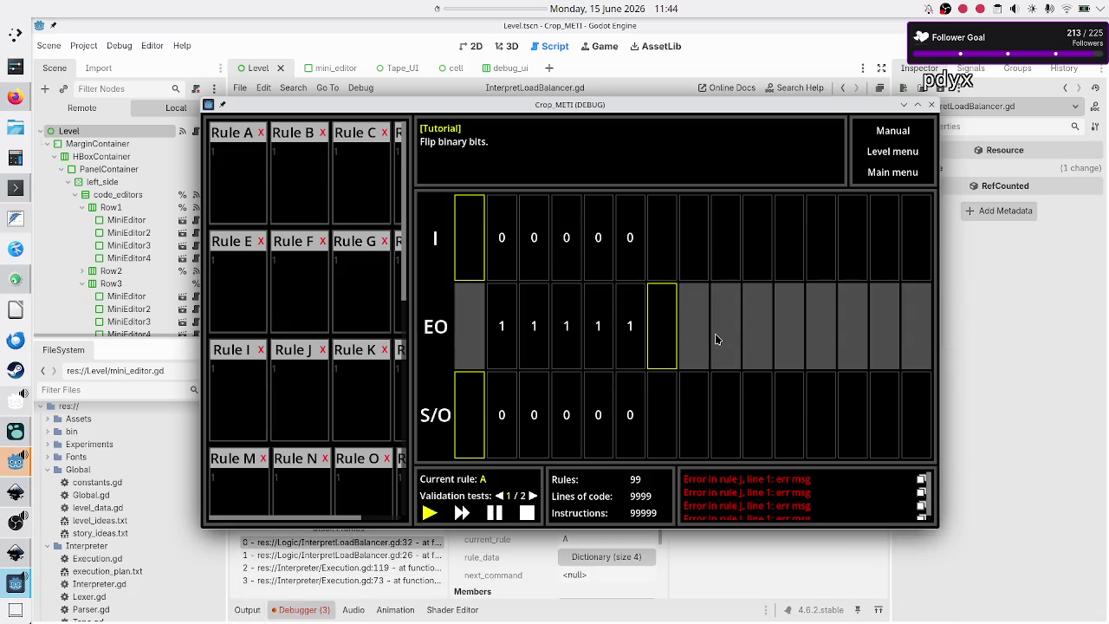
left_click(1037, 403)
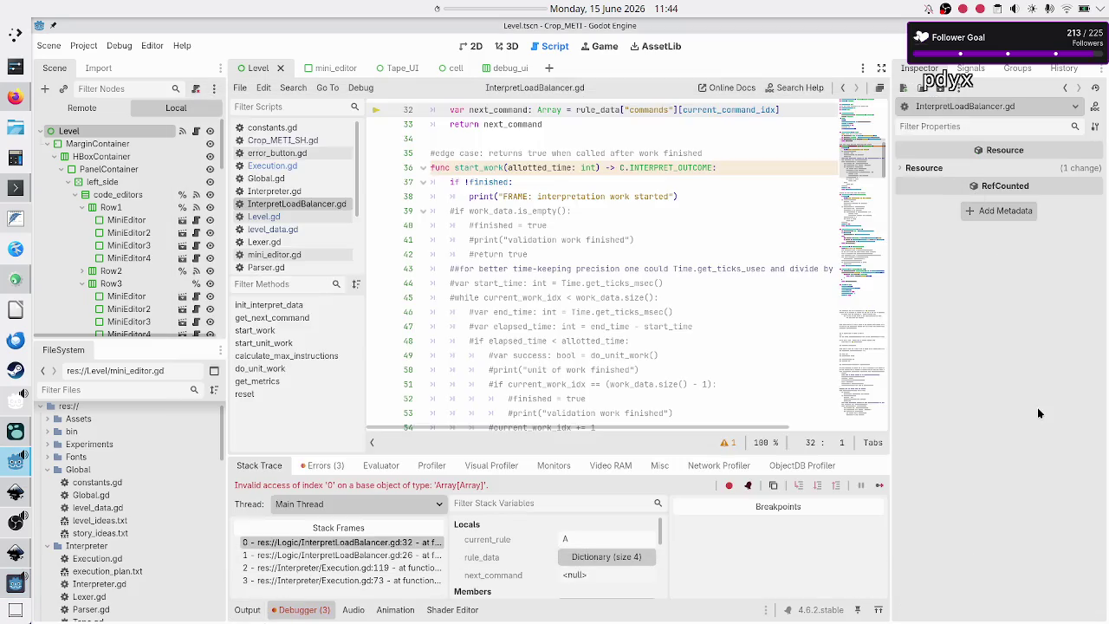
left_click(314, 465)
left_click(405, 544)
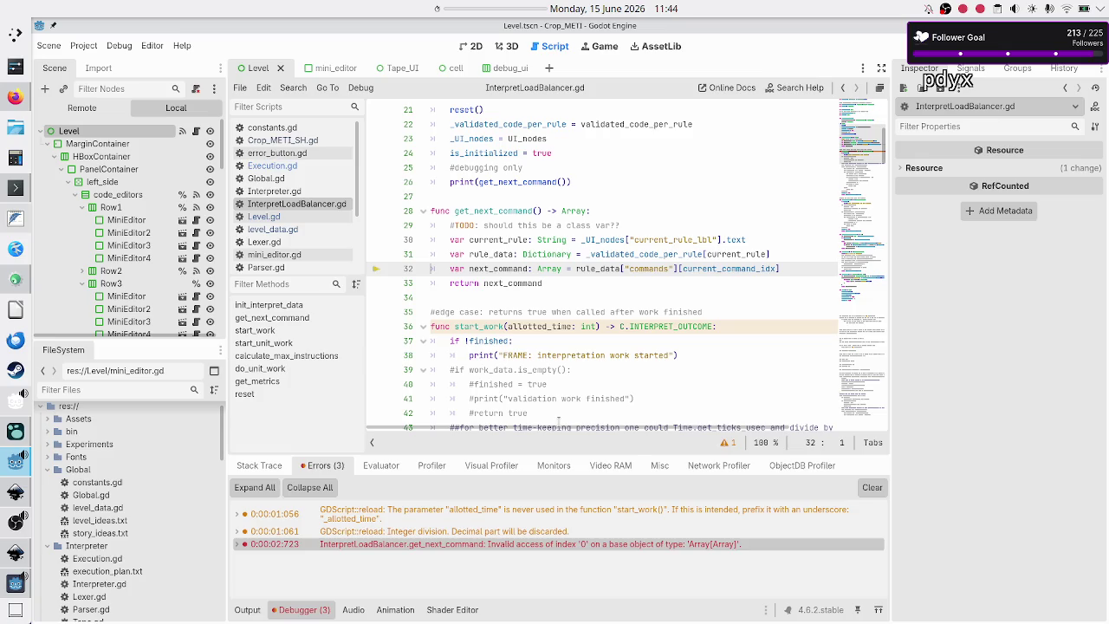
scroll(552, 295, "up", 3)
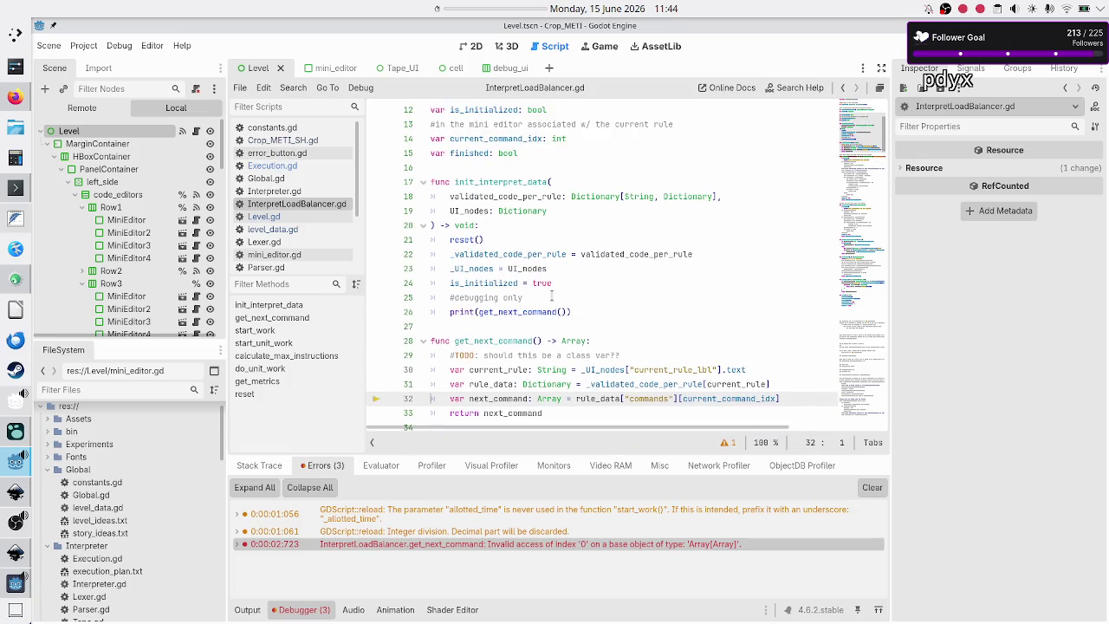
left_click(309, 166)
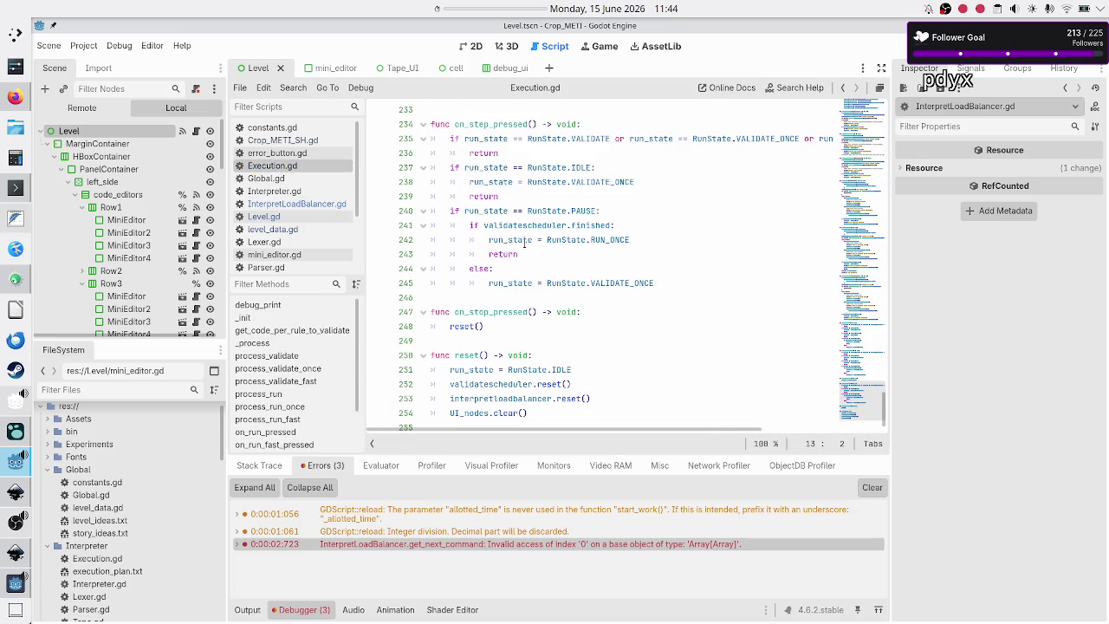
scroll(523, 244, "up", 10)
scroll(482, 222, "up", 20)
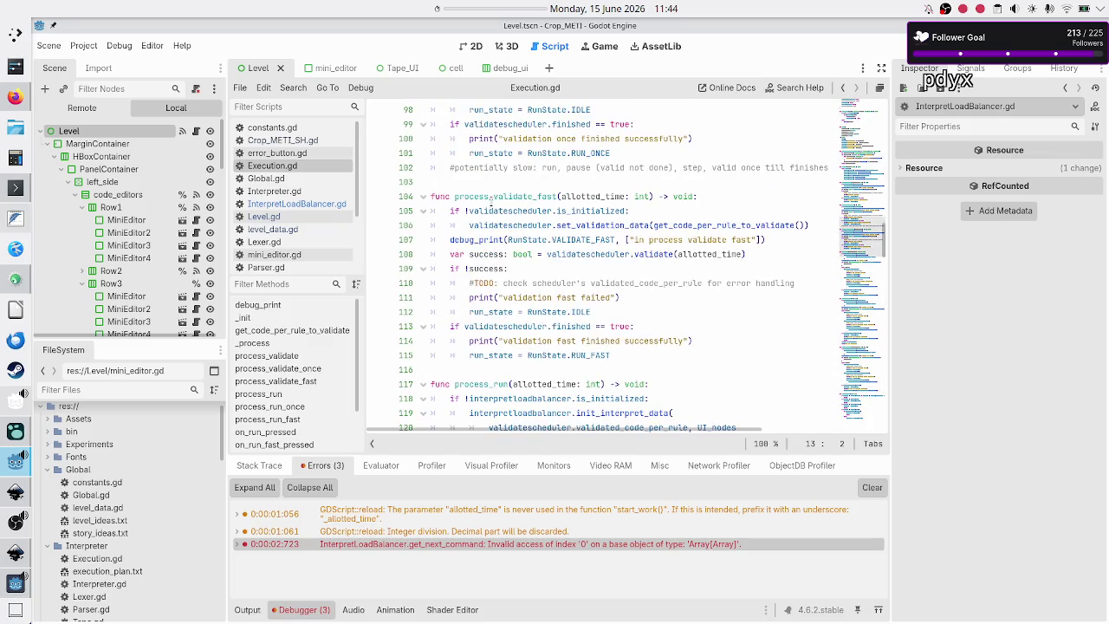
scroll(491, 202, "up", 20)
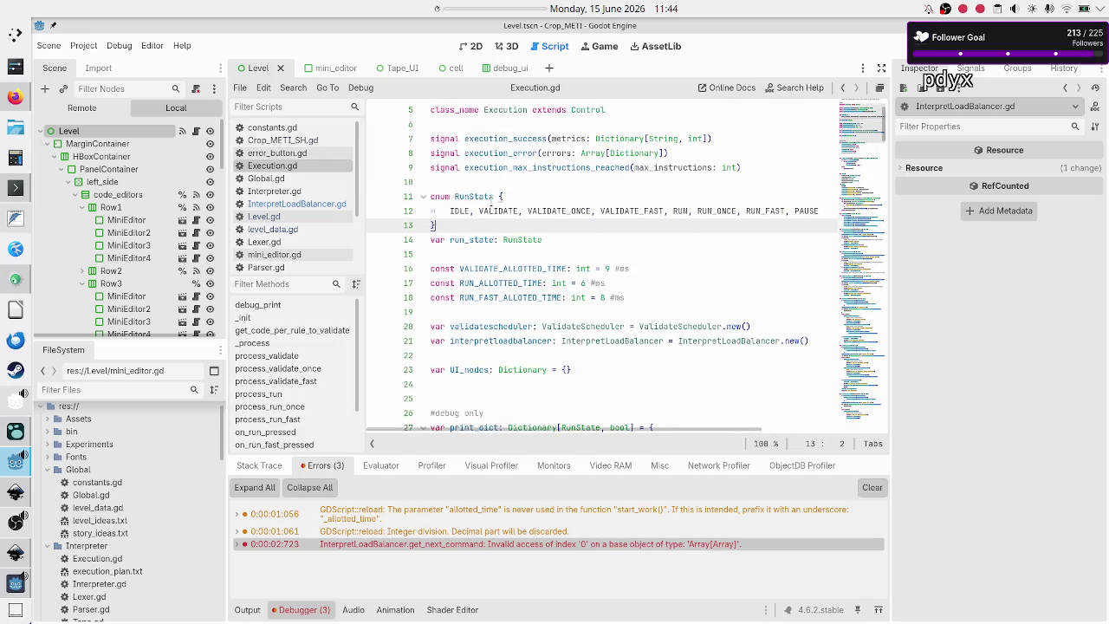
scroll(492, 201, "down", 4)
scroll(492, 200, "down", 4)
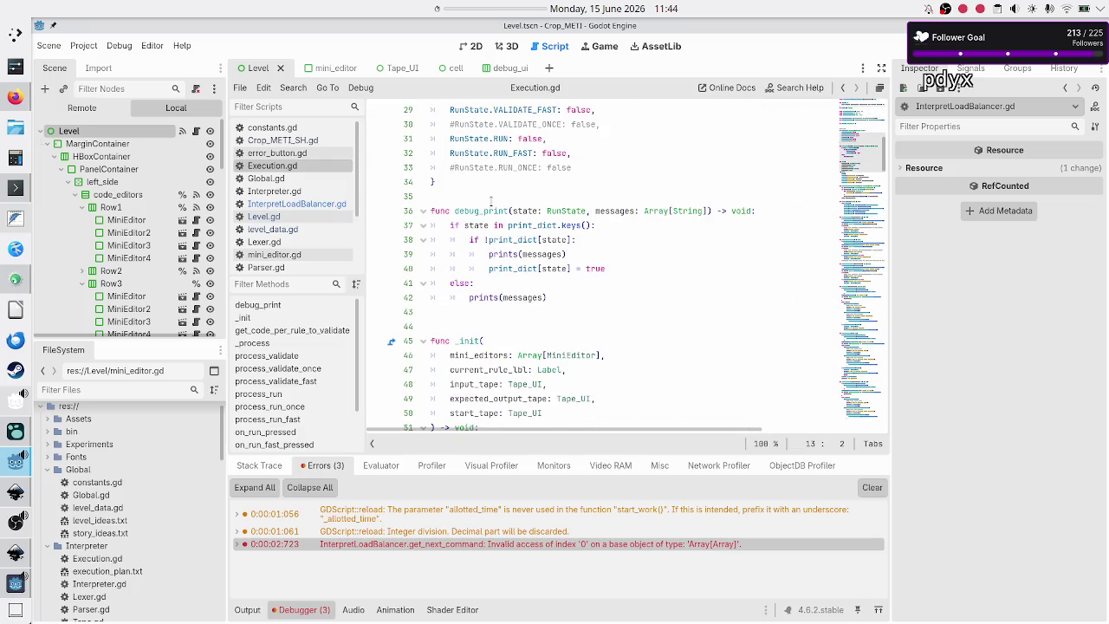
scroll(492, 201, "down", 9)
scroll(462, 253, "up", 9)
scroll(462, 253, "down", 11)
left_click(483, 190)
double_click(483, 189)
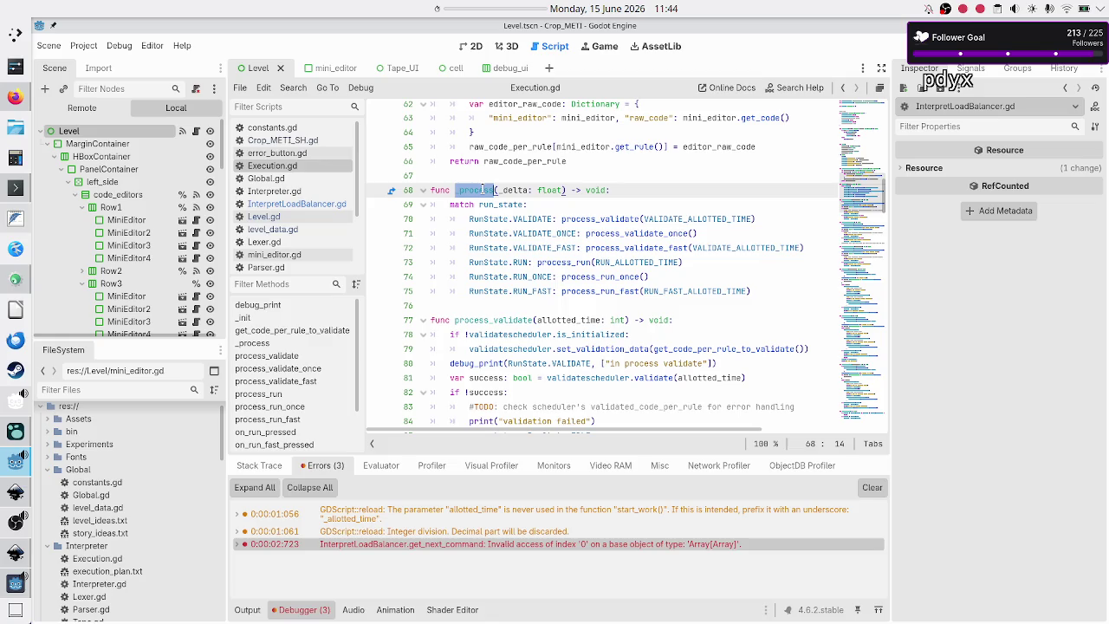
double_click(543, 219)
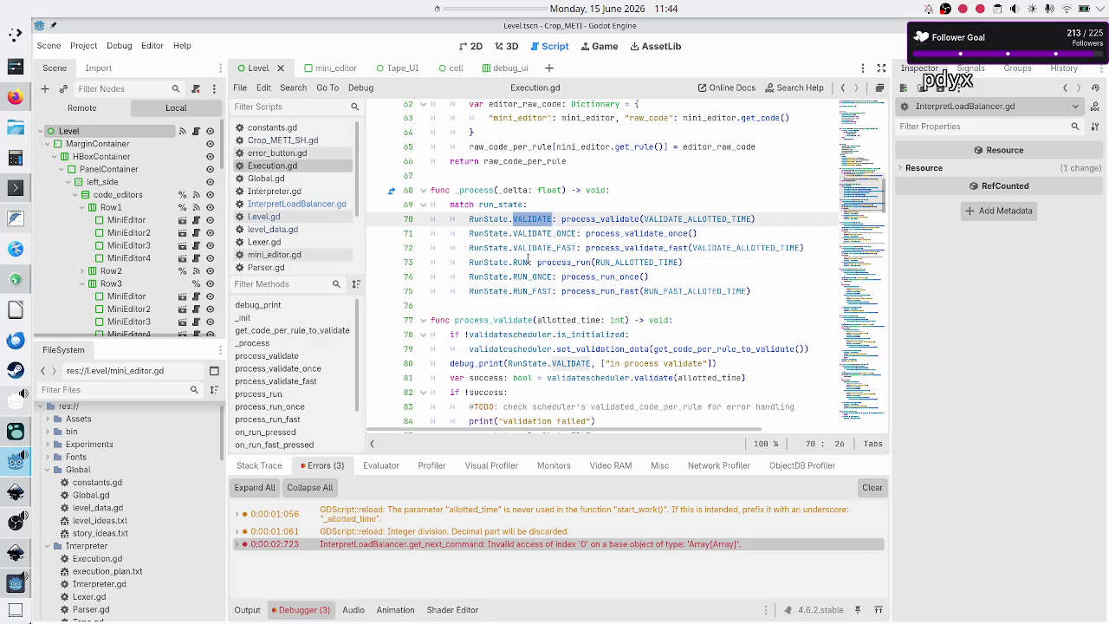
double_click(527, 261)
double_click(540, 277)
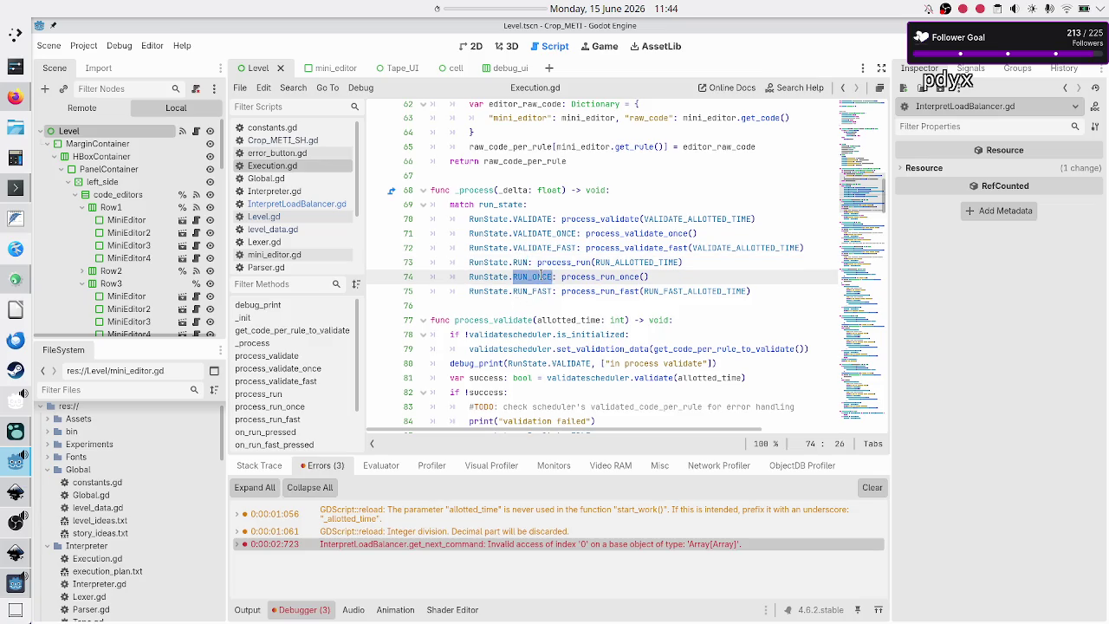
left_click(540, 218)
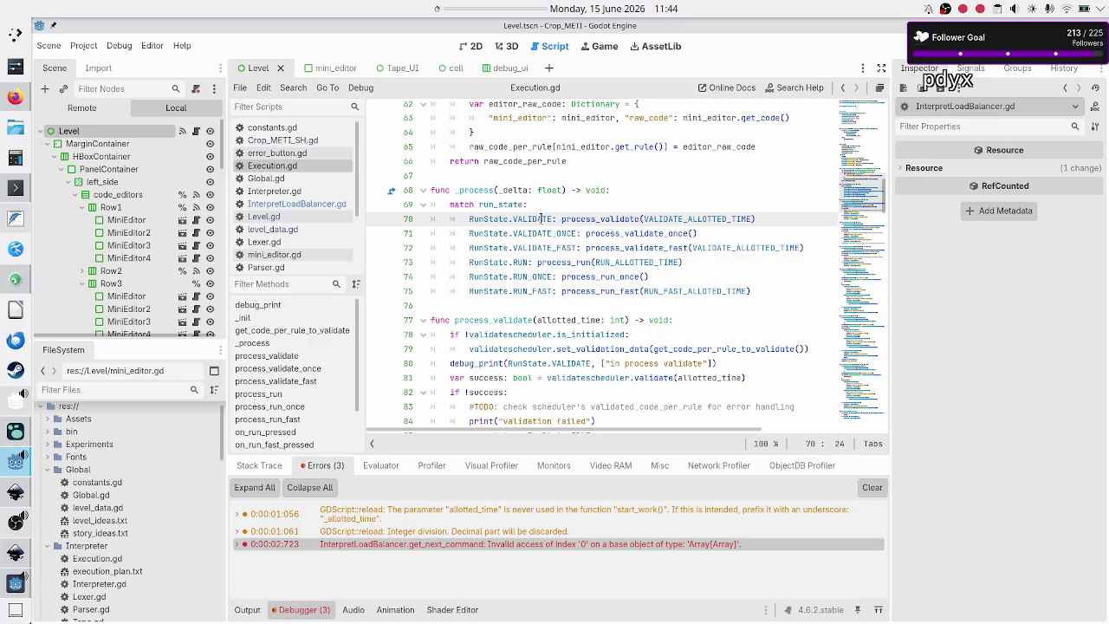
double_click(603, 219)
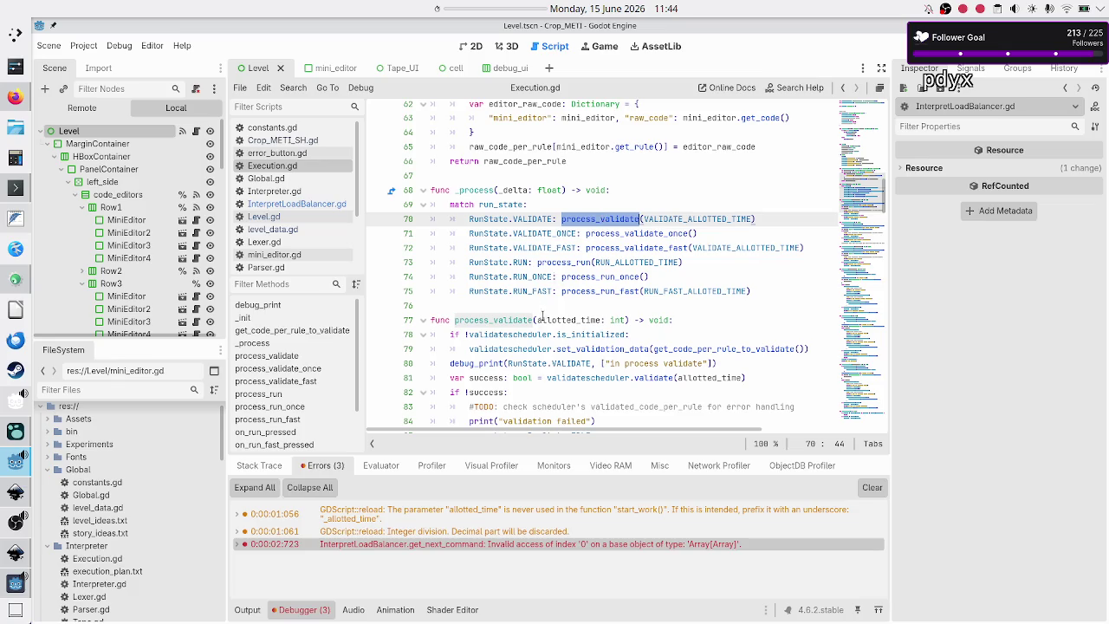
scroll(602, 217, "down", 3)
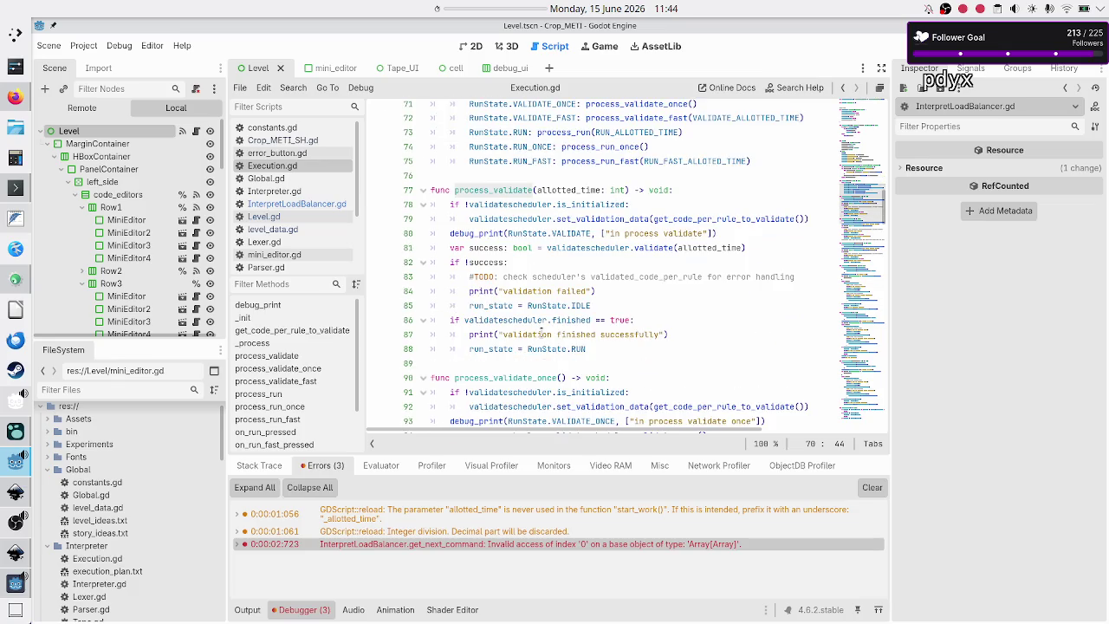
double_click(508, 190)
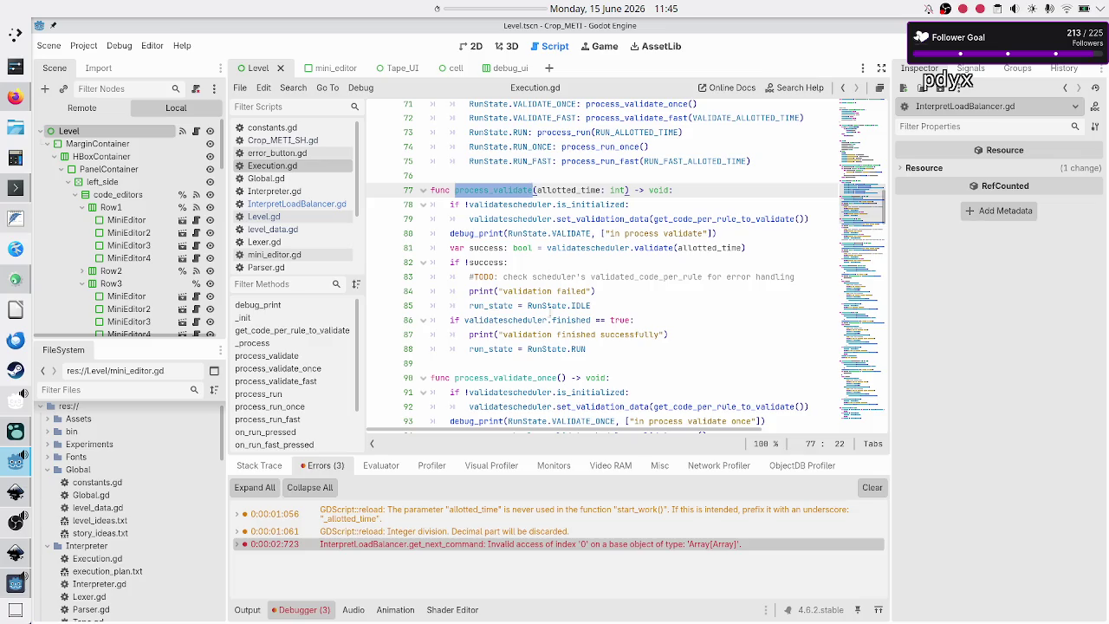
scroll(549, 309, "down", 6)
scroll(549, 316, "up", 5)
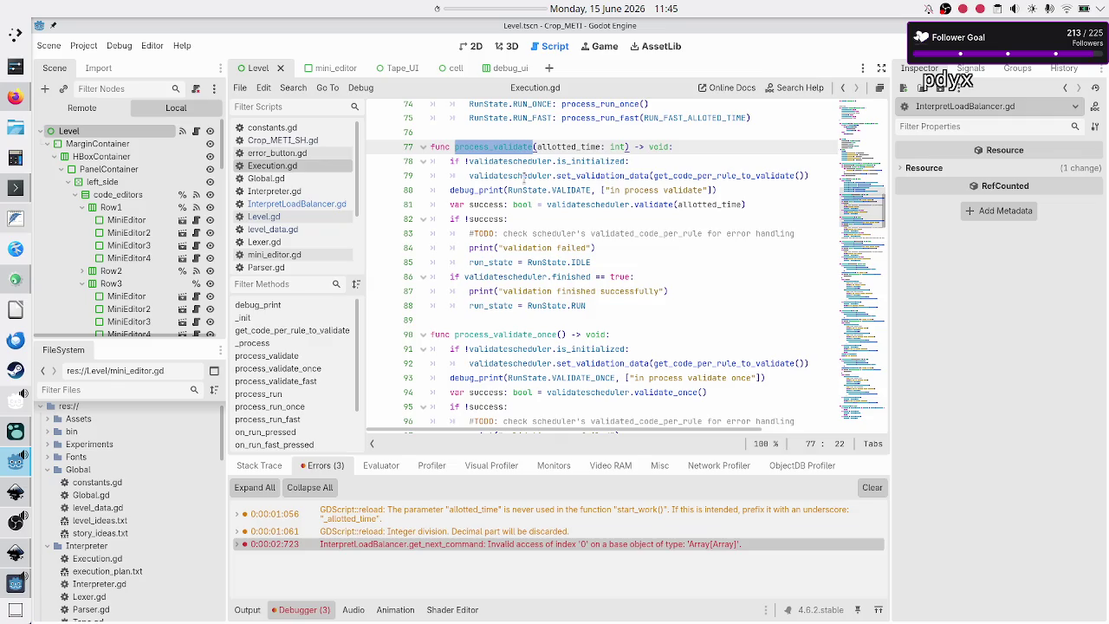
double_click(525, 176)
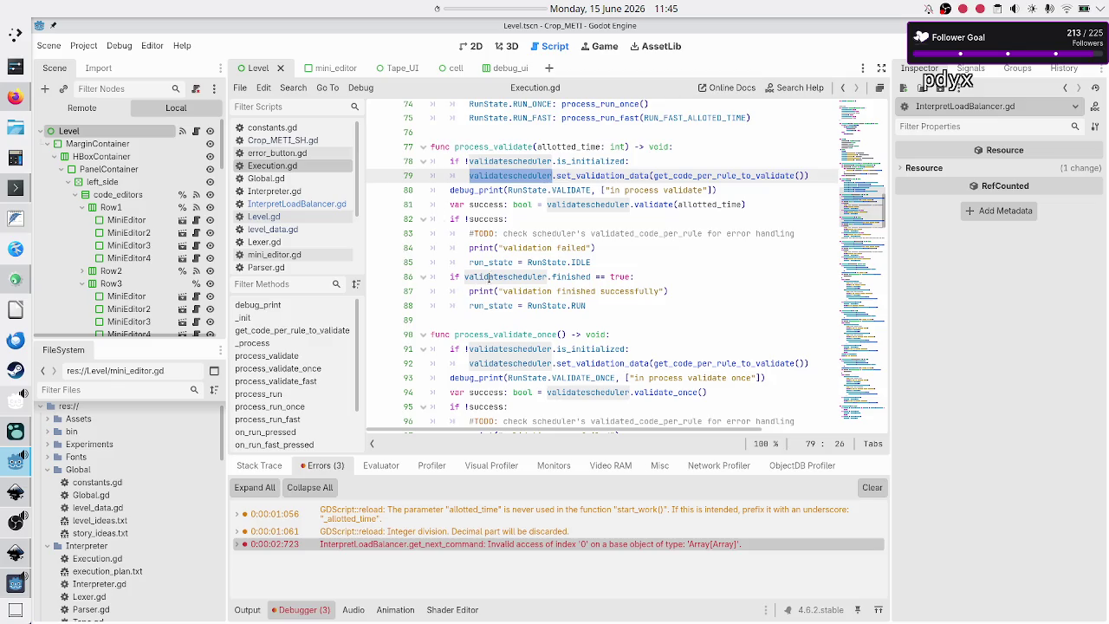
mouse_move(504, 313)
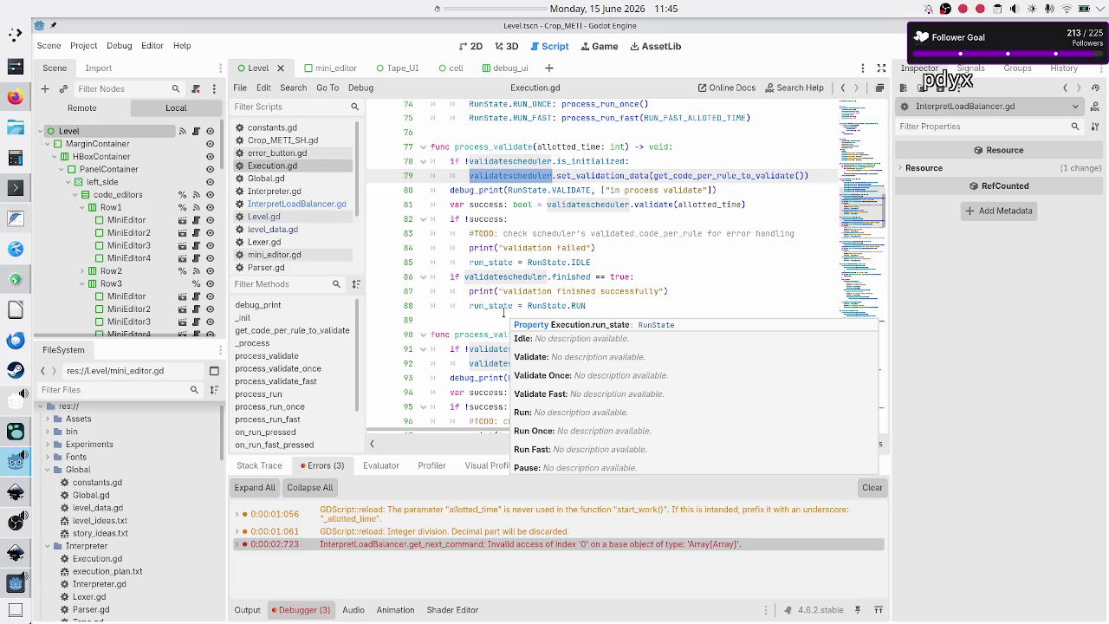
key("F5")
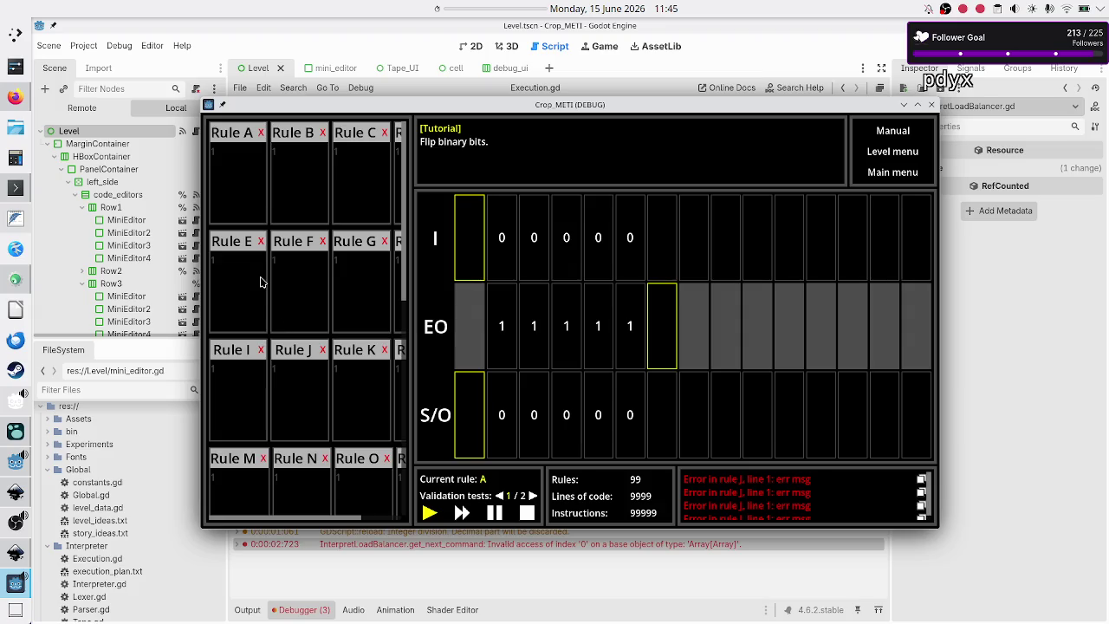
left_click(954, 381)
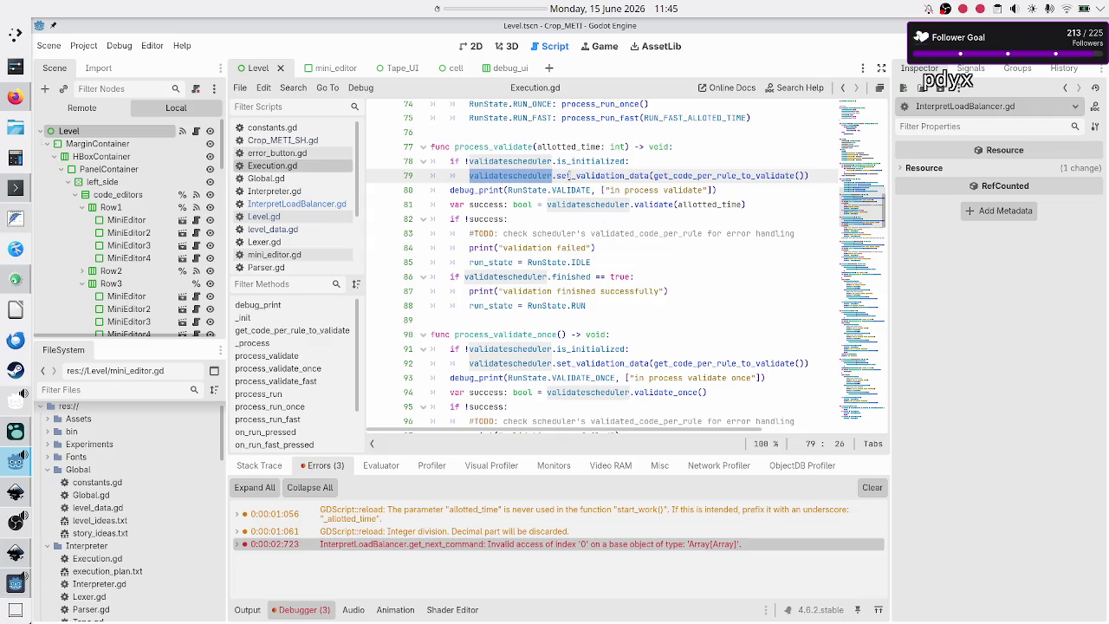
key("alt+Tab")
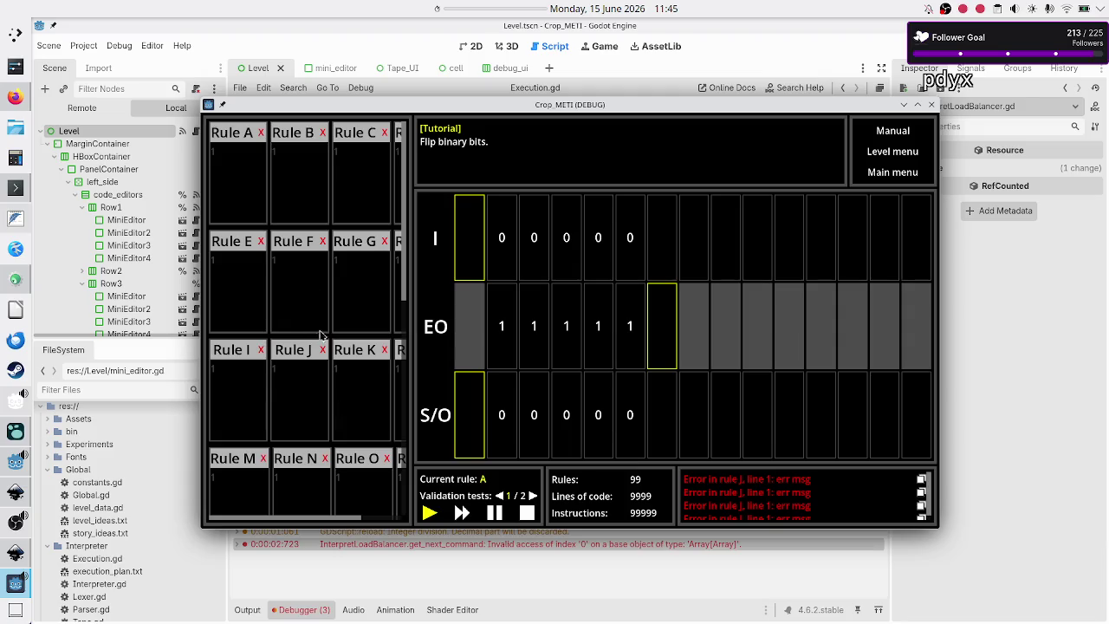
left_click(977, 362)
left_click(931, 110)
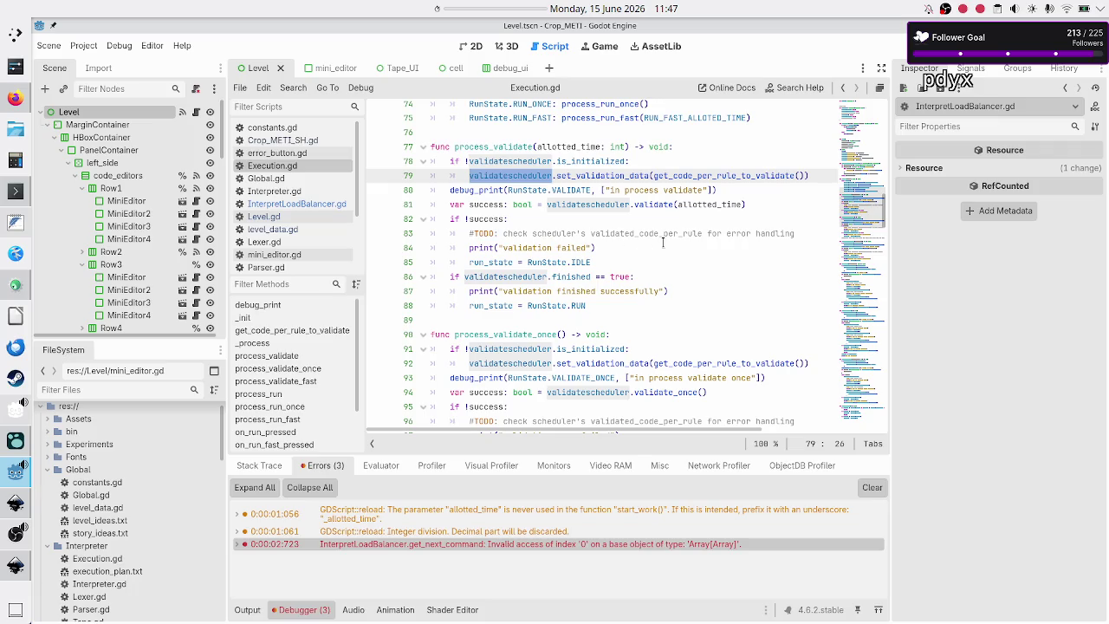
left_click(662, 242)
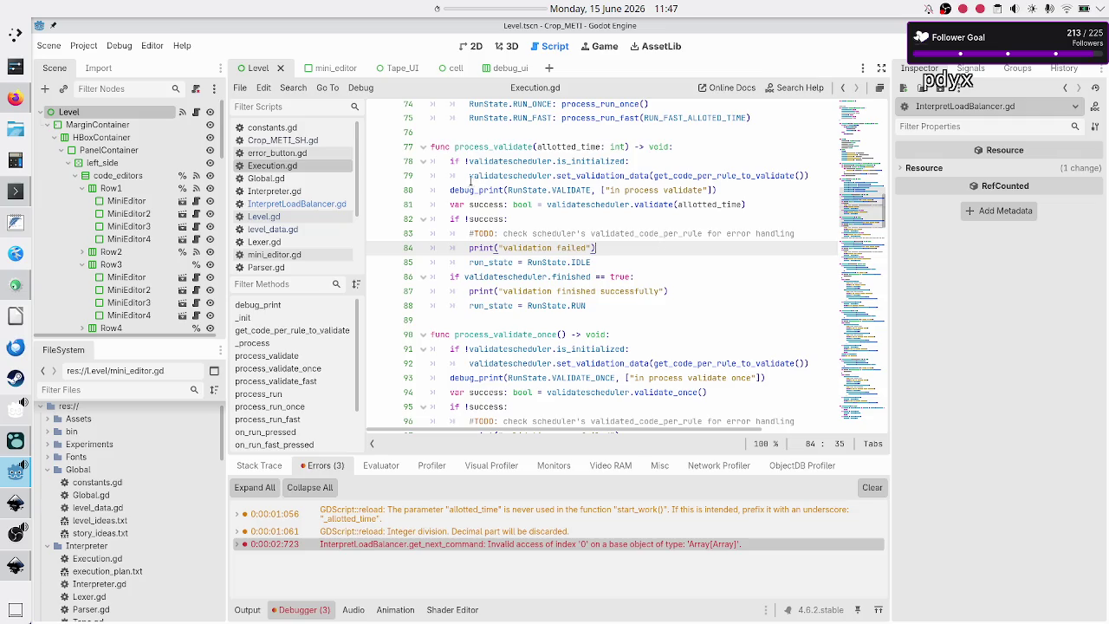
- Open InterpretLoadBalancer.gd and read through its multi-frame load-spreading code
left_click(291, 207)
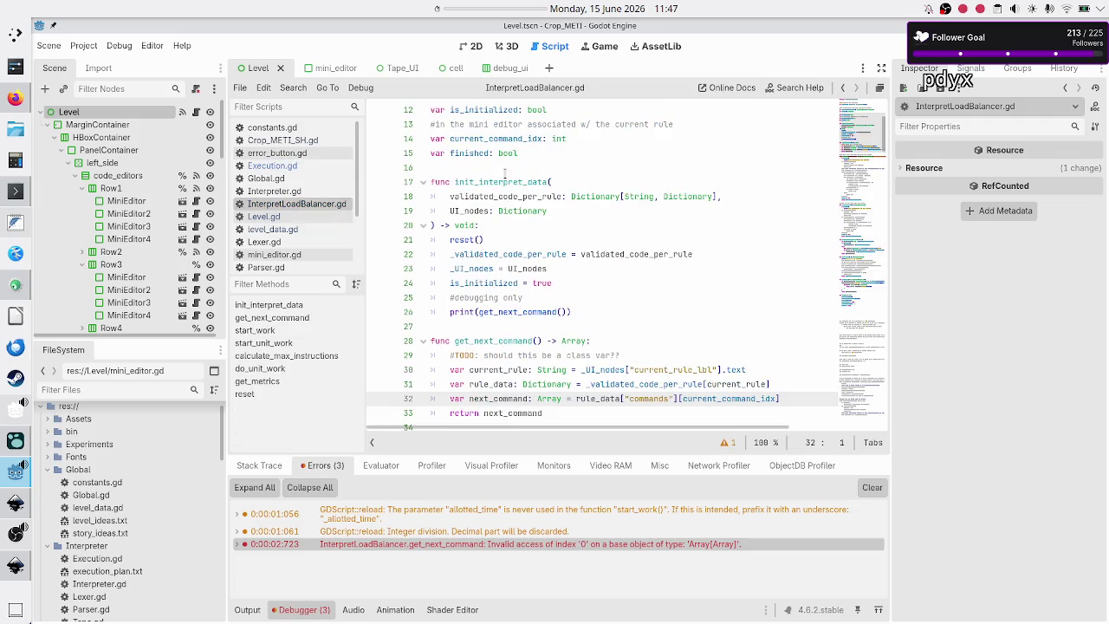
scroll(515, 162, "up", 4)
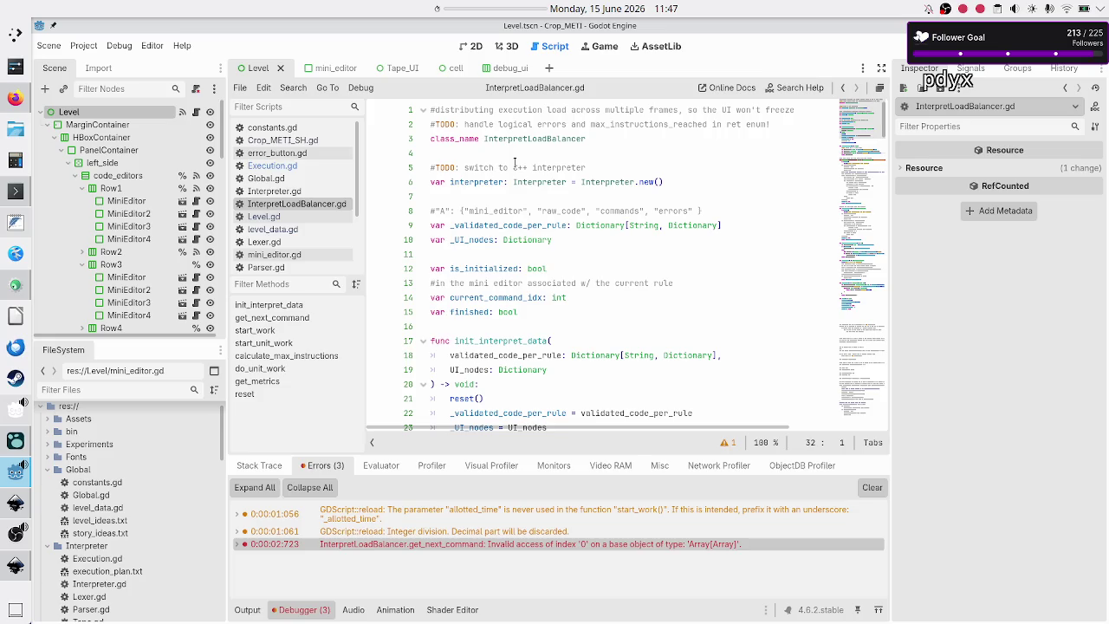
scroll(533, 283, "down", 4)
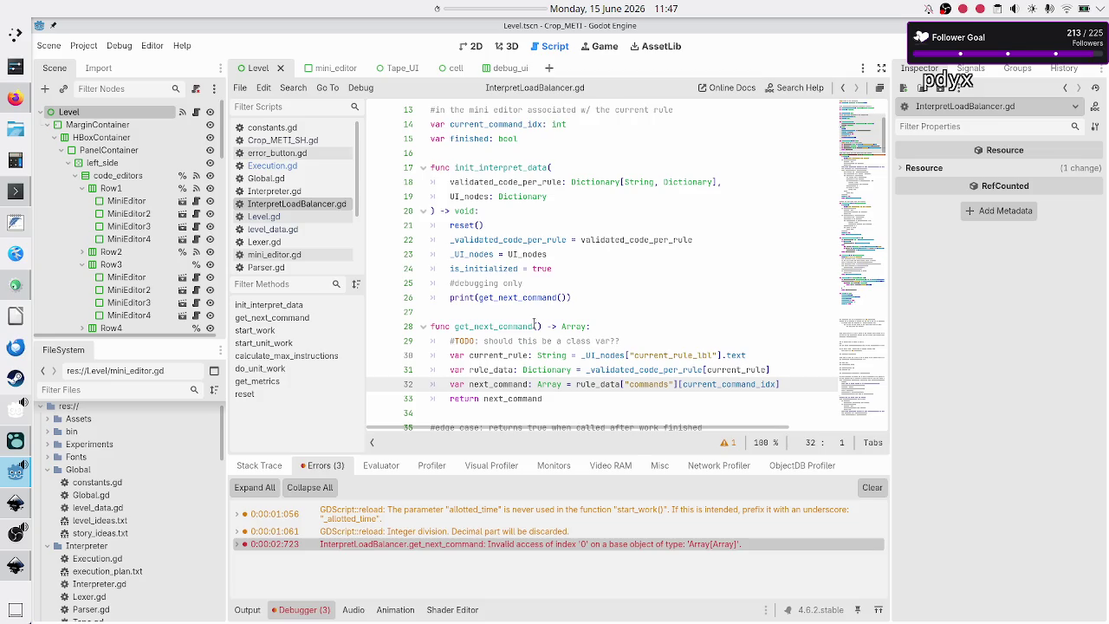
scroll(534, 325, "down", 5)
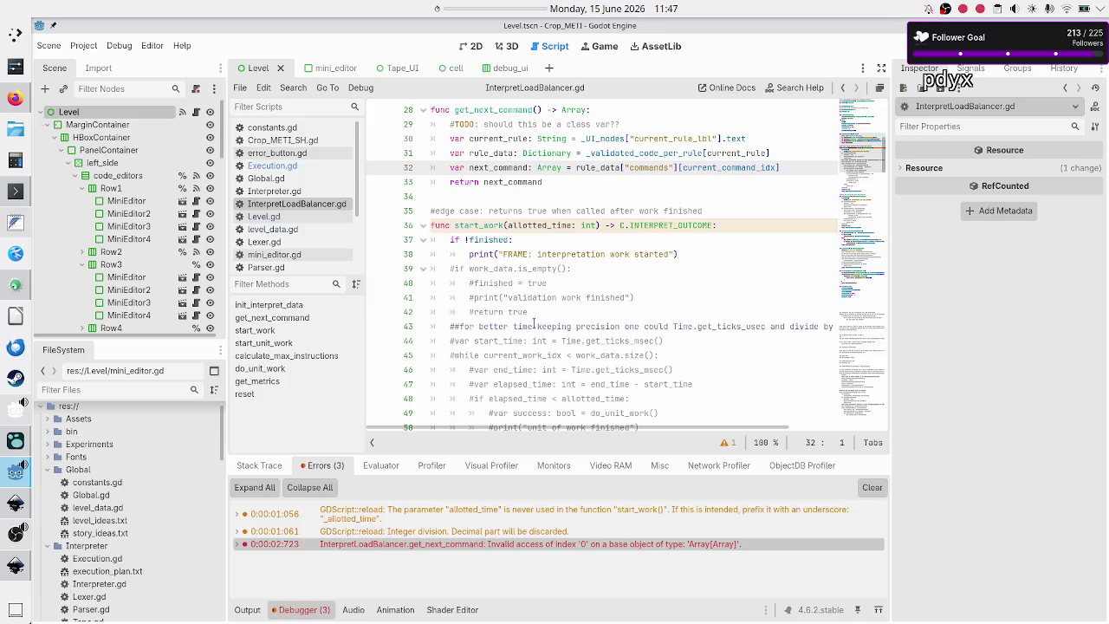
scroll(534, 325, "down", 18)
scroll(534, 324, "down", 20)
scroll(535, 325, "up", 20)
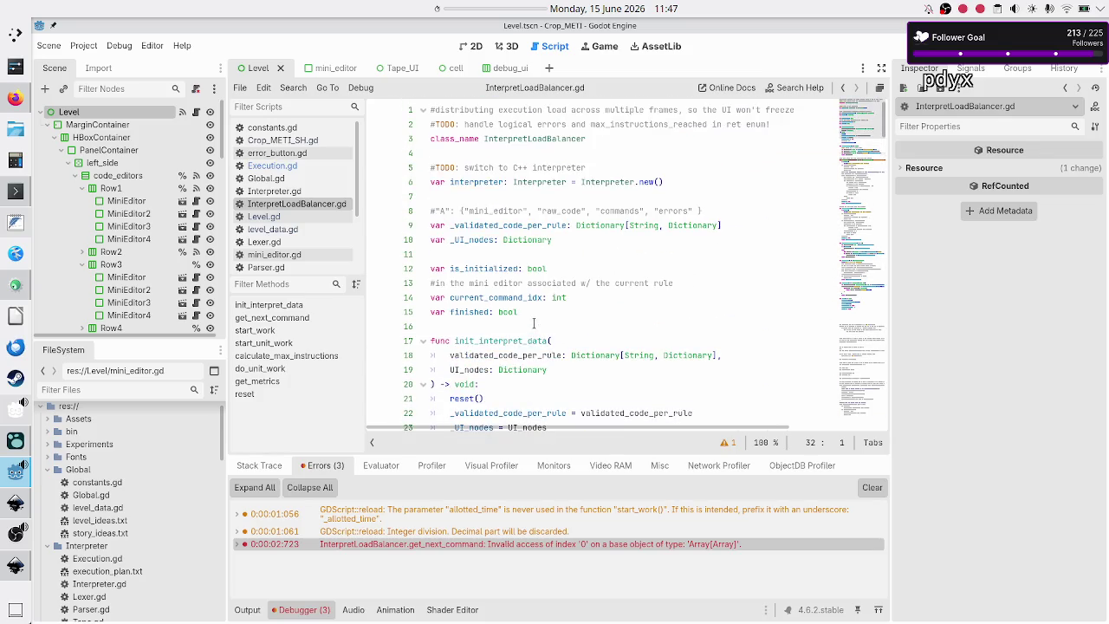
- Back in Execution.gd, mark process_validate, _process, VALIDATE_FAST and the set_validation_data call on line 79
left_click(294, 165)
double_click(534, 153)
scroll(532, 211, "up", 20)
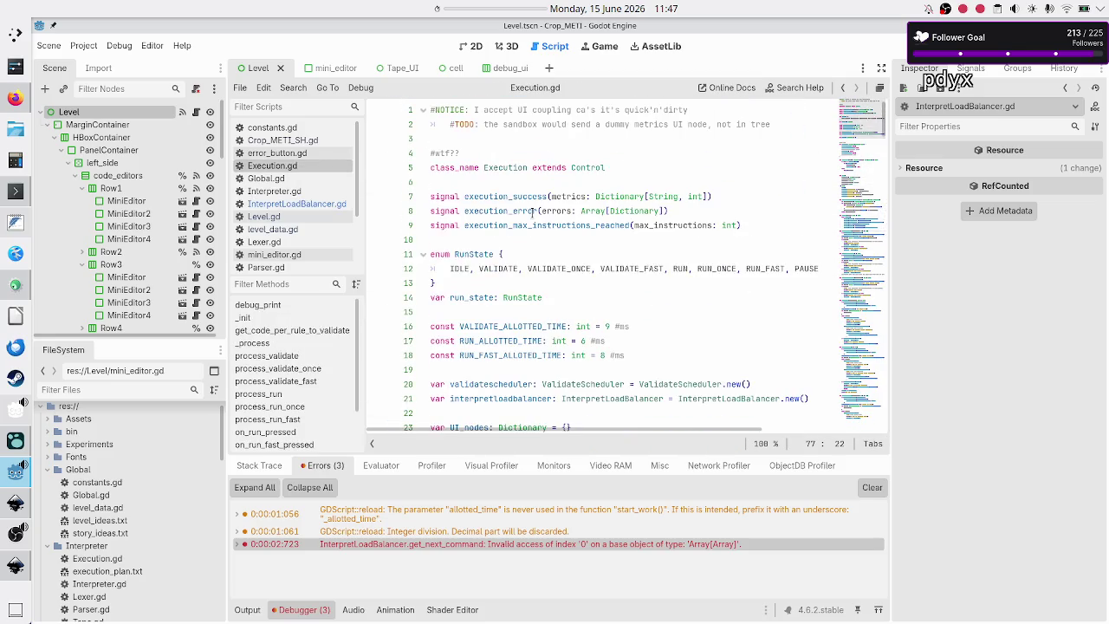
scroll(494, 275, "down", 5)
scroll(494, 275, "up", 1)
scroll(493, 274, "down", 17)
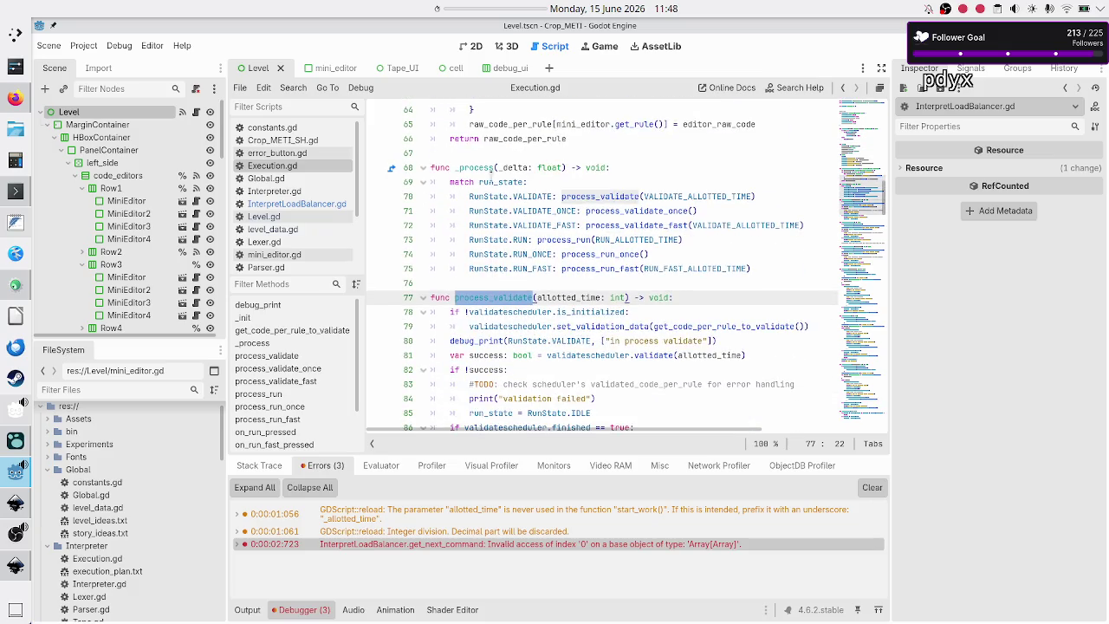
double_click(490, 168)
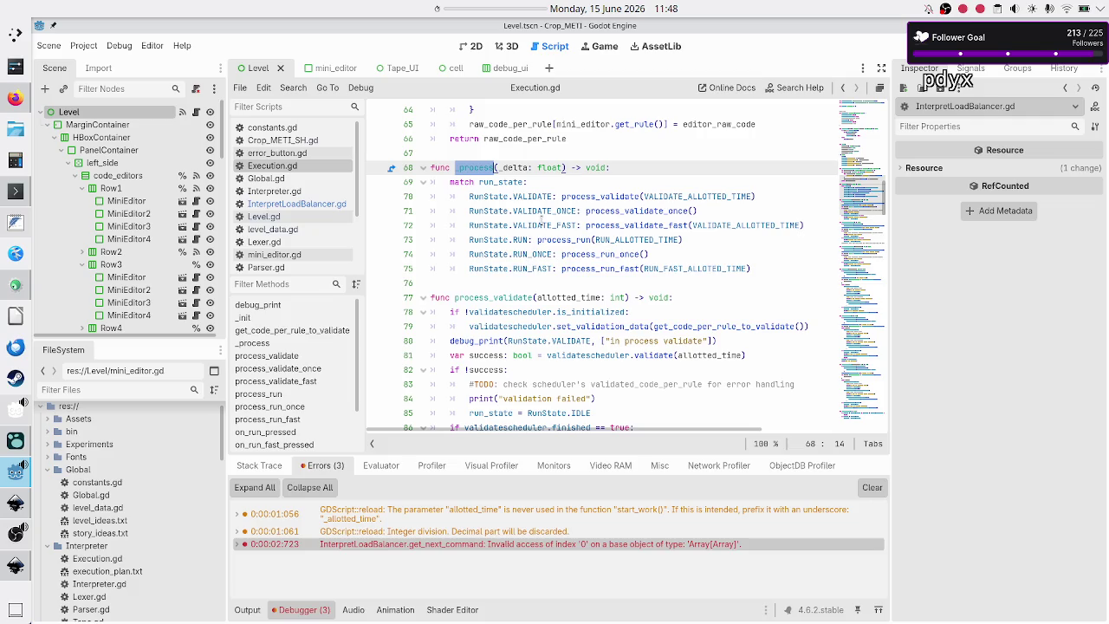
double_click(542, 224)
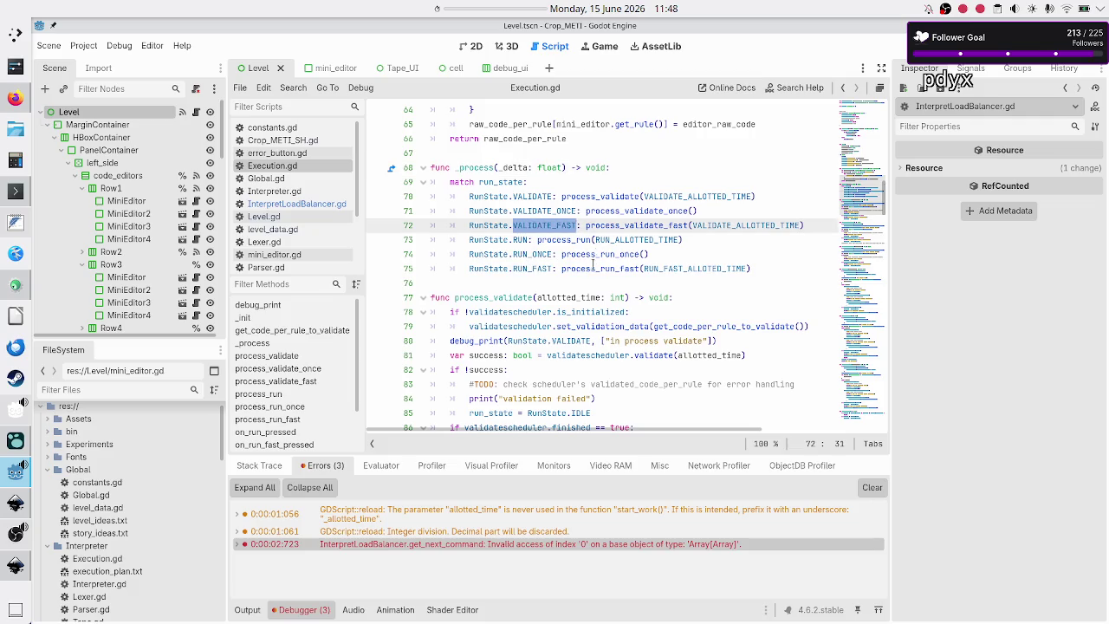
scroll(596, 247, "down", 1)
left_click(516, 283)
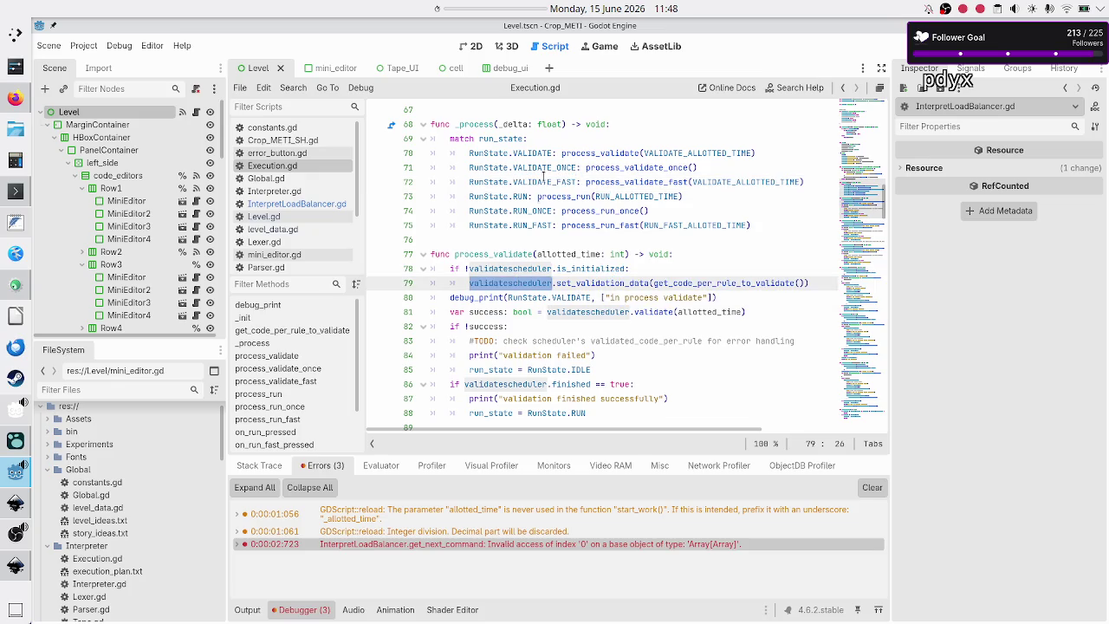
- Mark the RUN state, the interpretloadbalancer uses, and the start_work call on line 123
double_click(520, 196)
scroll(572, 299, "down", 15)
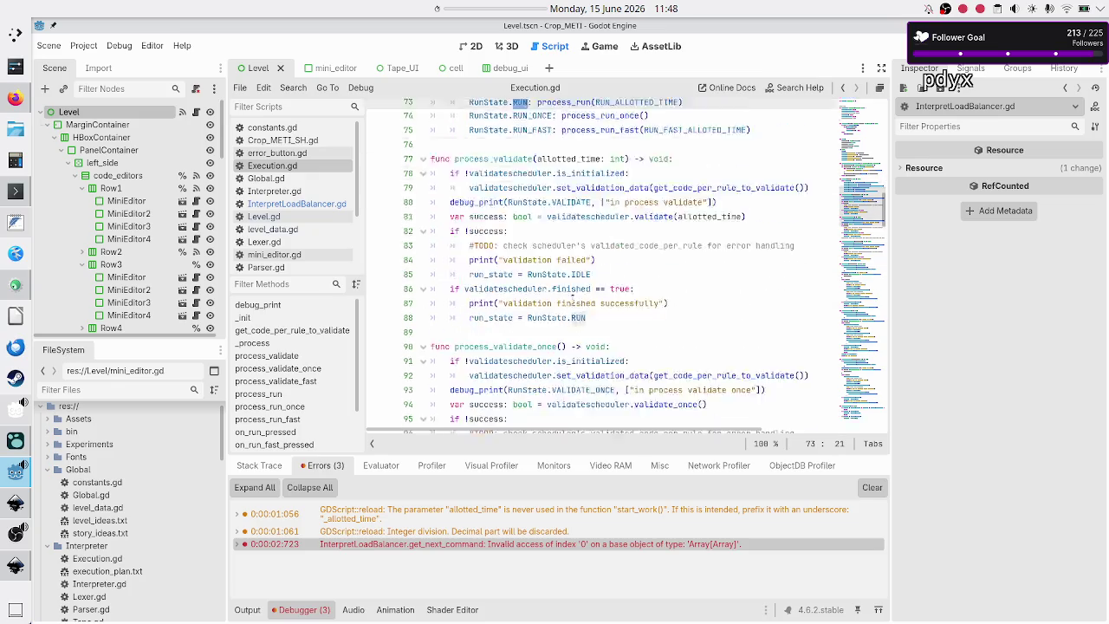
scroll(571, 299, "down", 1)
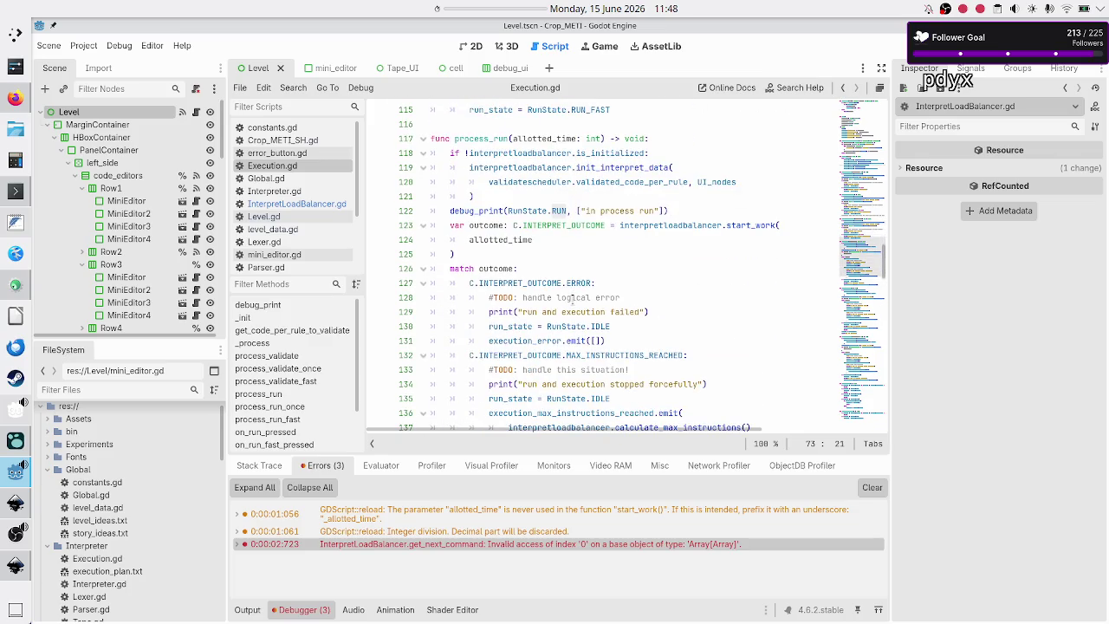
double_click(507, 153)
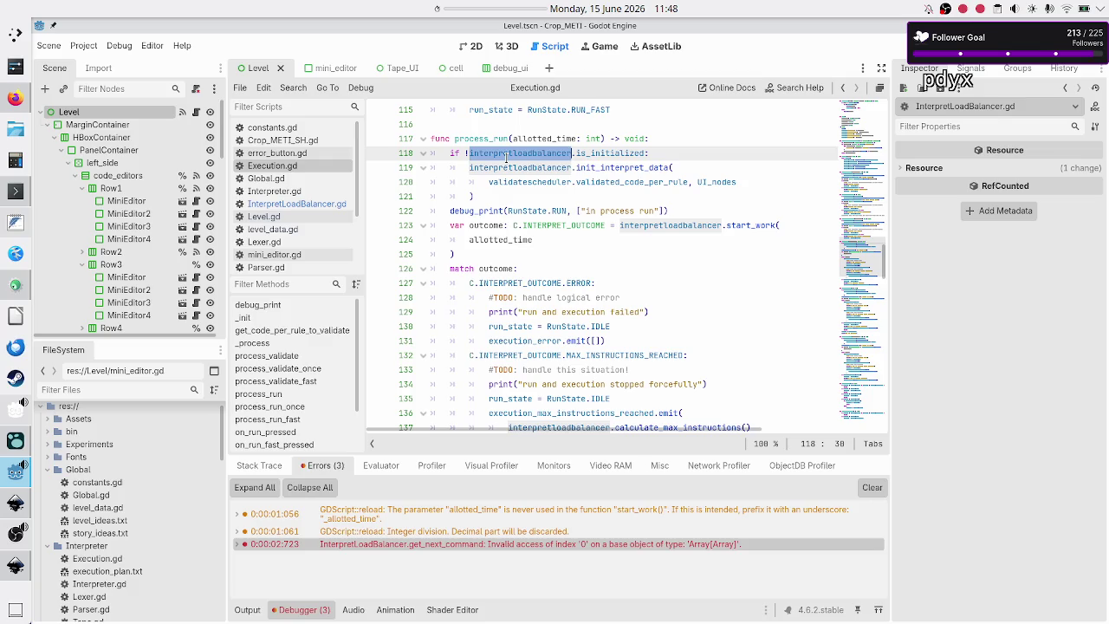
left_click(684, 225)
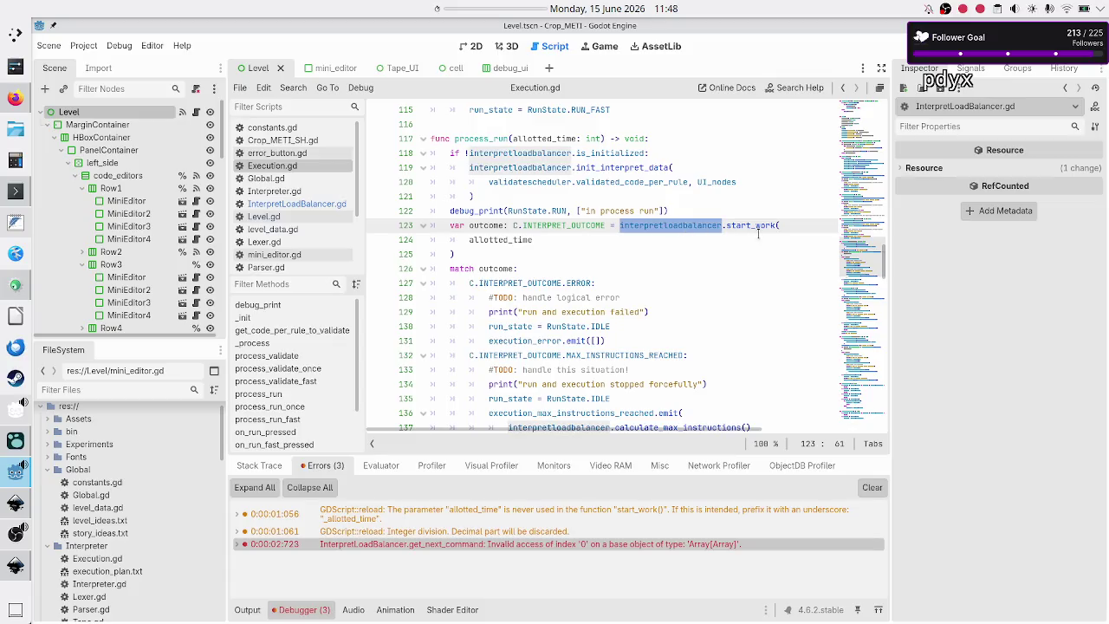
double_click(750, 224)
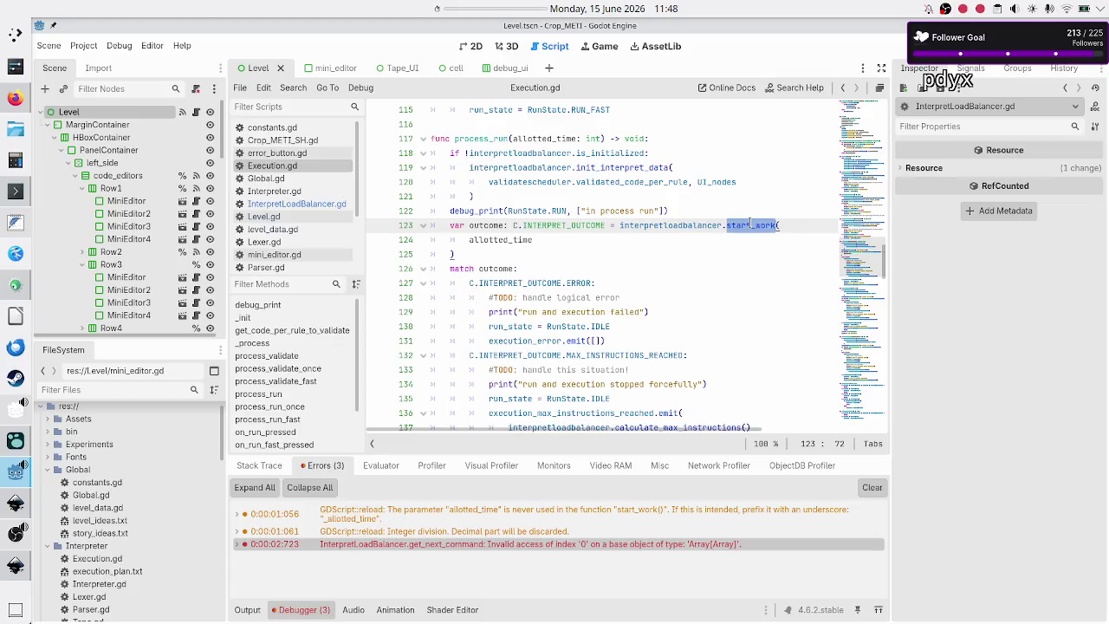
left_click(297, 205)
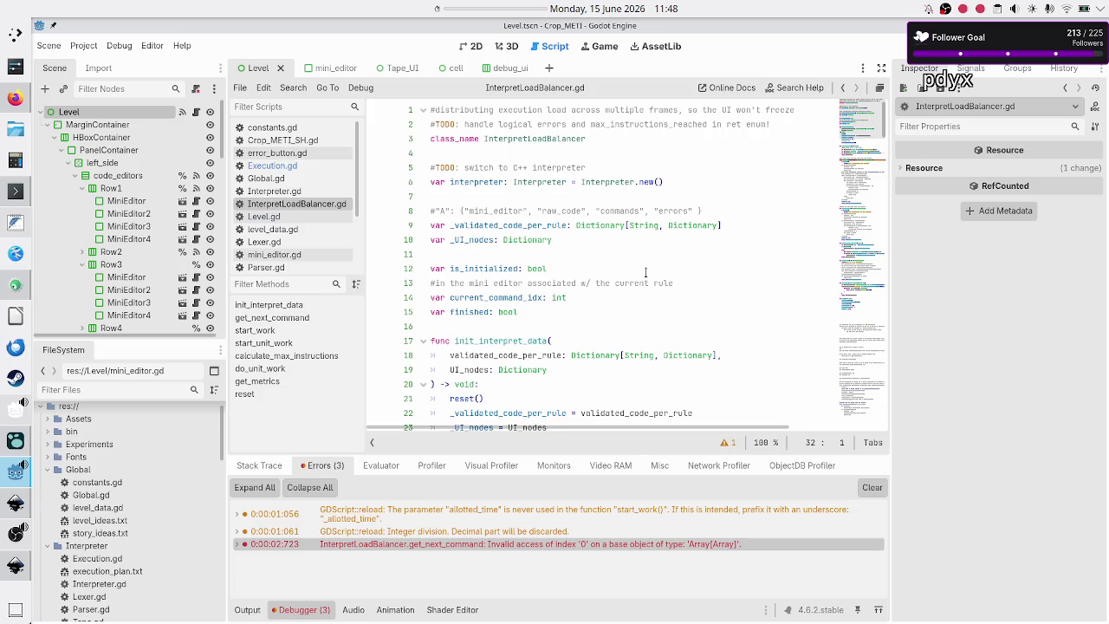
- Jump from the invalid-index error to its code, marking get_next_command and current_rule on line 30
scroll(651, 235, "down", 6)
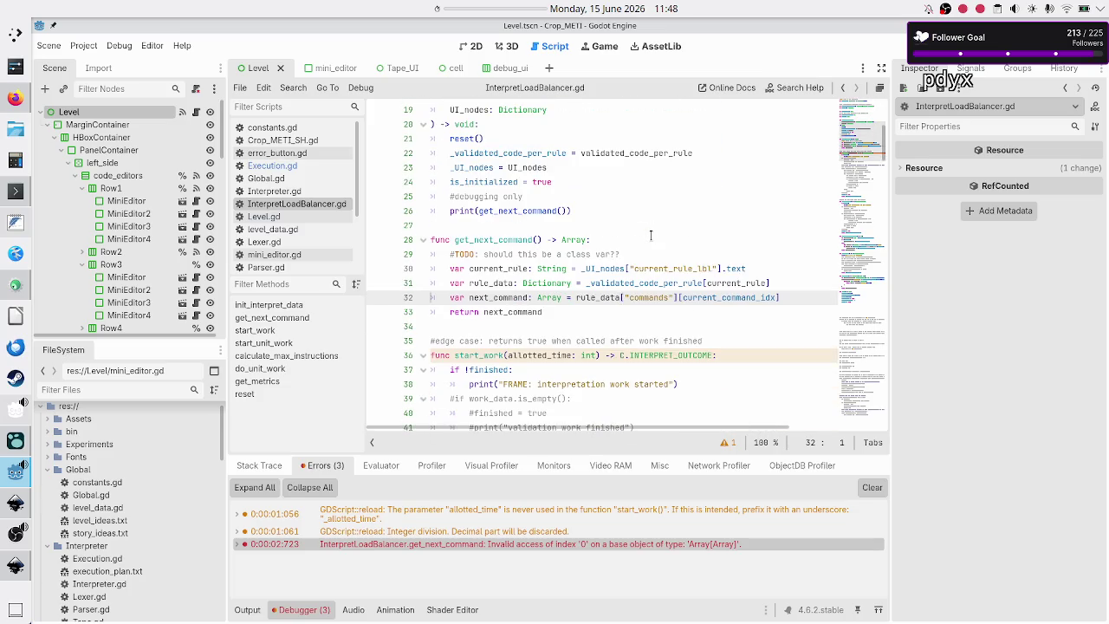
scroll(650, 235, "down", 3)
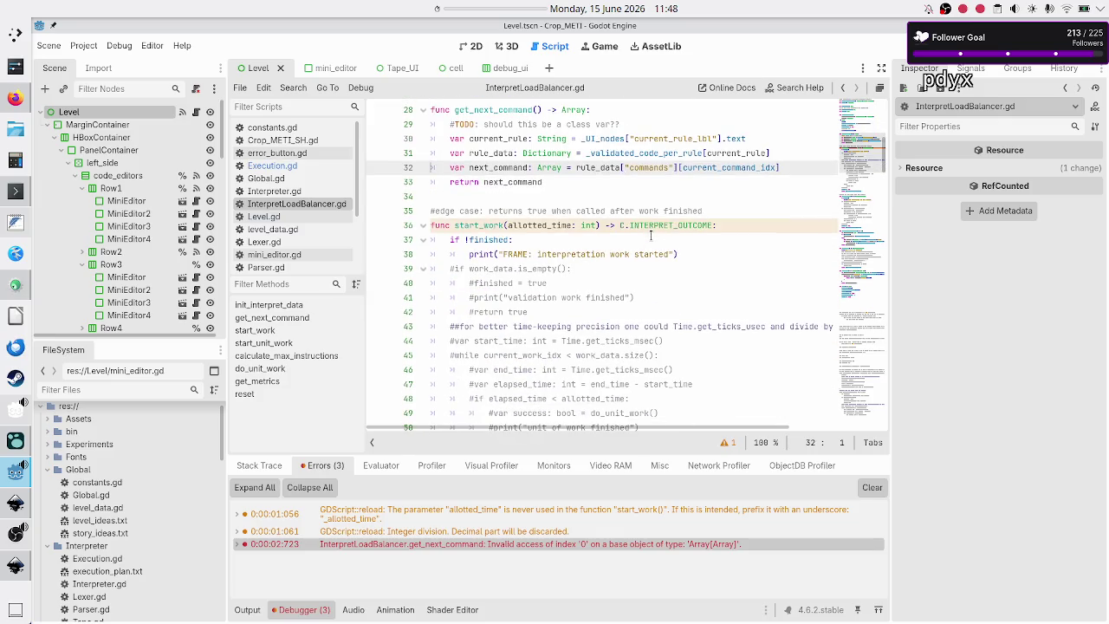
scroll(651, 235, "up", 4)
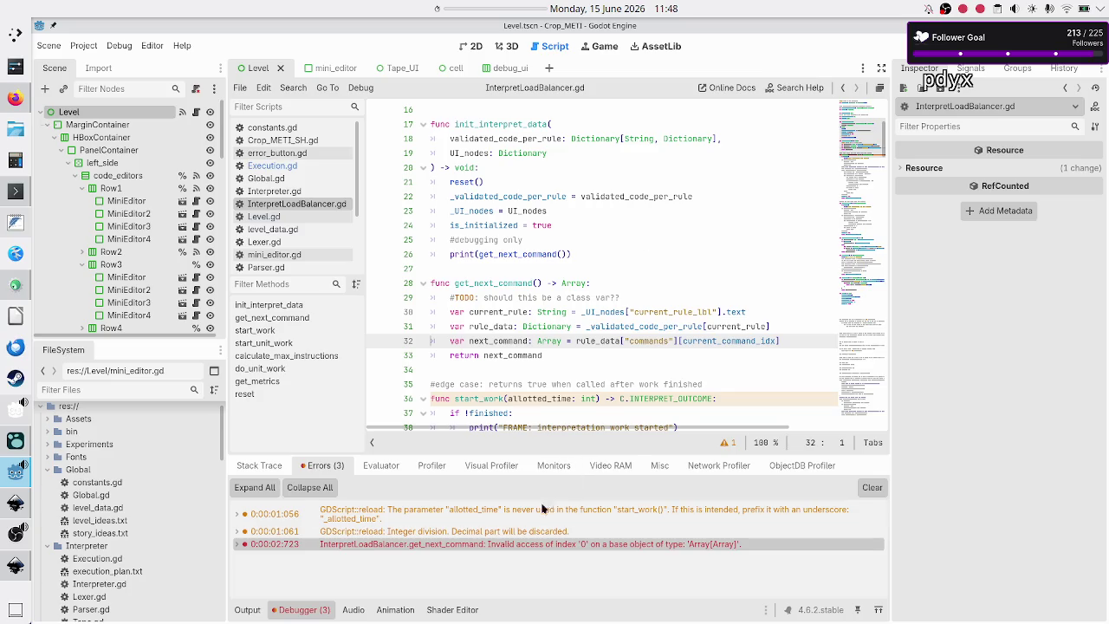
left_click(482, 544)
left_click(481, 544)
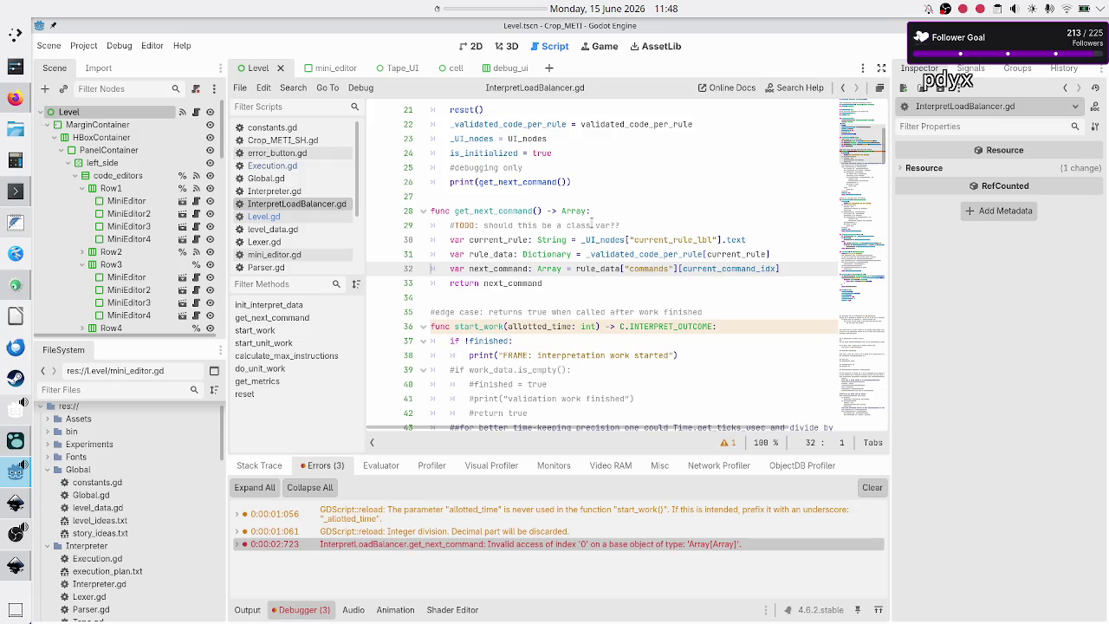
double_click(491, 211)
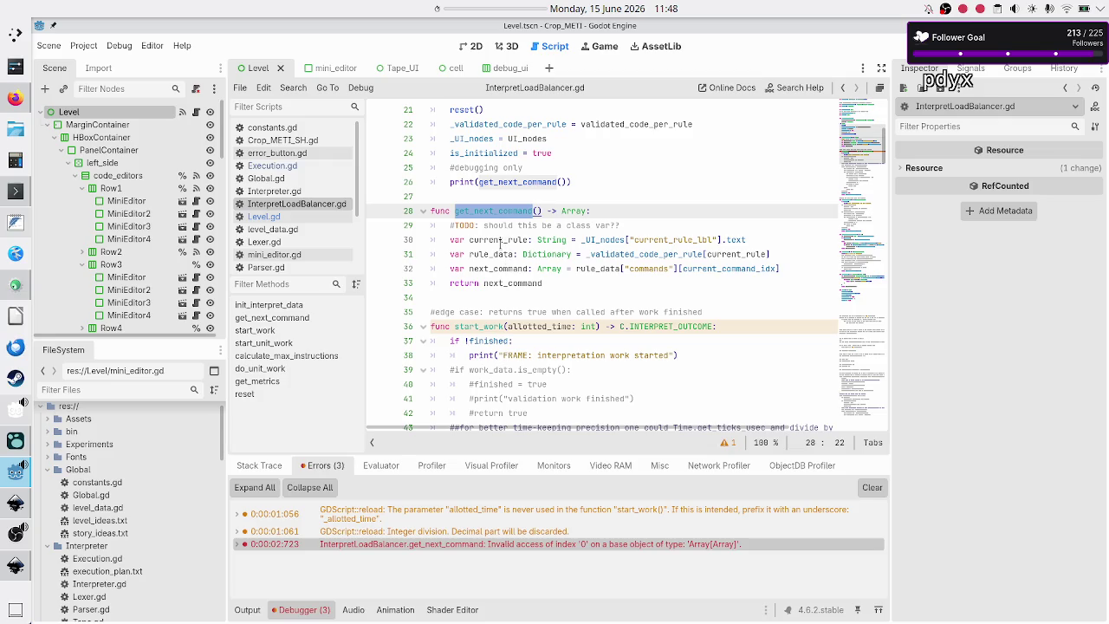
double_click(500, 240)
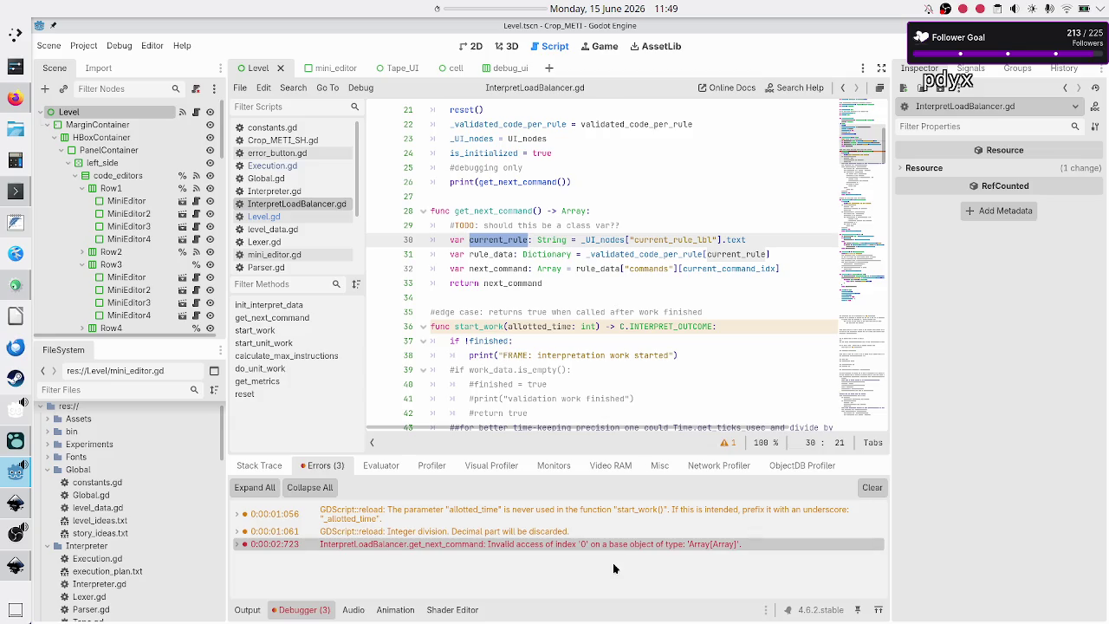
left_click(753, 239)
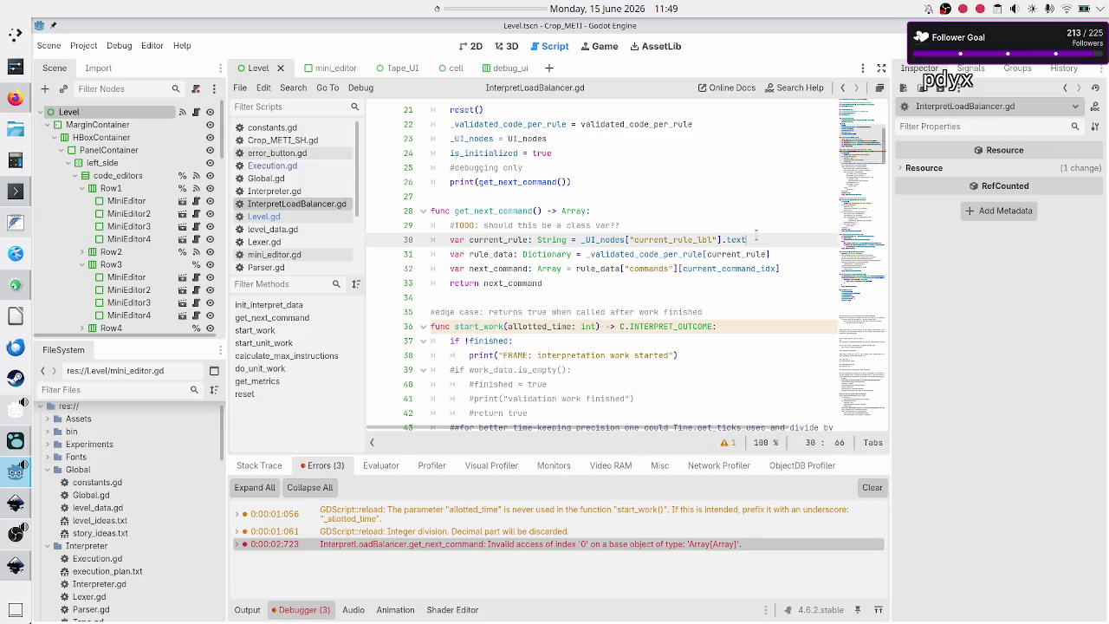
- Pick out current_command_idx and commands on line 32, then relaunch the project
double_click(719, 269)
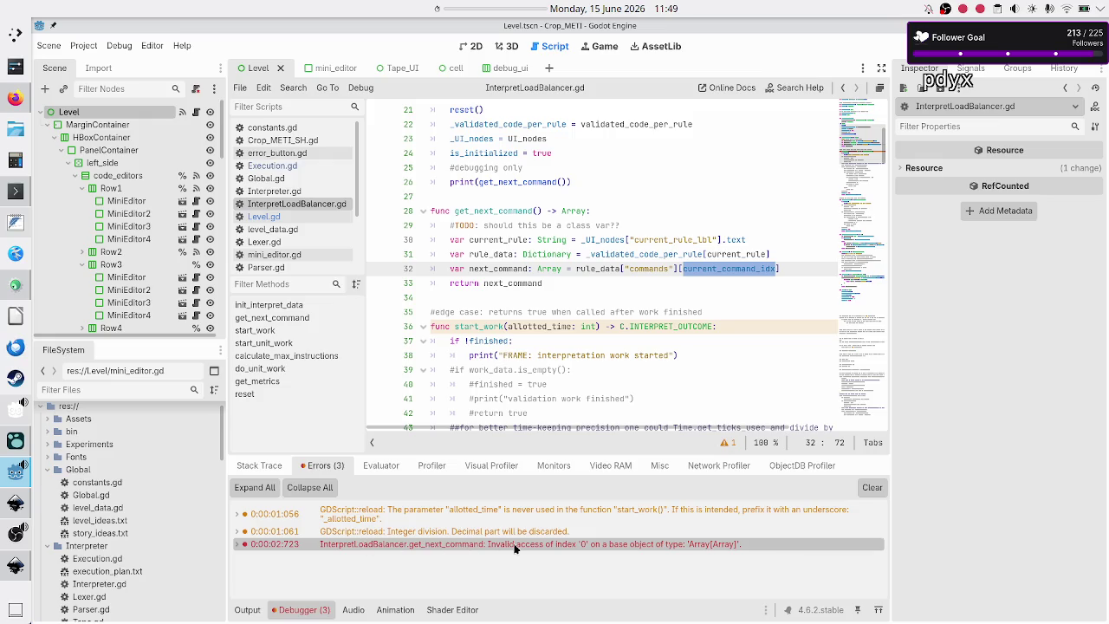
left_click(485, 544)
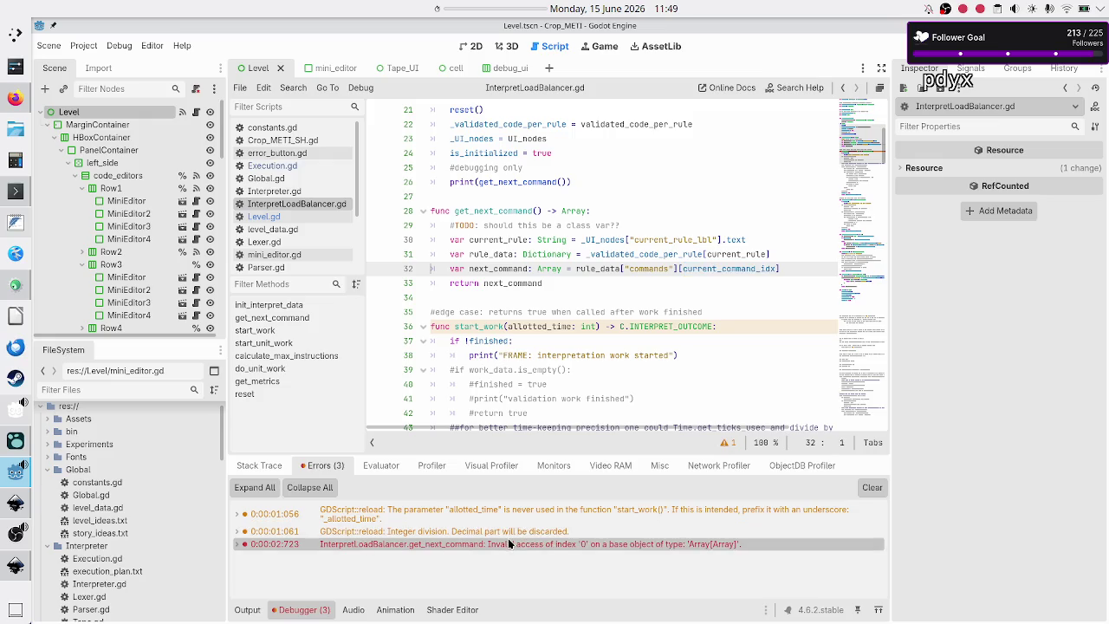
double_click(718, 269)
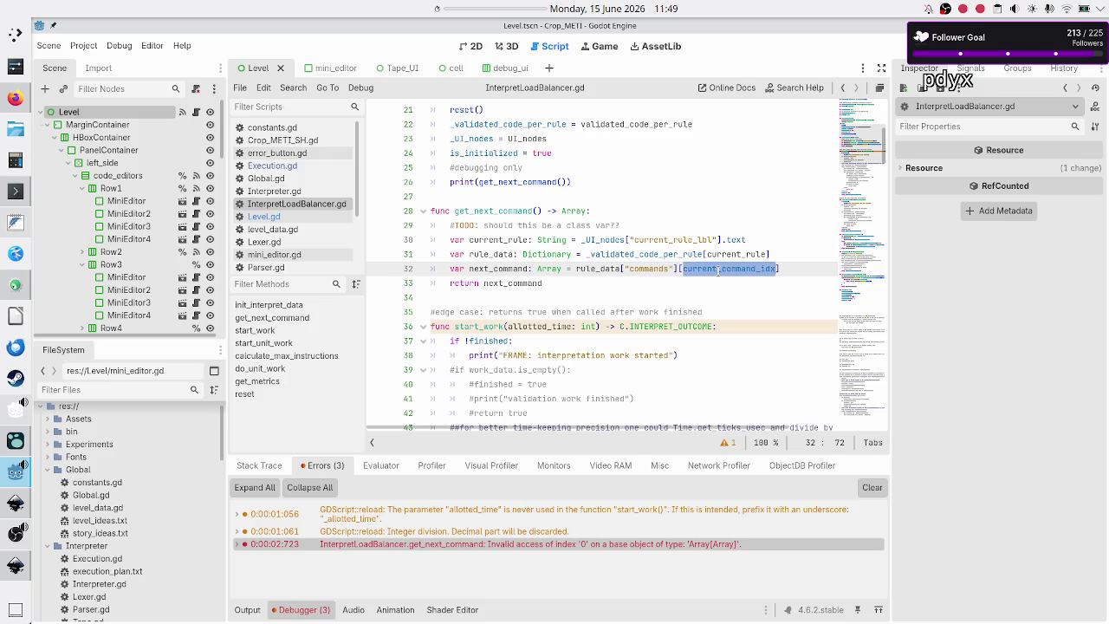
double_click(651, 269)
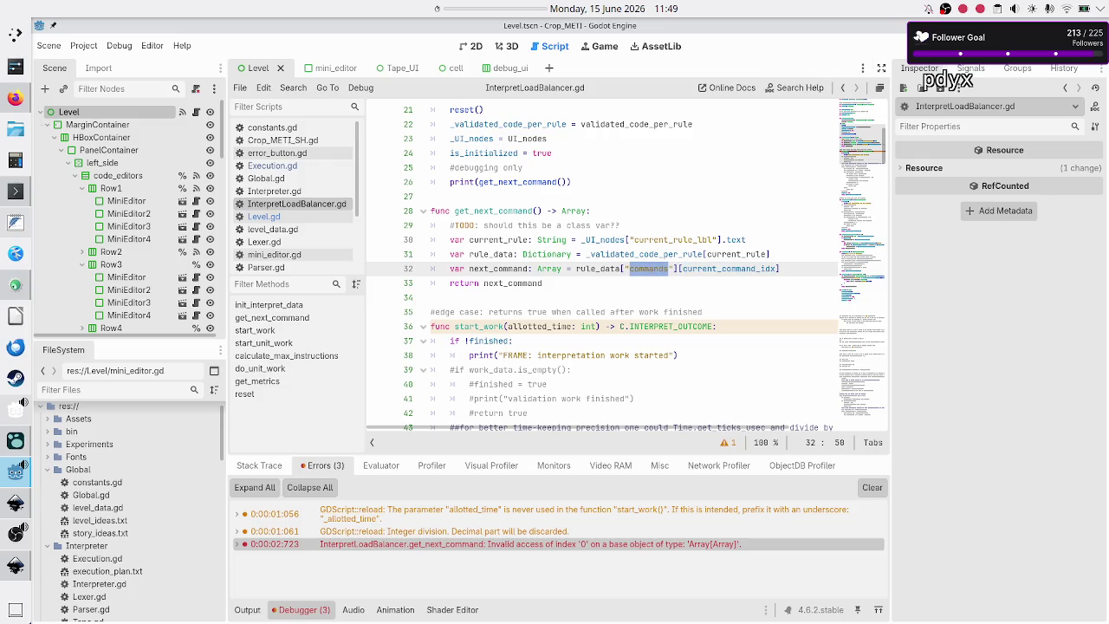
left_click(906, 46)
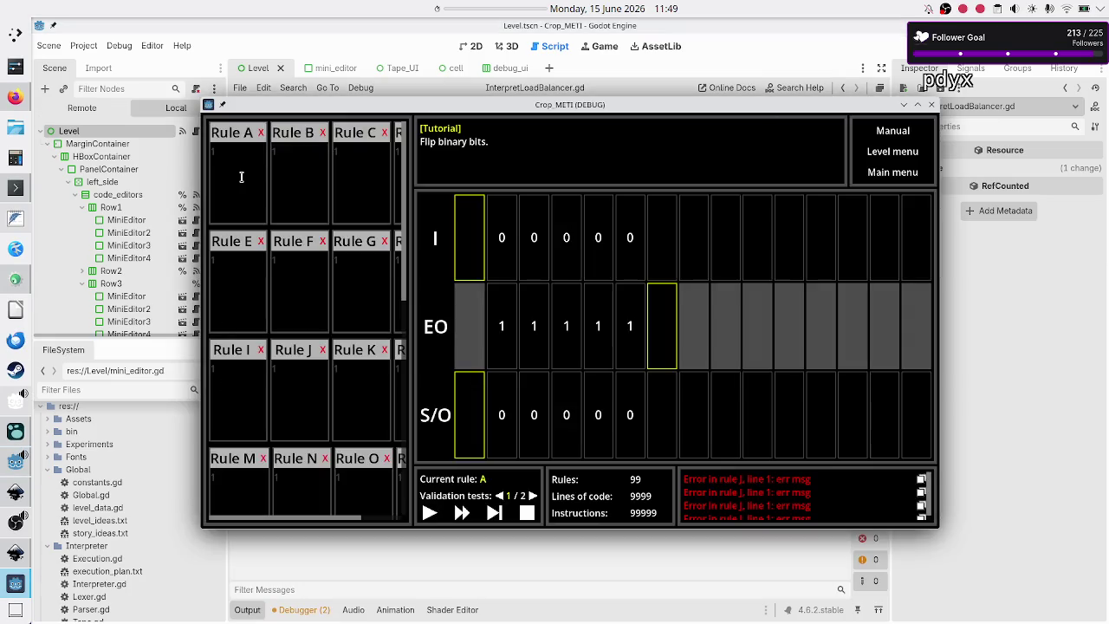
- Enter '1R0' as Rule A's code, run the level, and return to the editor's output log
left_click(242, 177)
type("1R")
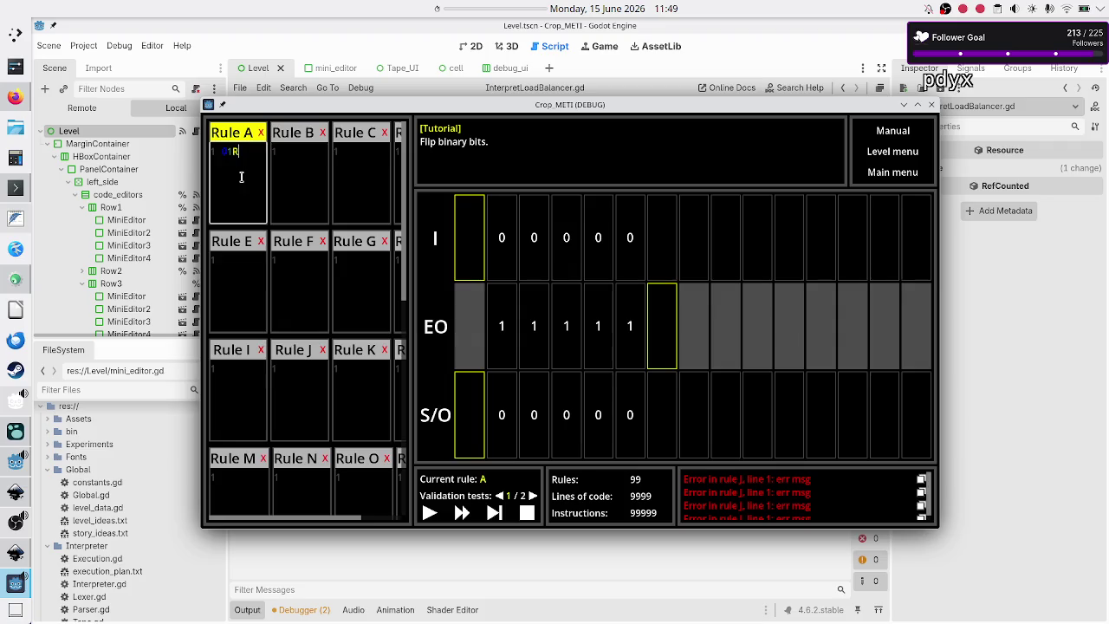
type("0")
left_click(429, 512)
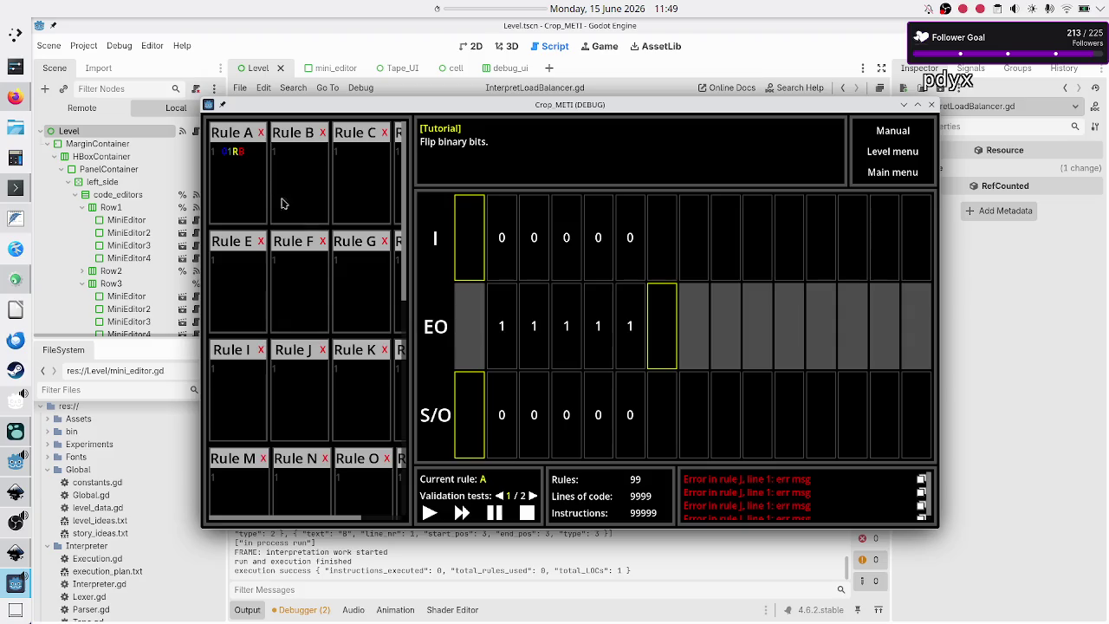
left_click(255, 150)
left_click(463, 543)
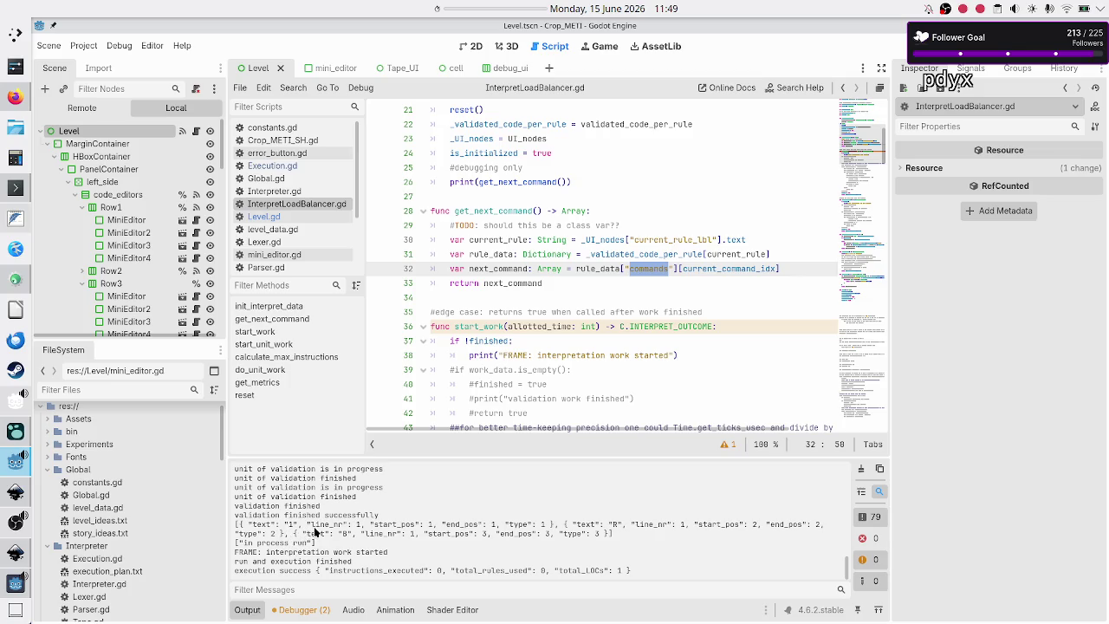
- Rerun the project and highlight the line 26 print call and the printed token list in Output
key("F5")
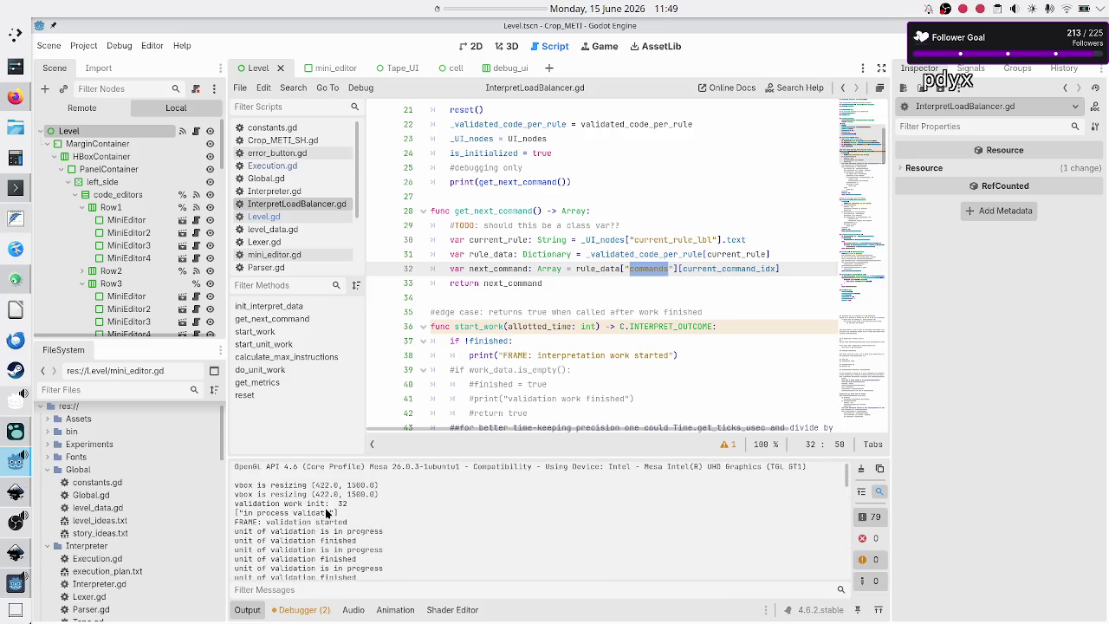
scroll(544, 315, "down", 2)
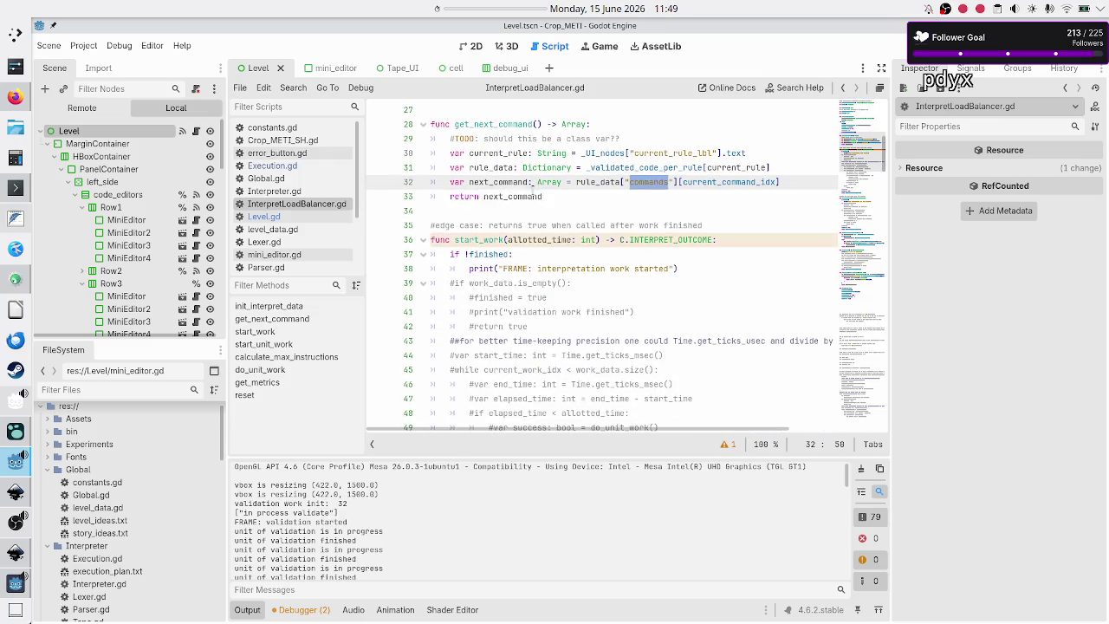
scroll(533, 196, "up", 4)
double_click(463, 268)
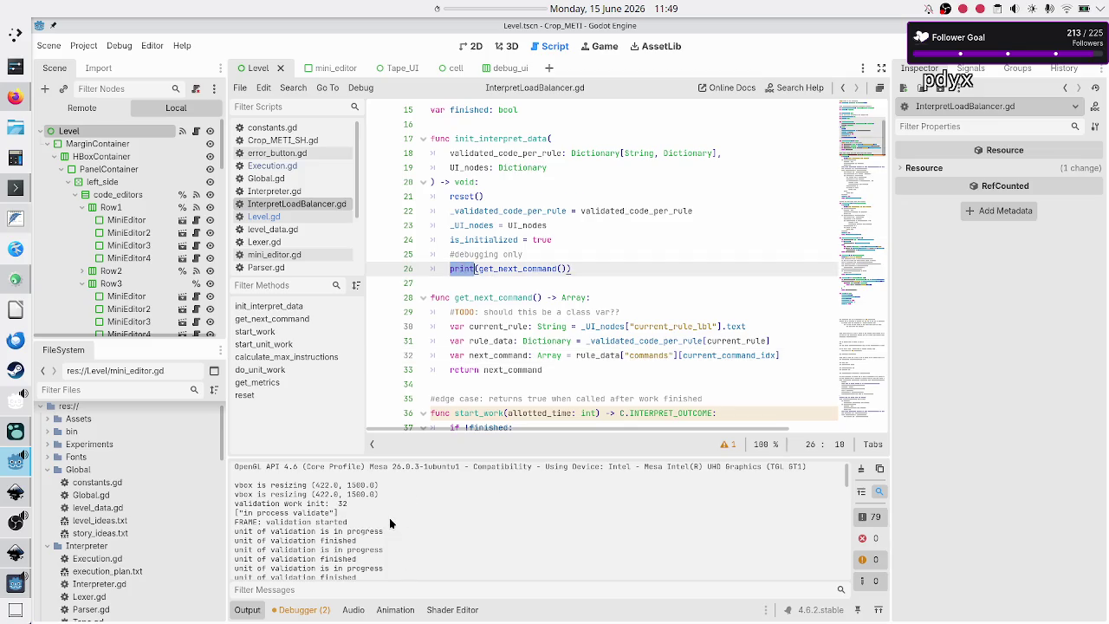
scroll(392, 522, "down", 10)
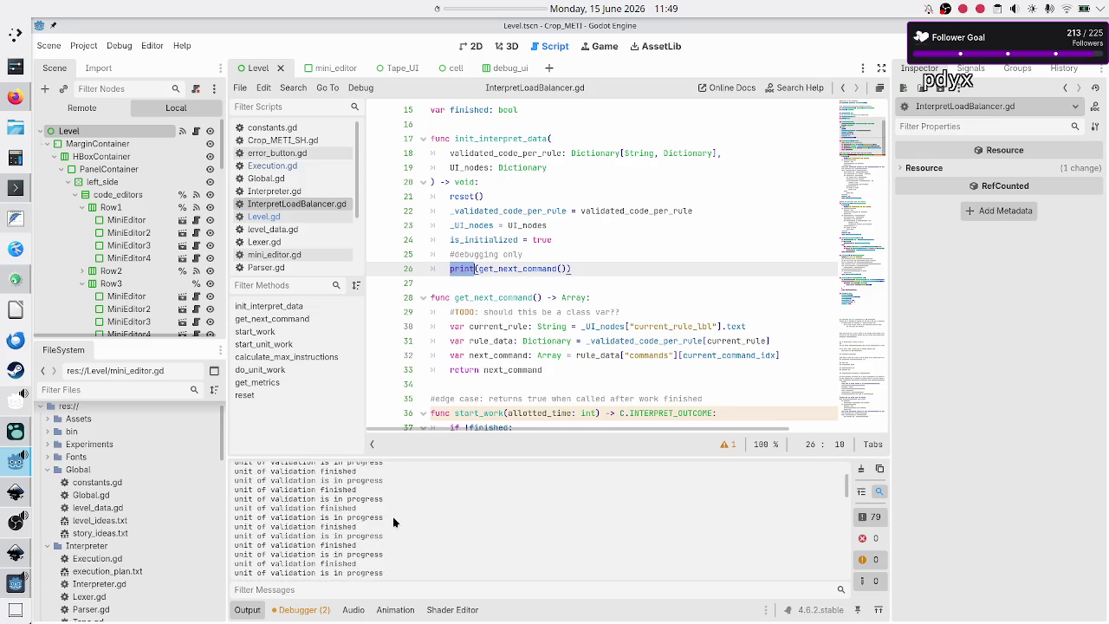
scroll(392, 516, "down", 3)
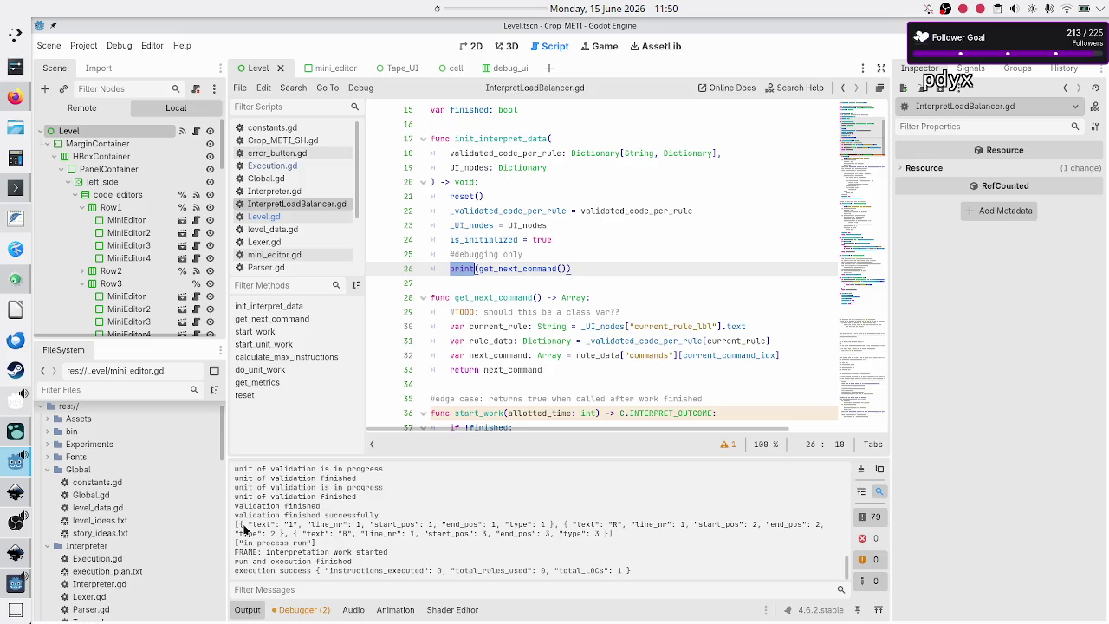
mouse_move(234, 525)
left_mouse_down()
mouse_move(409, 525)
mouse_move(260, 535)
mouse_move(626, 533)
left_mouse_up()
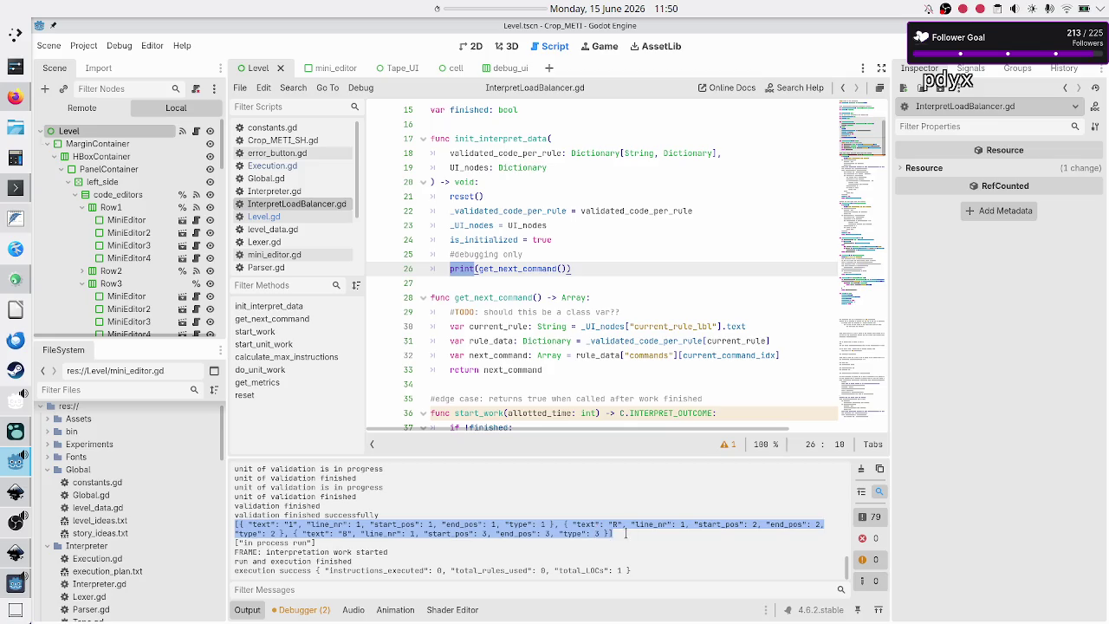
key("alt+Tab")
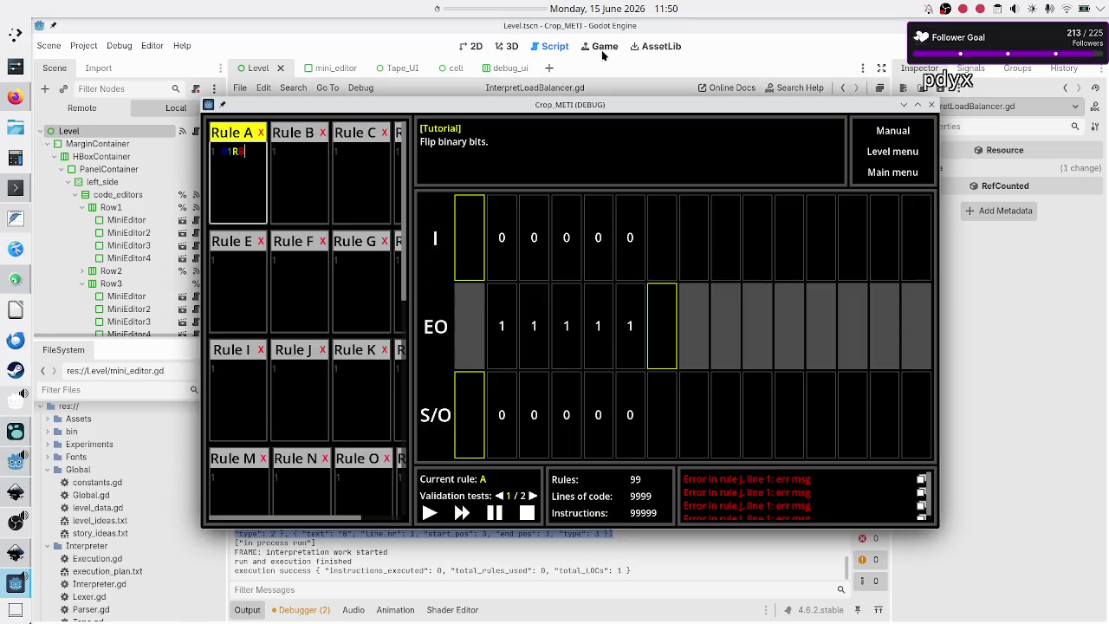
- Raise the game window, prefix Rule A's code with 0, then stop the game with F8
mouse_move(581, 106)
left_mouse_down()
mouse_move(576, 30)
mouse_move(566, 41)
left_mouse_up()
left_click(212, 90)
type("0")
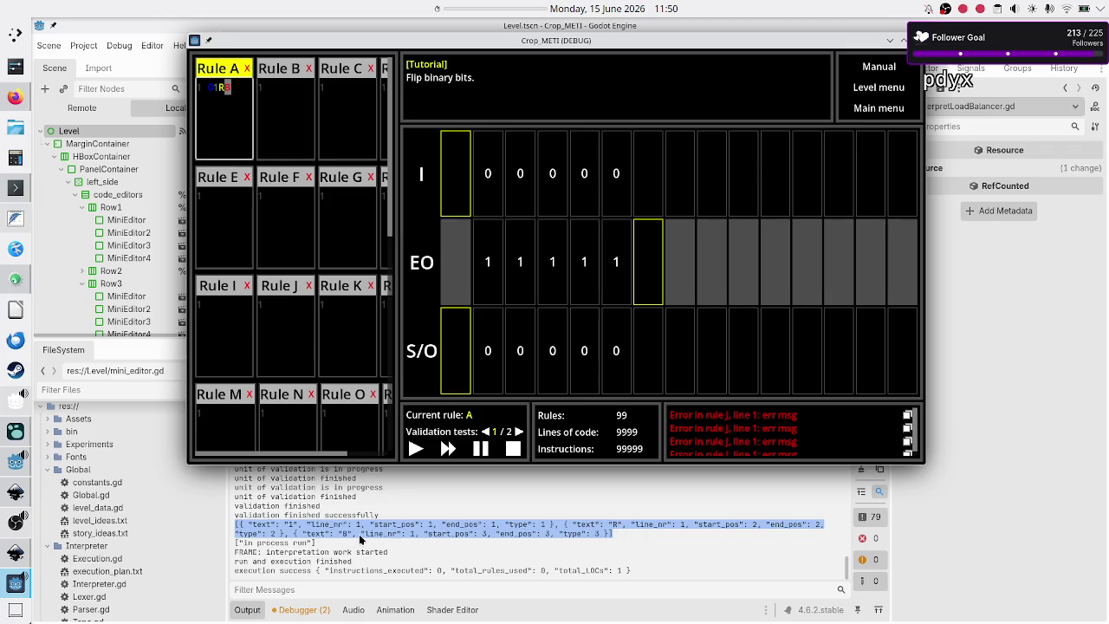
left_click(209, 87)
key("F8")
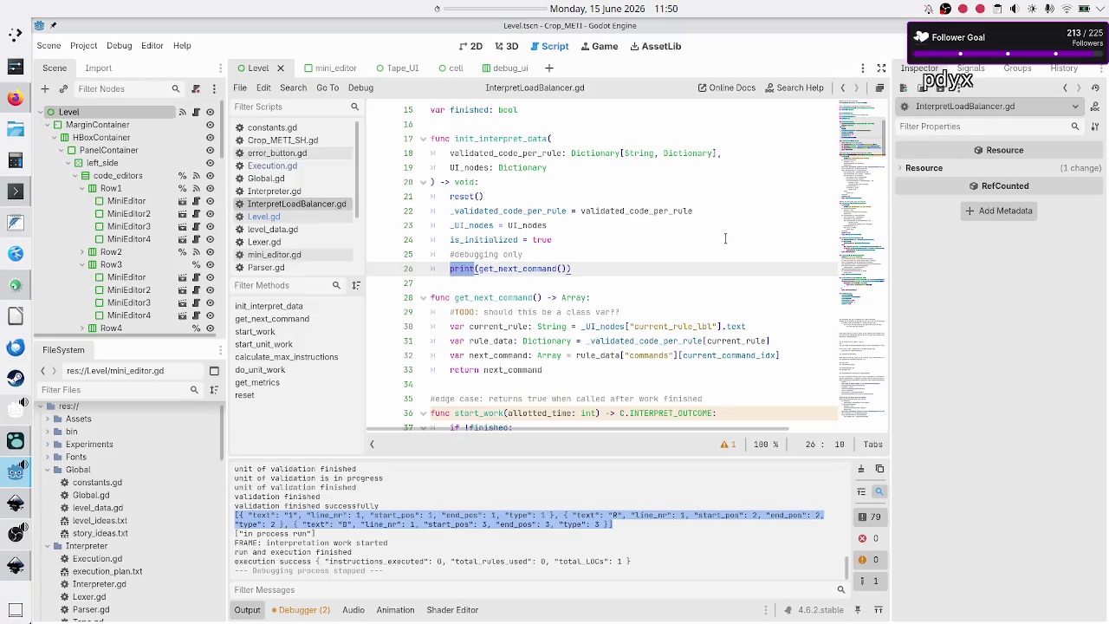
- Select _validated_code_per_rule on line 31 and scroll through InterpretLoadBalancer.gd for its other uses
scroll(550, 245, "right", 3)
scroll(549, 245, "left", 3)
scroll(549, 246, "up", 8)
scroll(549, 246, "down", 3)
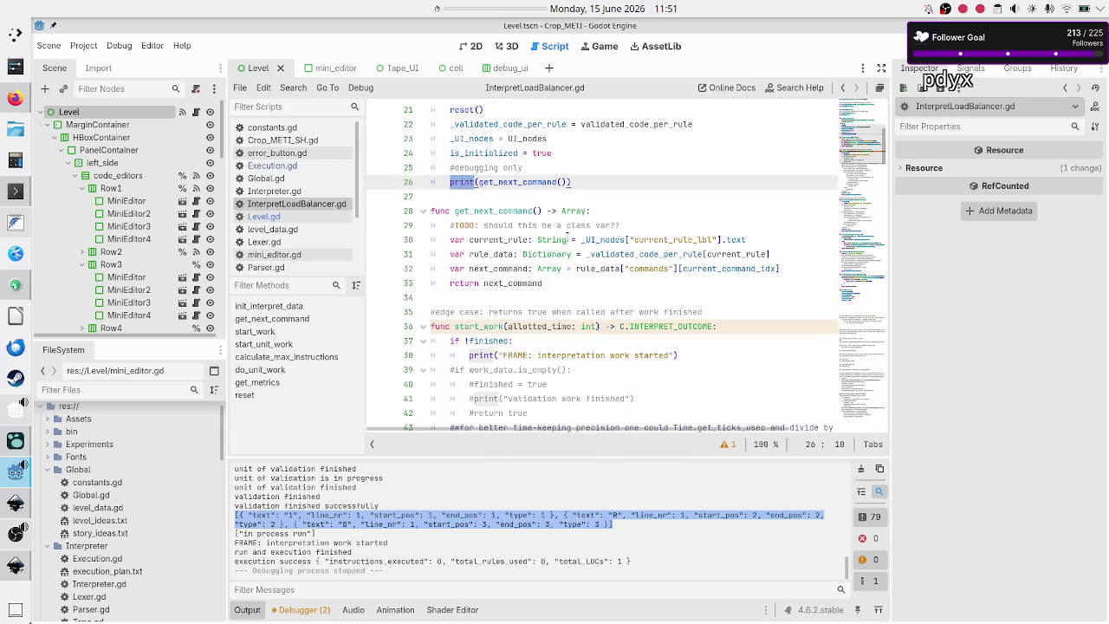
mouse_move(592, 276)
double_click(626, 254)
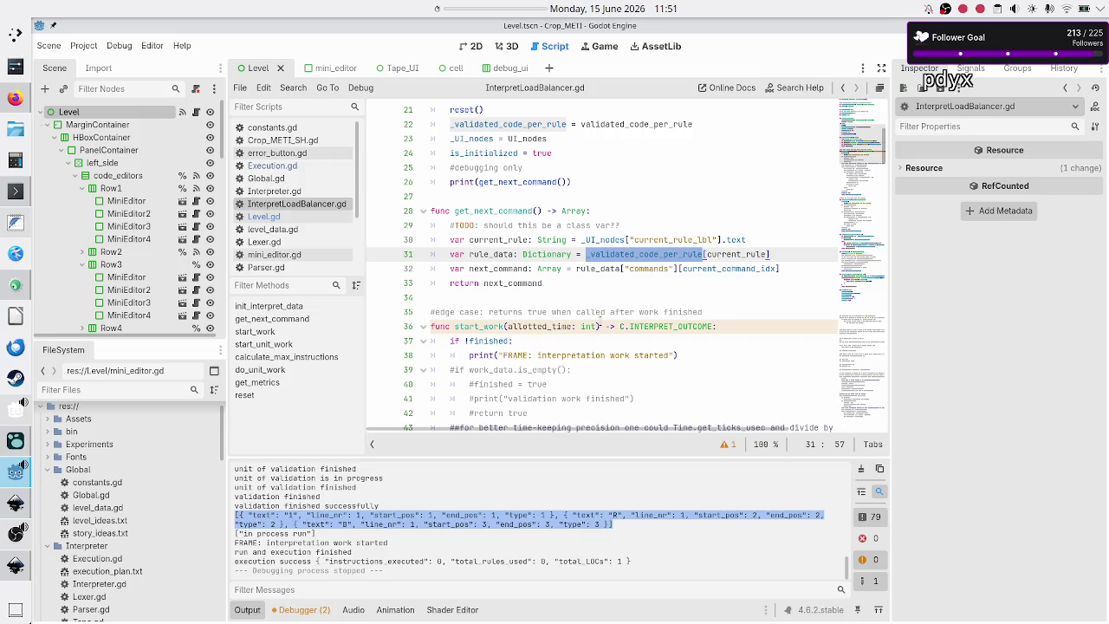
scroll(602, 323, "down", 14)
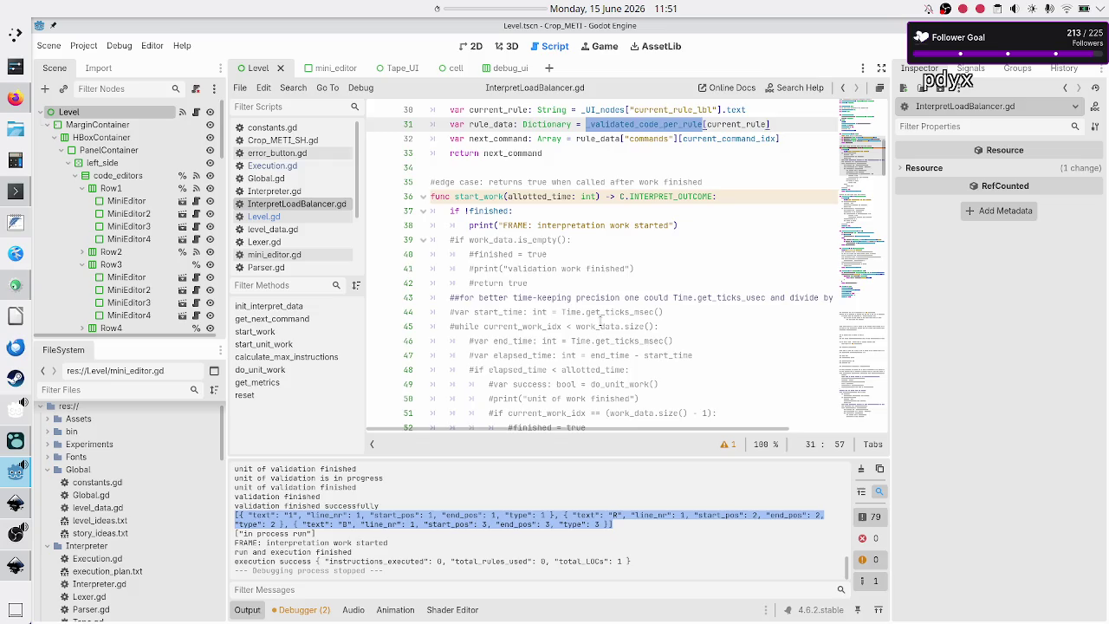
scroll(599, 322, "down", 6)
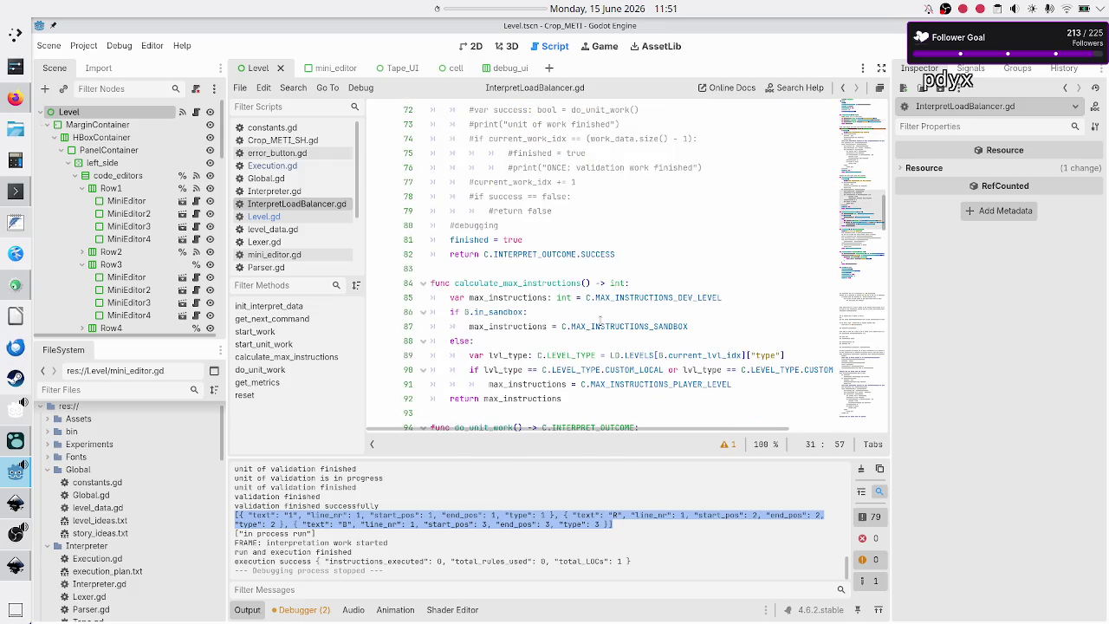
scroll(599, 321, "down", 6)
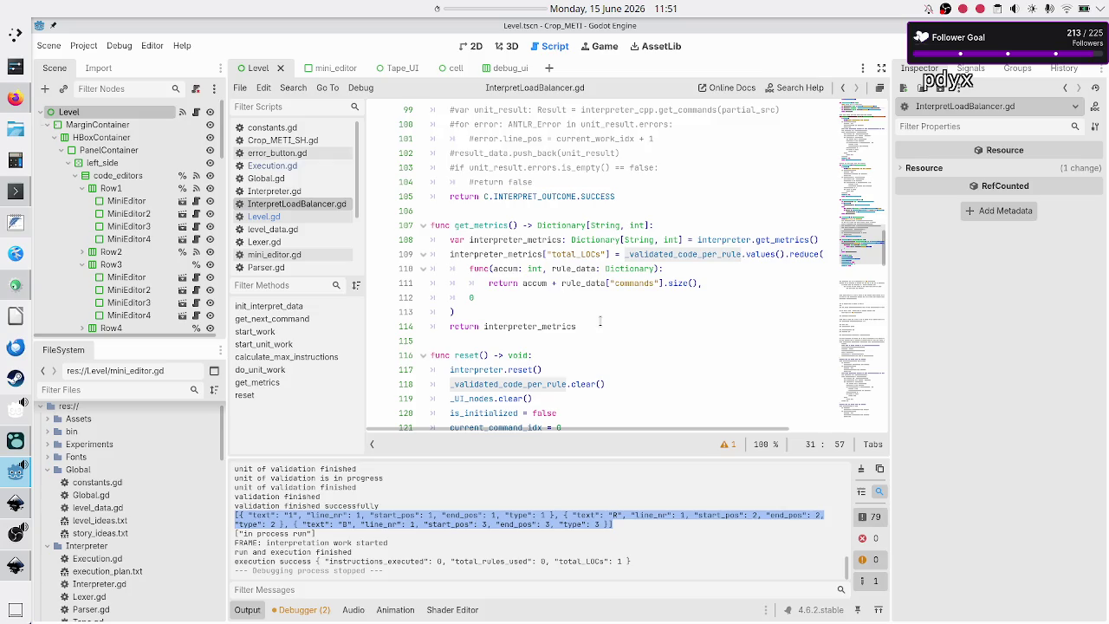
scroll(600, 321, "up", 15)
scroll(599, 322, "down", 15)
scroll(599, 321, "up", 20)
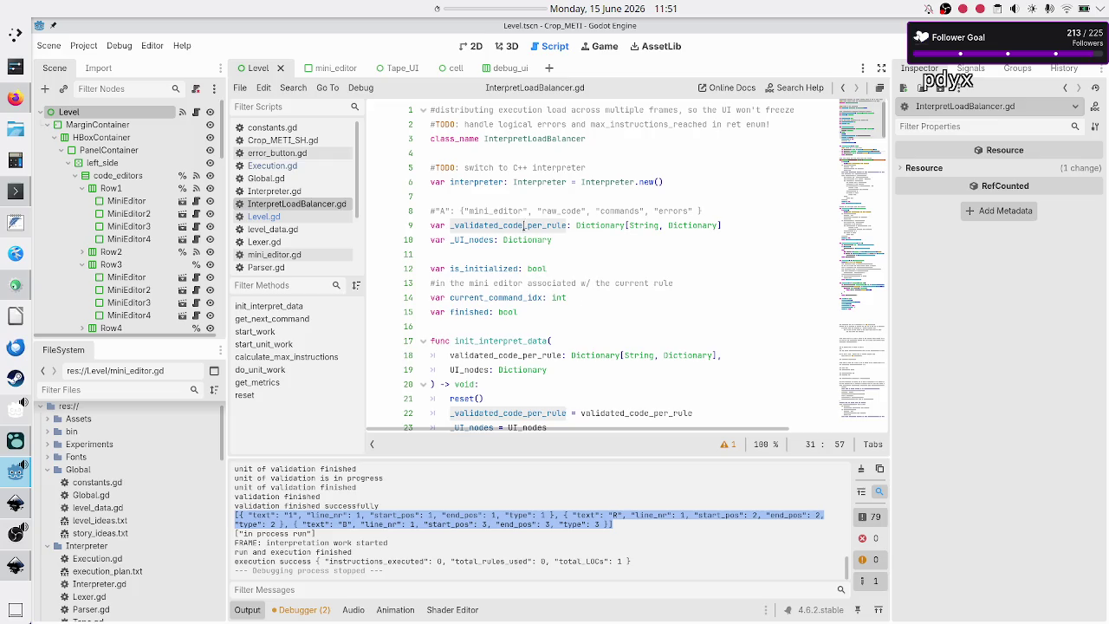
- Locate the _validated_code_per_rule declaration on line 9, then relaunch the project
left_click(537, 210)
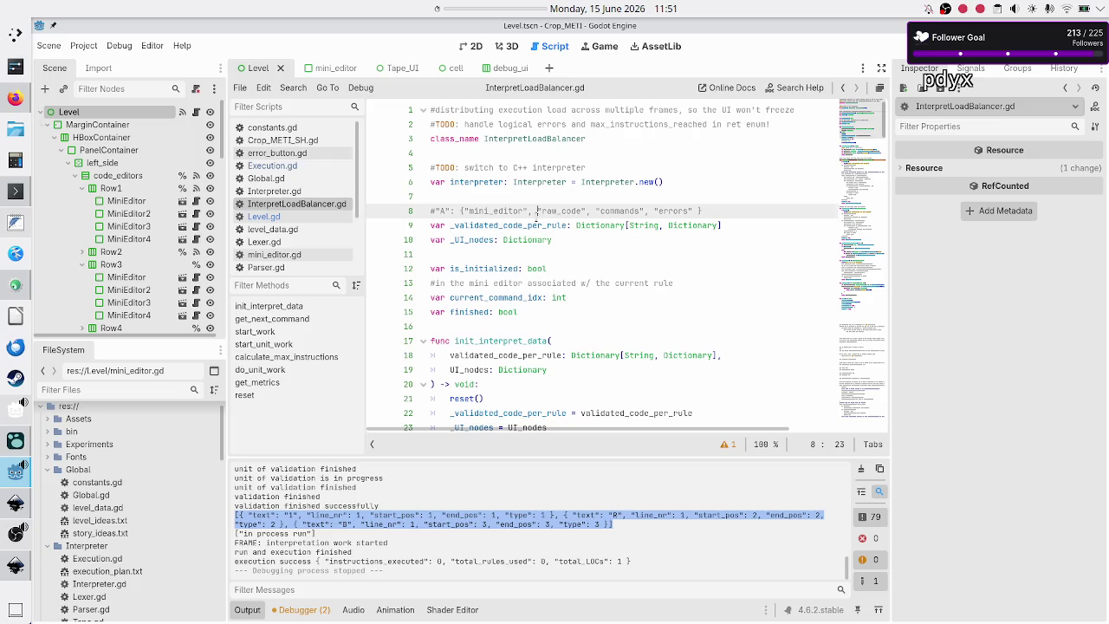
double_click(523, 227)
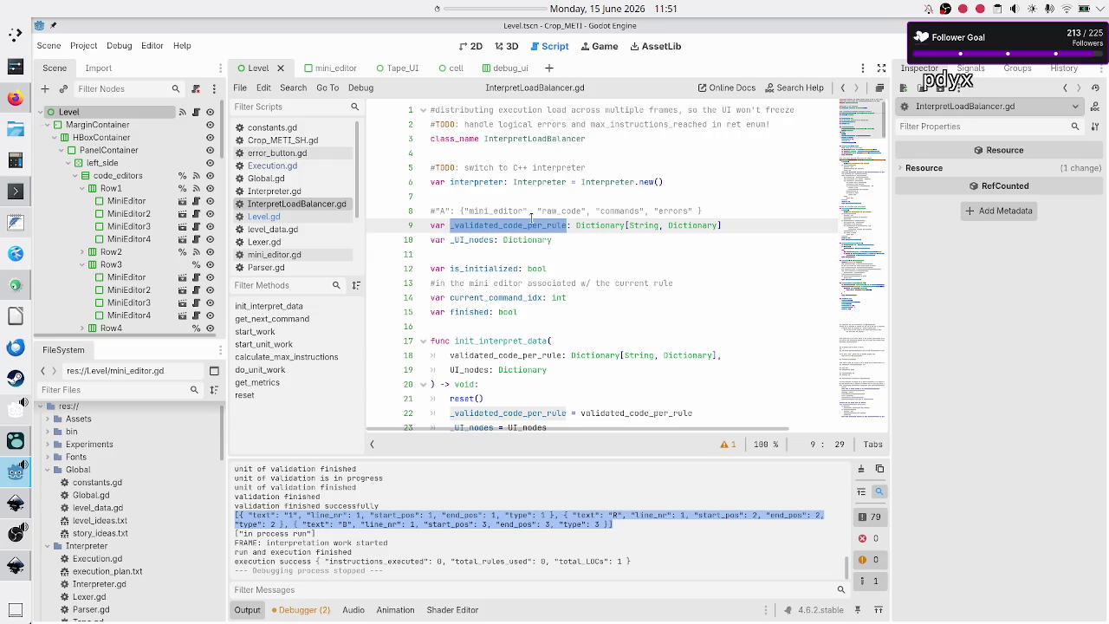
left_click(531, 219)
double_click(510, 221)
scroll(568, 276, "down", 4)
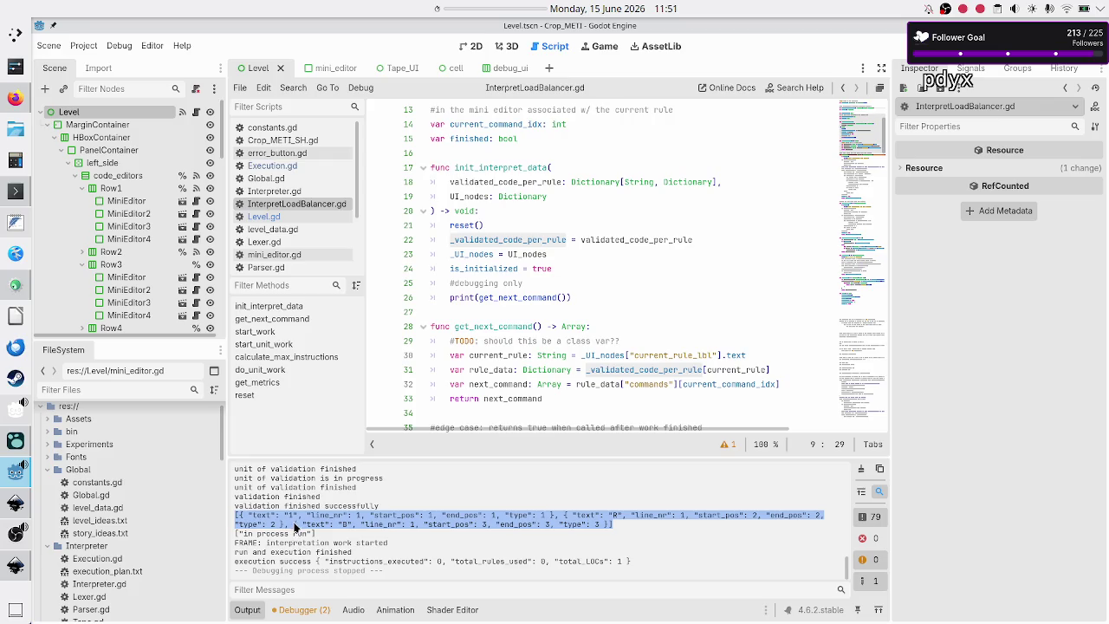
key("alt+Tab")
key("alt+Tab")
left_click(897, 50)
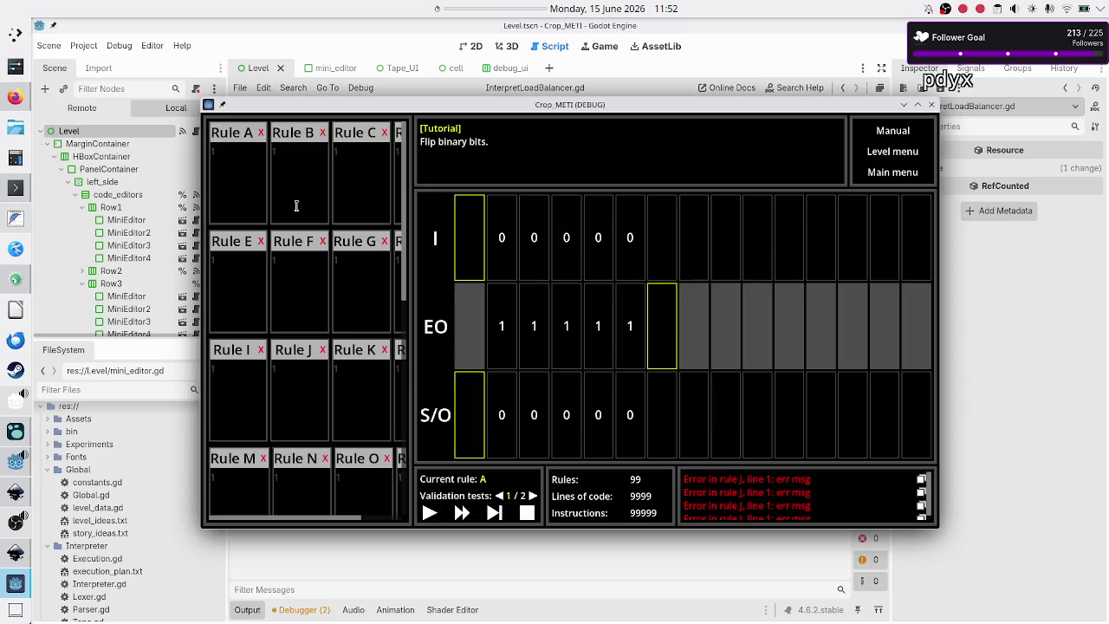
- Enter 23 as Rule A's code in the game and run it
left_click(256, 161)
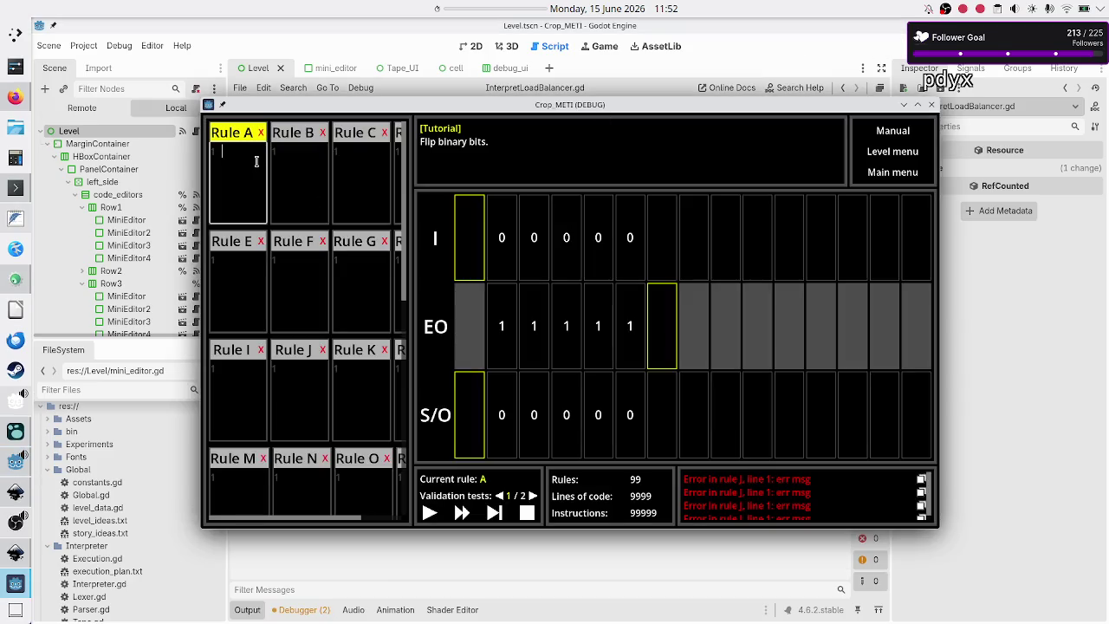
type("23")
left_click(429, 513)
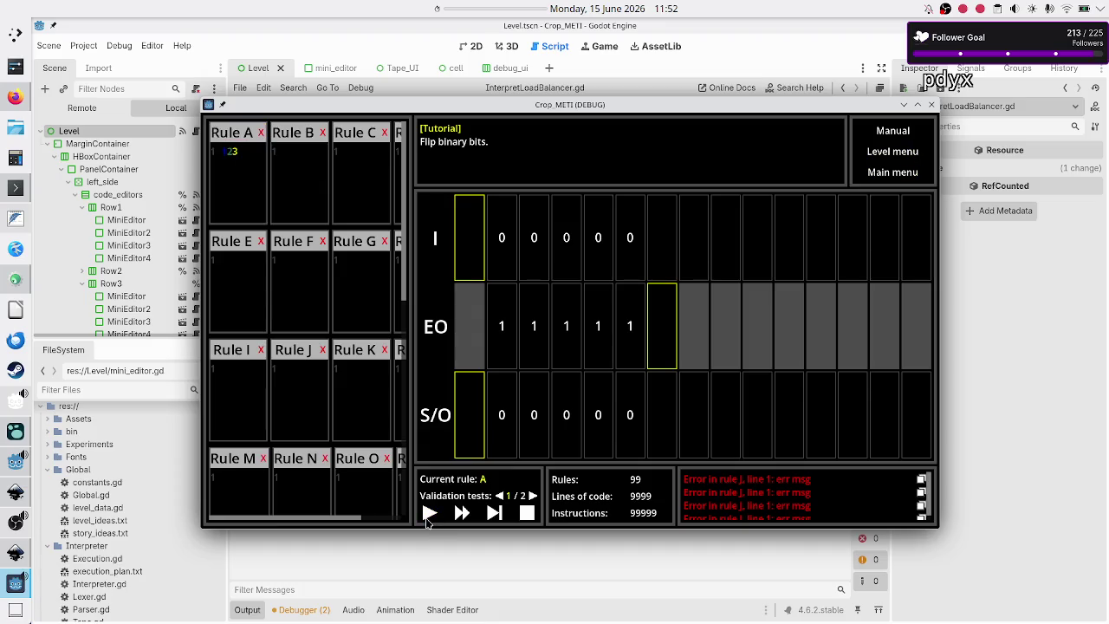
- Back in the editor, select the printed token "2" in the Output log and glance at the game
left_click(377, 554)
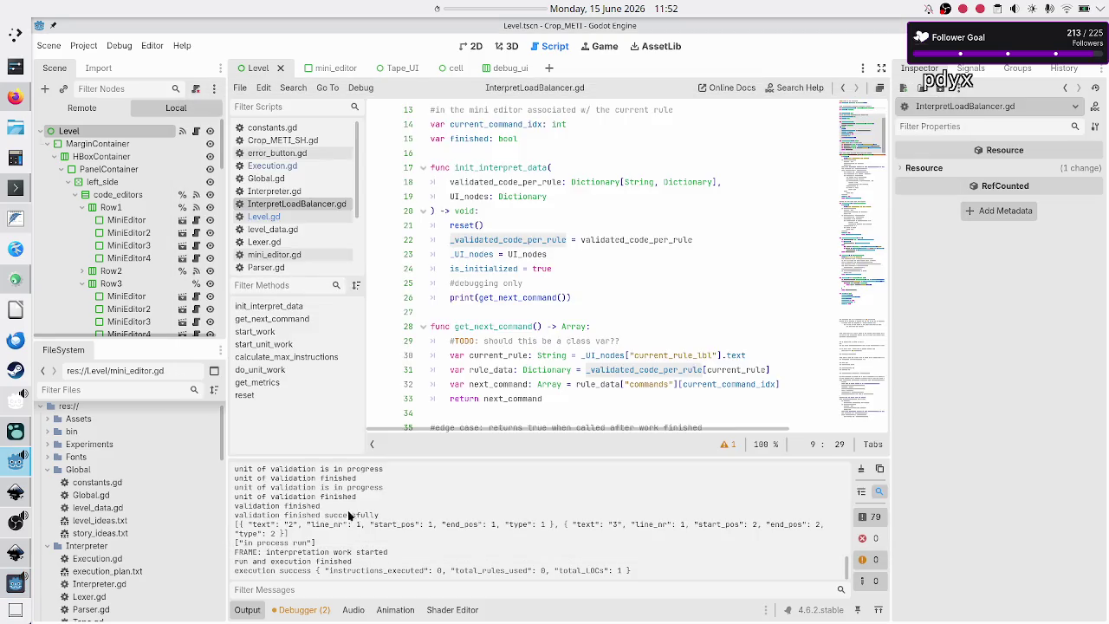
left_click_drag(279, 525, 305, 525)
key("alt+Tab")
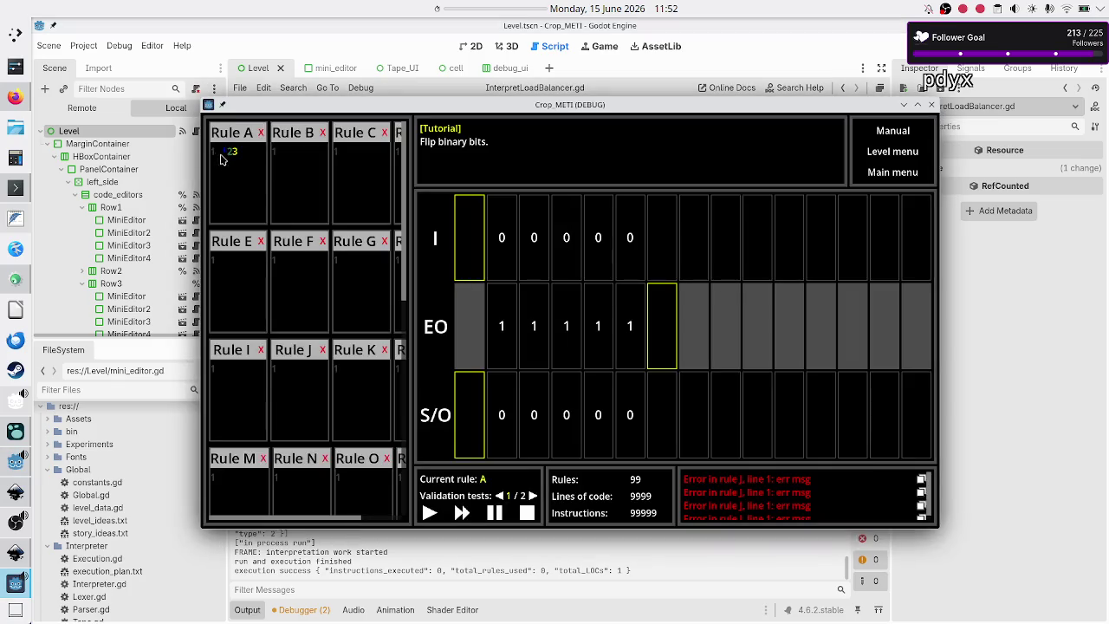
key("alt+Tab")
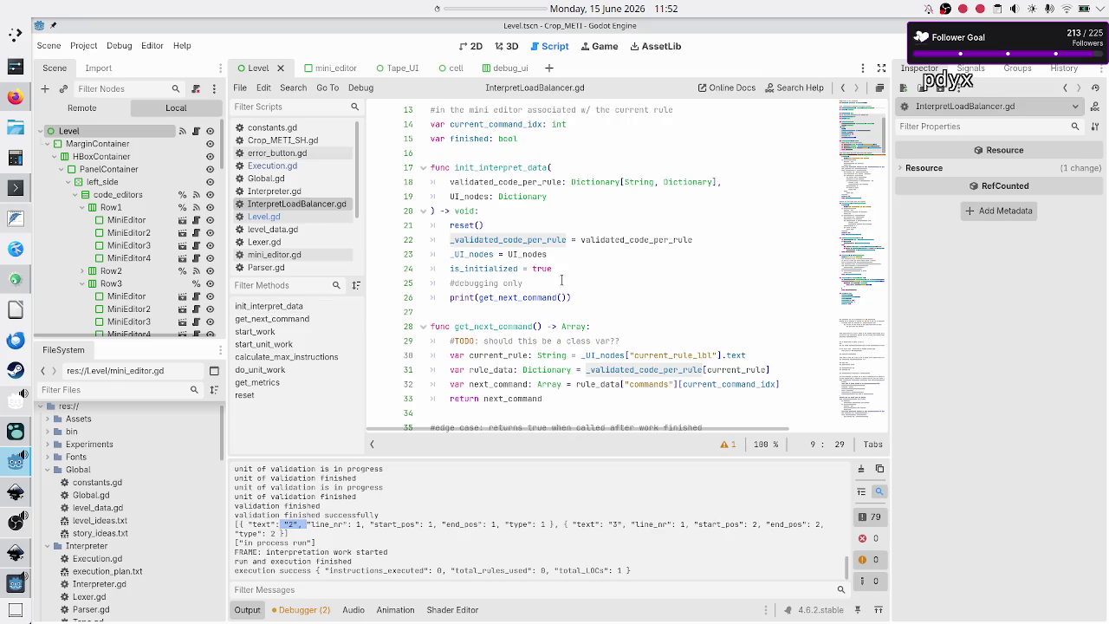
left_click(627, 356)
scroll(624, 297, "down", 4)
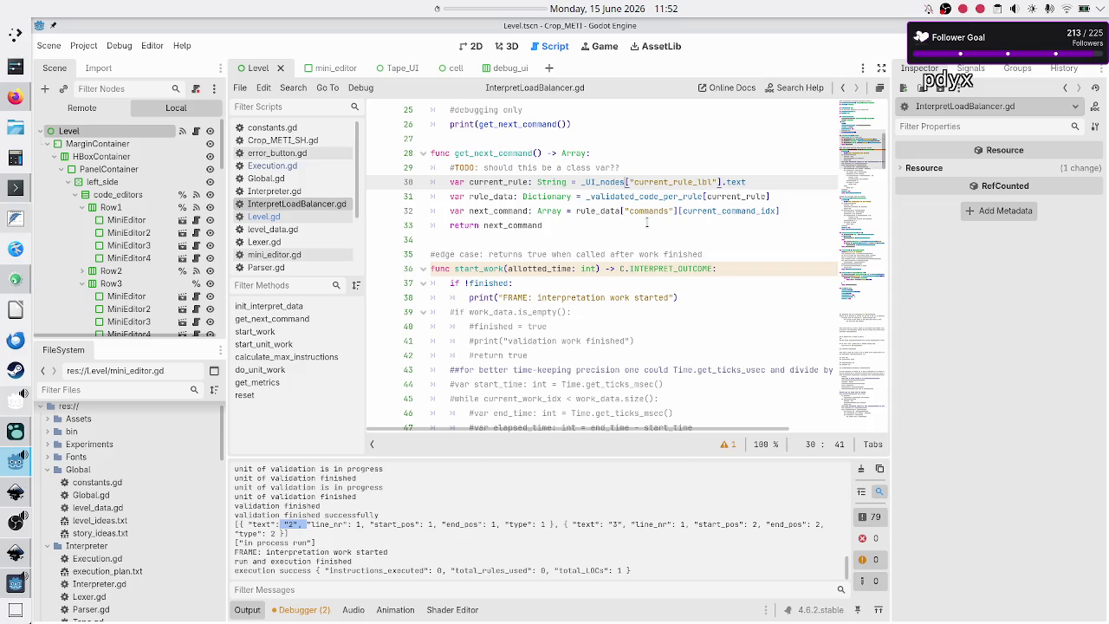
scroll(319, 195, "down", 3)
left_click(314, 214)
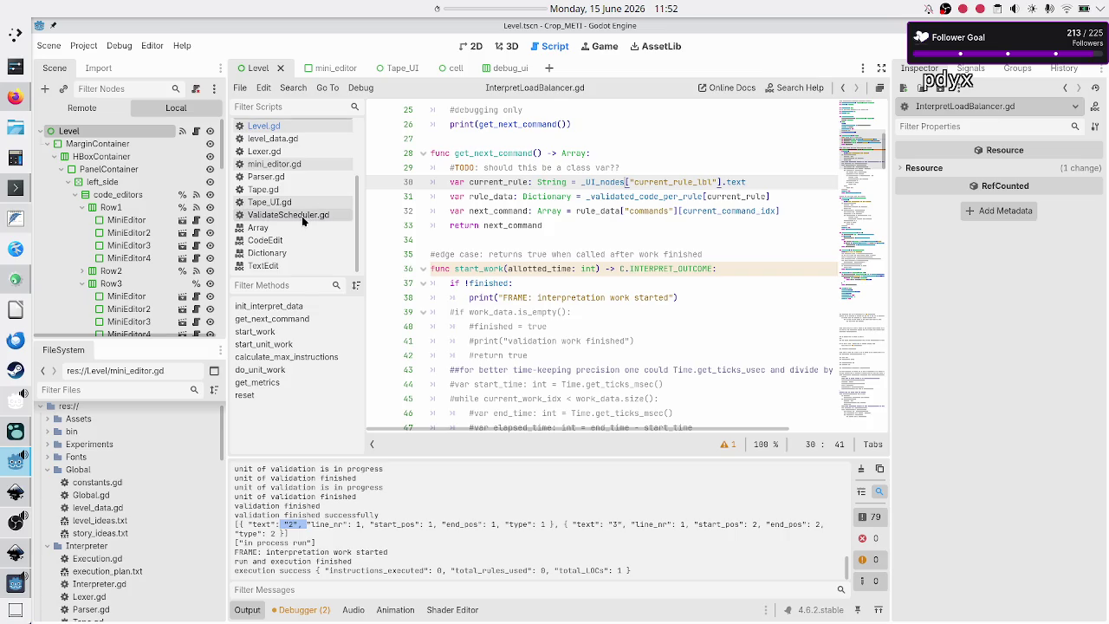
- In ValidateScheduler.gd, inspect parser on line 63 and where rule_commands is assigned on line 69
scroll(601, 286, "down", 8)
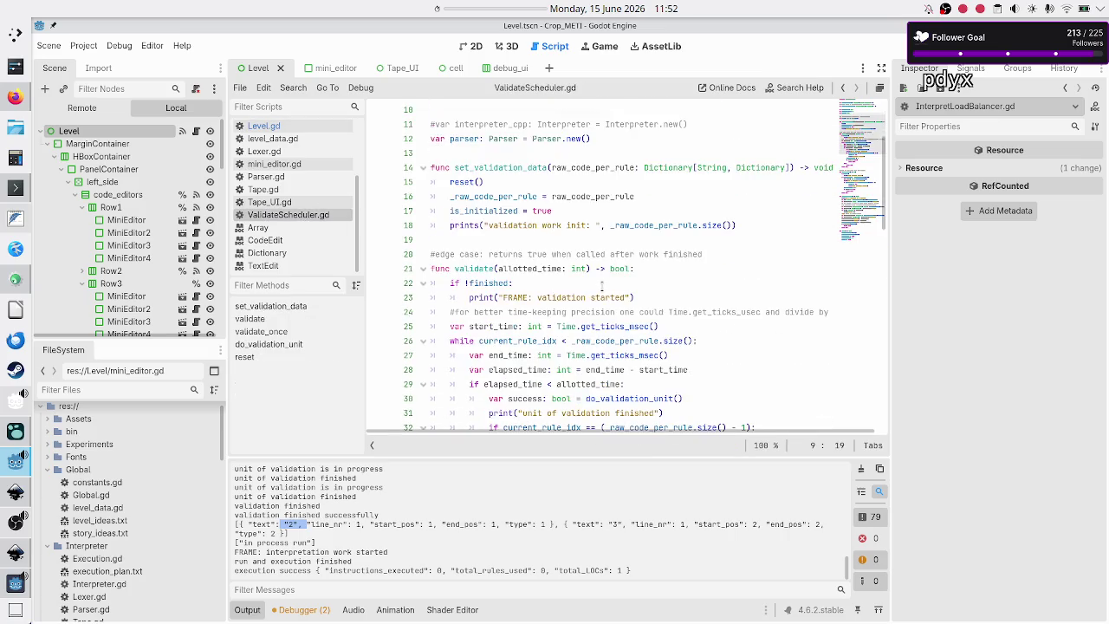
scroll(601, 286, "down", 1)
scroll(601, 286, "up", 1)
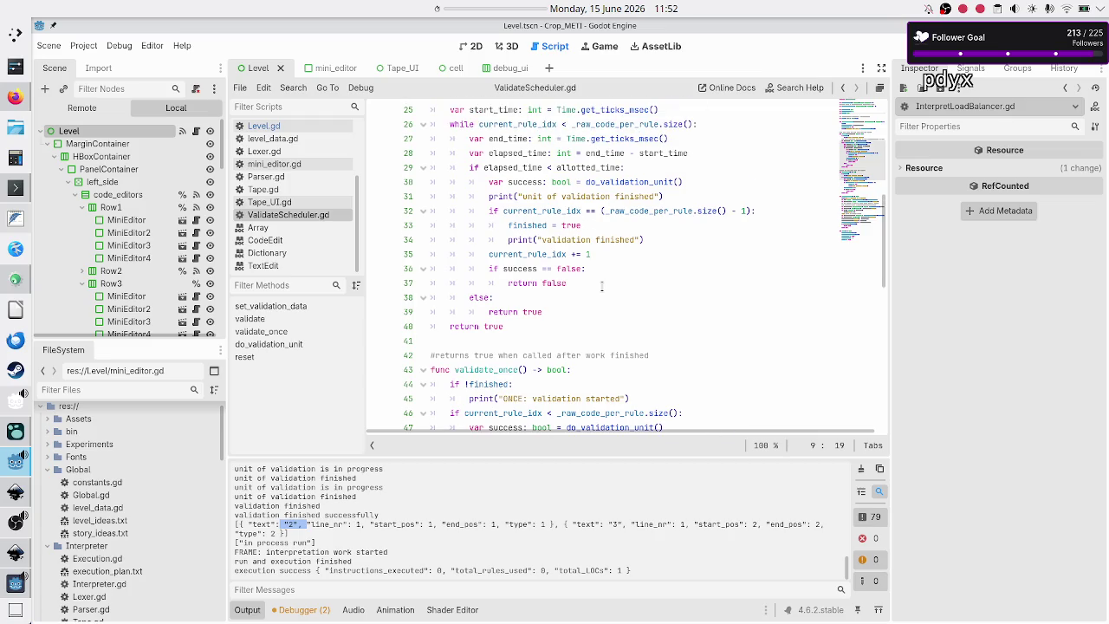
scroll(601, 286, "up", 8)
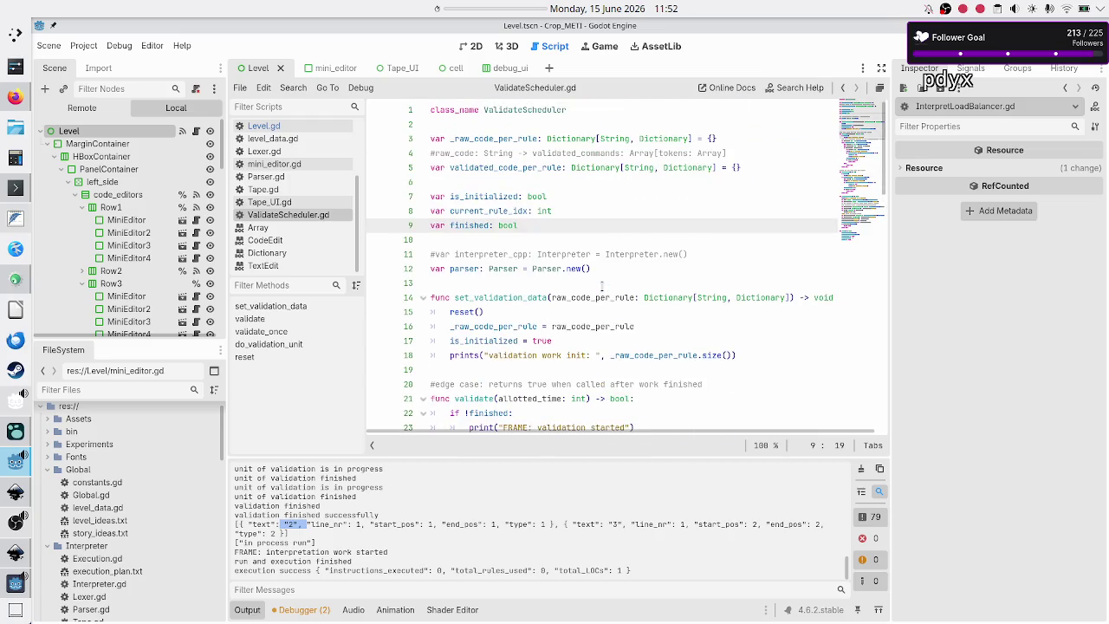
scroll(602, 286, "down", 20)
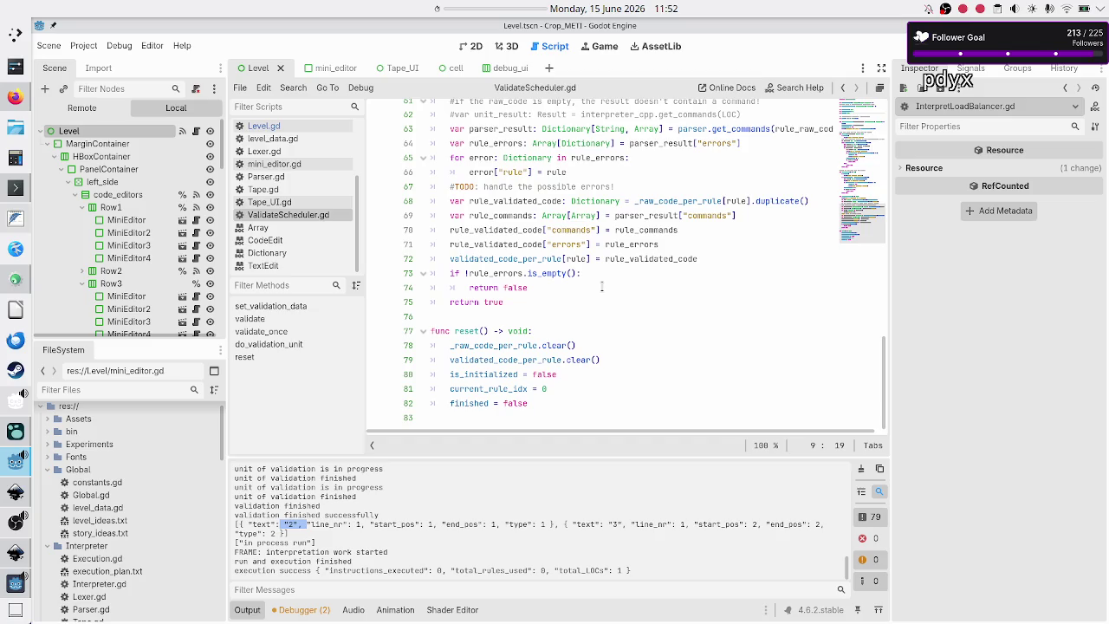
scroll(601, 286, "up", 2)
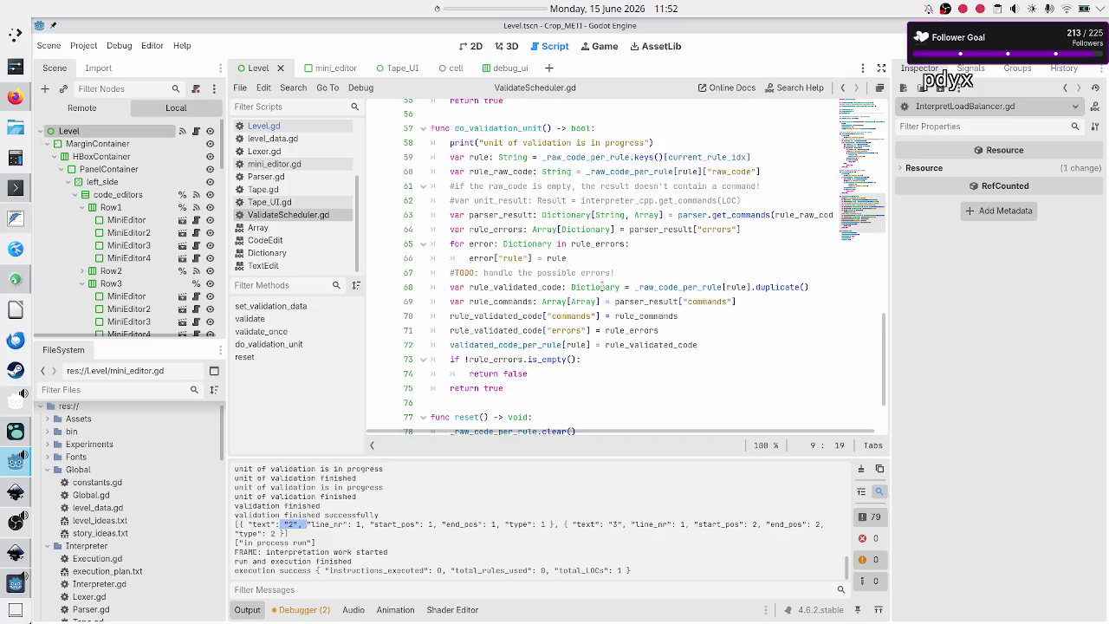
scroll(538, 264, "down", 2)
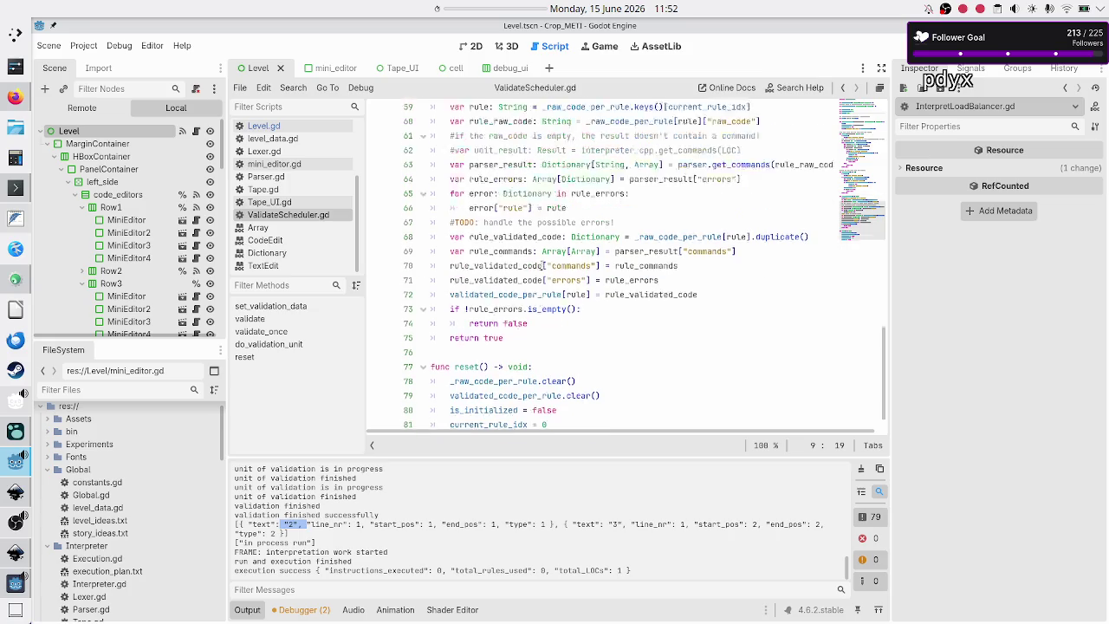
scroll(541, 265, "up", 2)
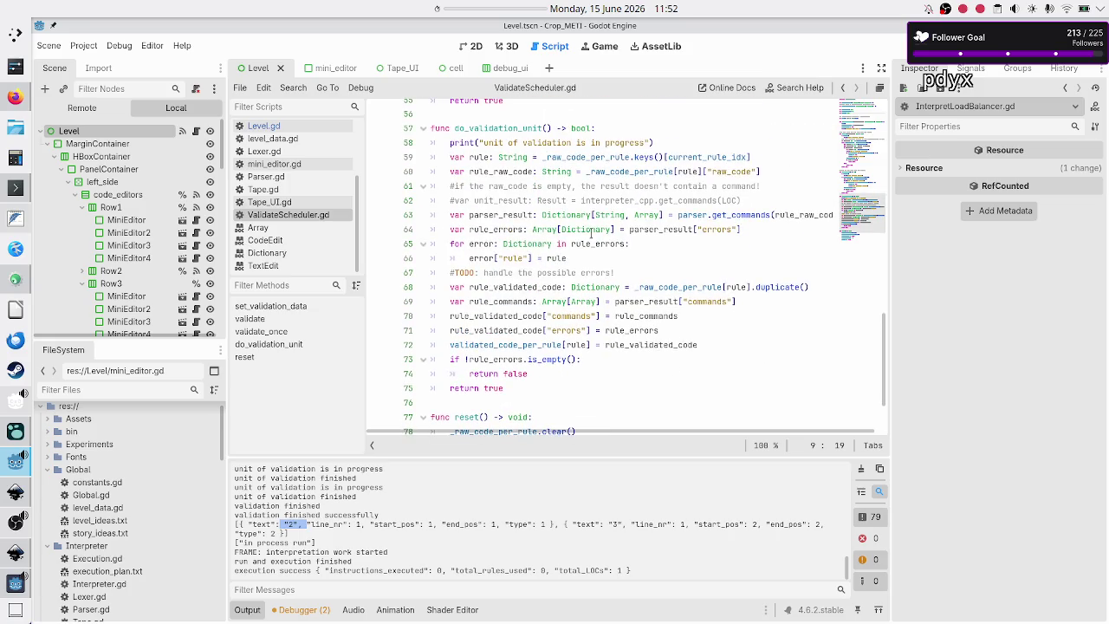
double_click(682, 215)
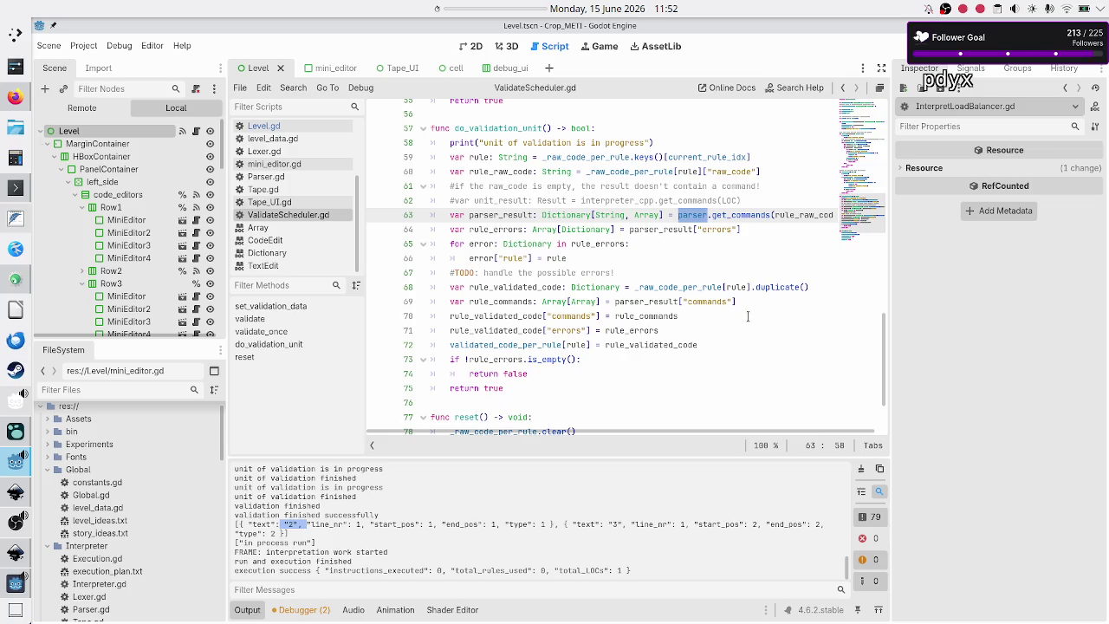
double_click(516, 301)
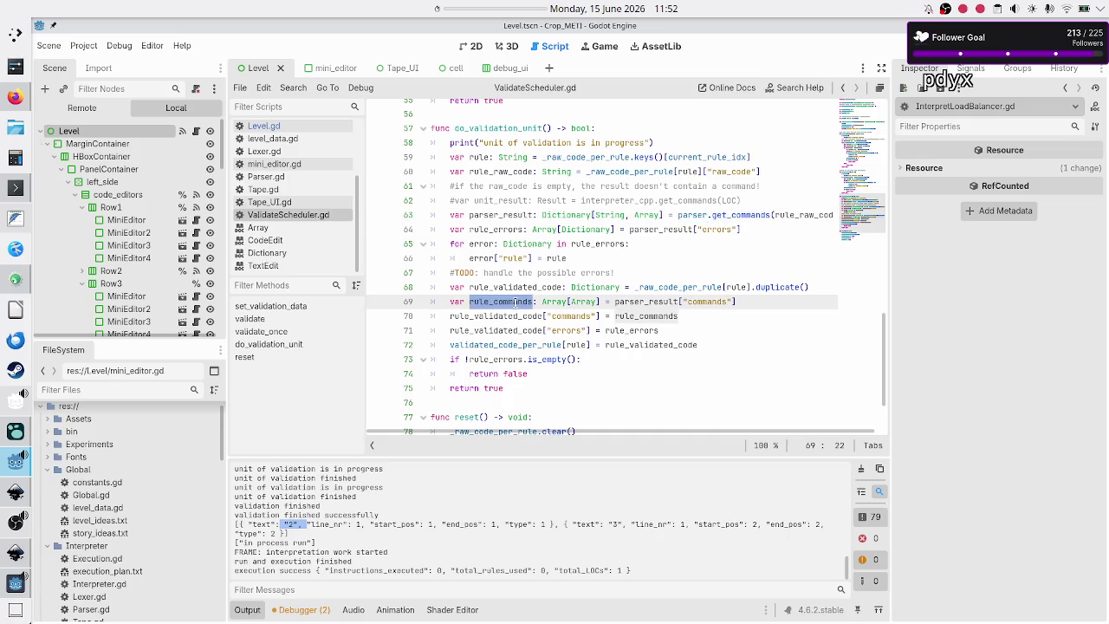
left_click(751, 302)
- Add print(rule_commands[0]) below the rule_commands line, checking its Array[Array] type
key("Return")
type("print(\"")
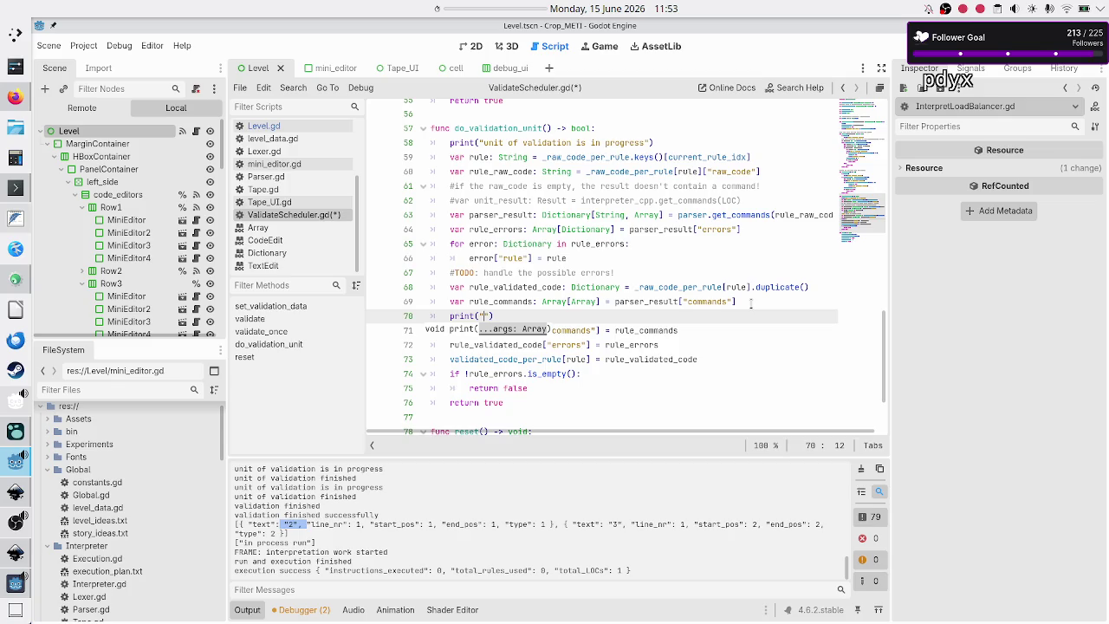
key("BackSpace")
type("rule")
type("_commands")
type("[]")
type("0")
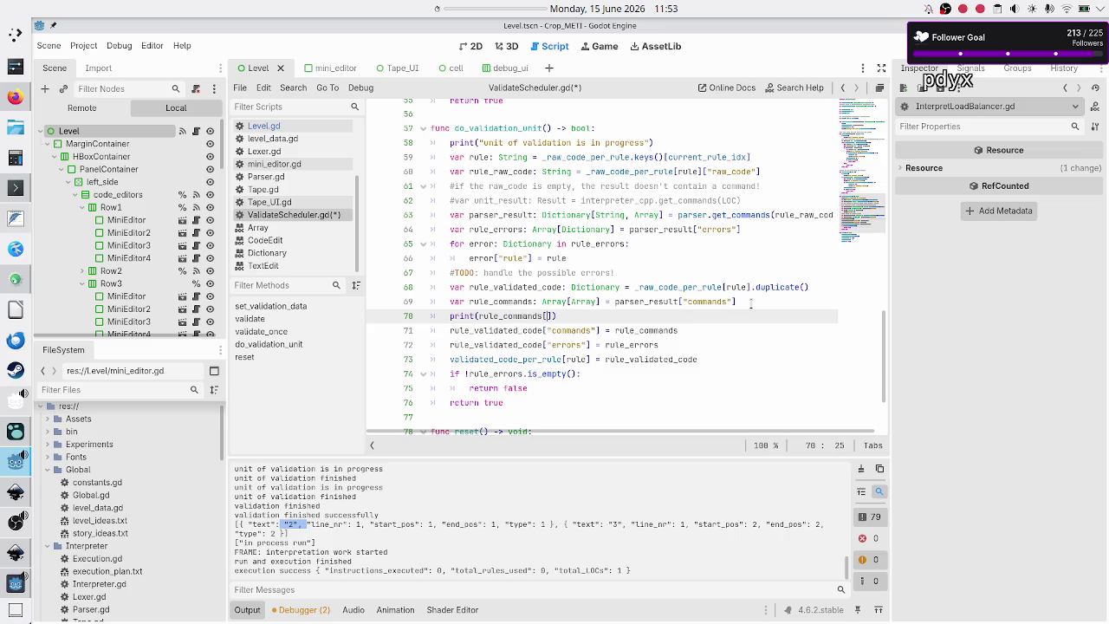
key("Right")
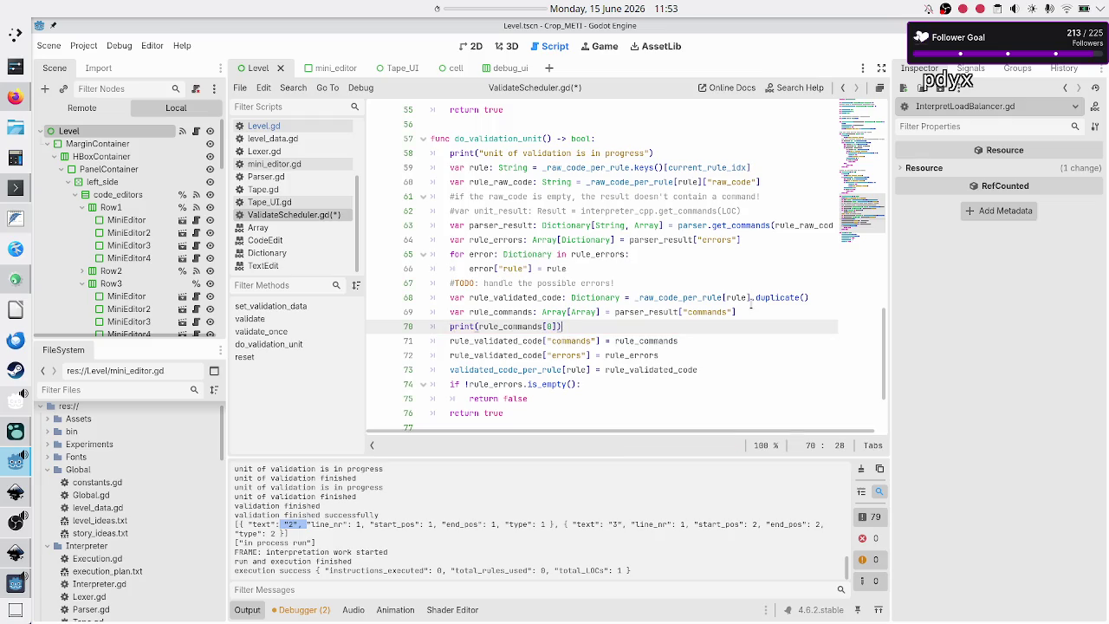
key("Up")
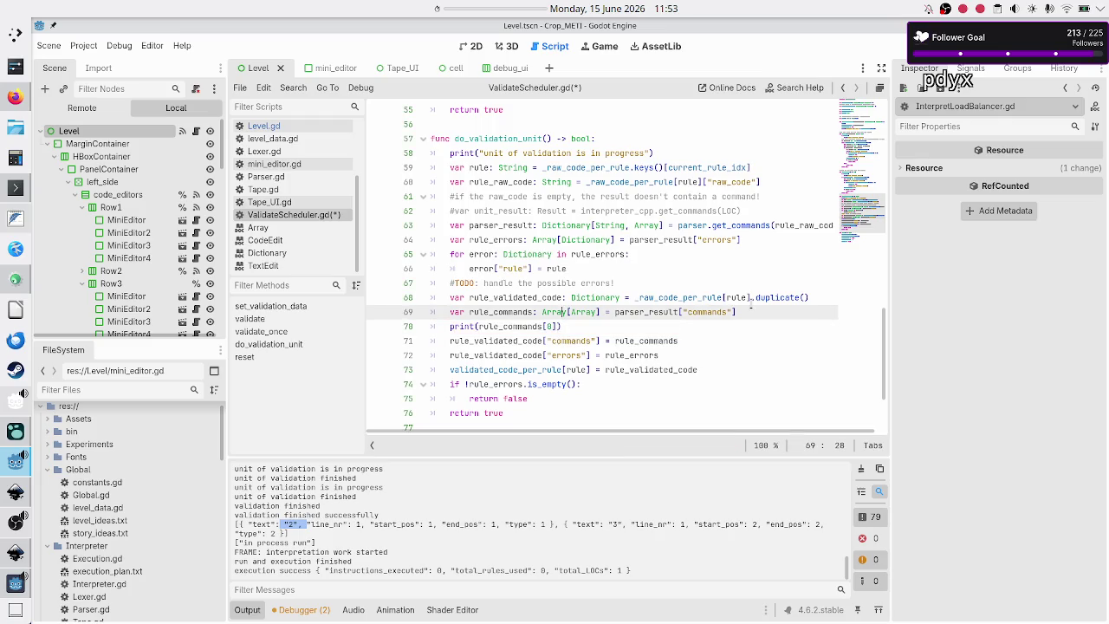
key("shift+Right")
key("shift+Right")
key("shift+Right")
key("Right")
key("Down")
key("Up")
key("Down")
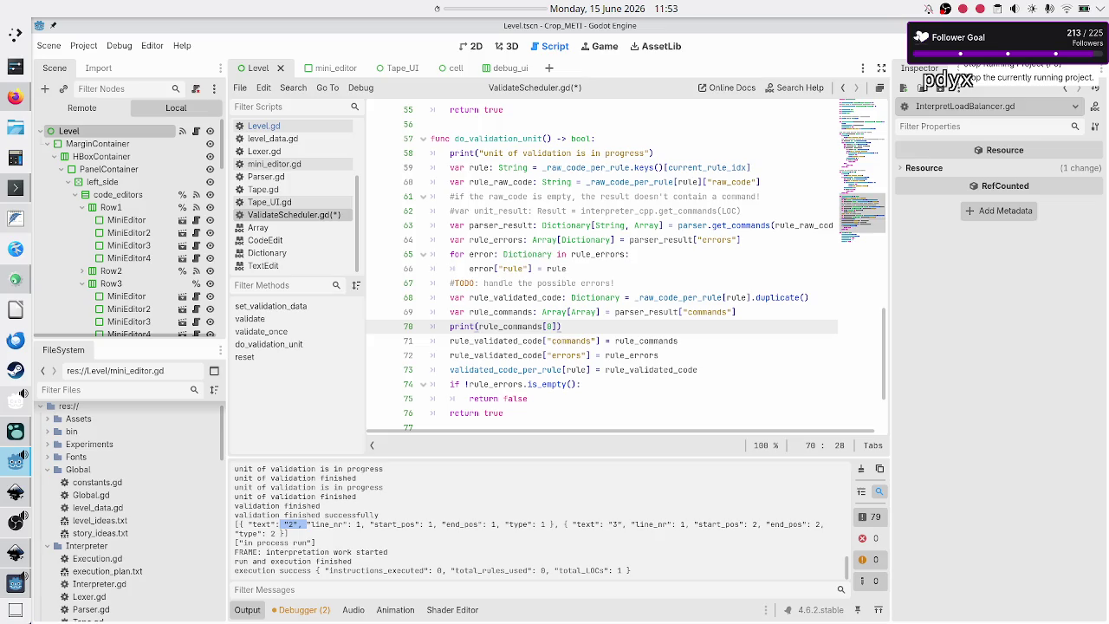
- Change it to prints("validation: ", rule_commands[0]) and save ValidateScheduler.gd
key("Down")
key("Up")
key("Home")
key("Right")
type("s")
key("Right")
type("\"\",")
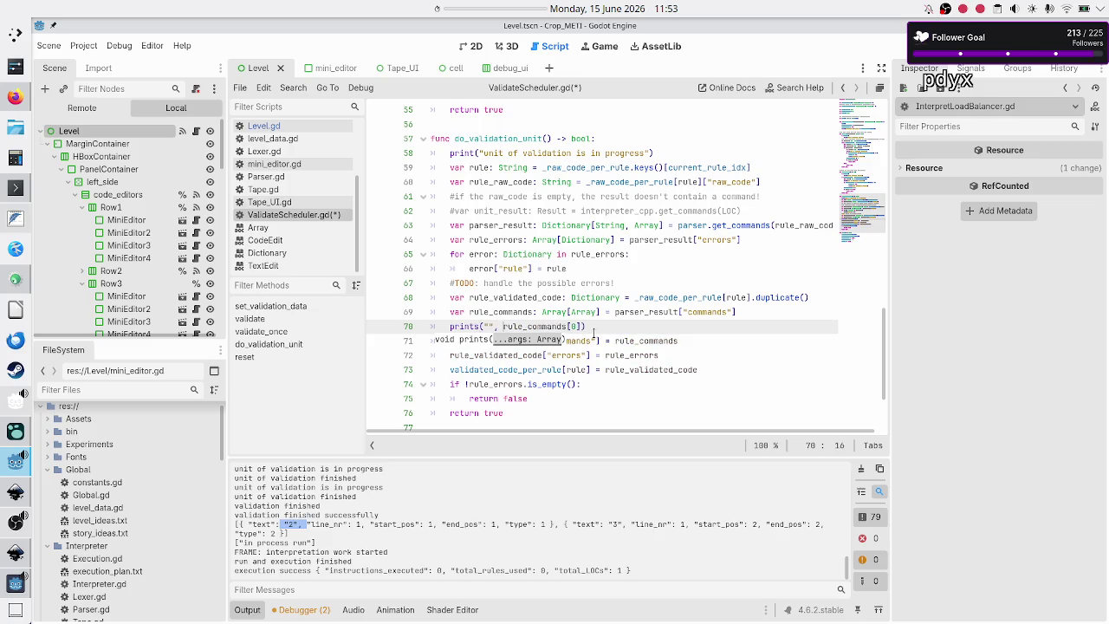
type(" validation:")
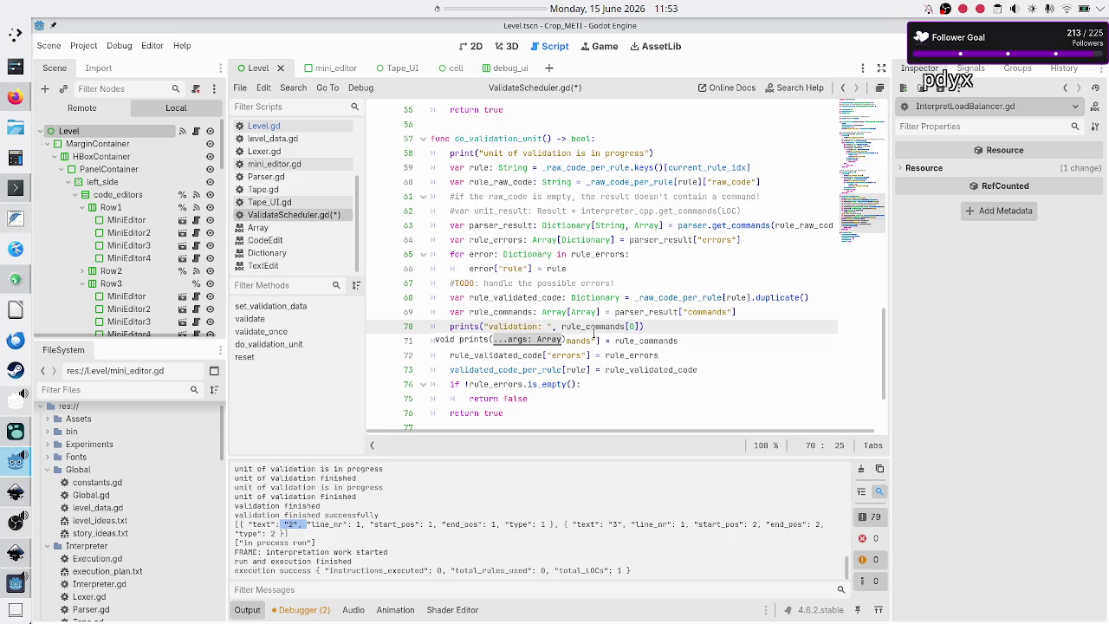
key("Escape")
key("ctrl+s")
- Change InterpretLoadBalancer.gd line 26 to prints("interpretation: ", get_next_command()) and run the game
scroll(294, 237, "up", 3)
left_click(295, 204)
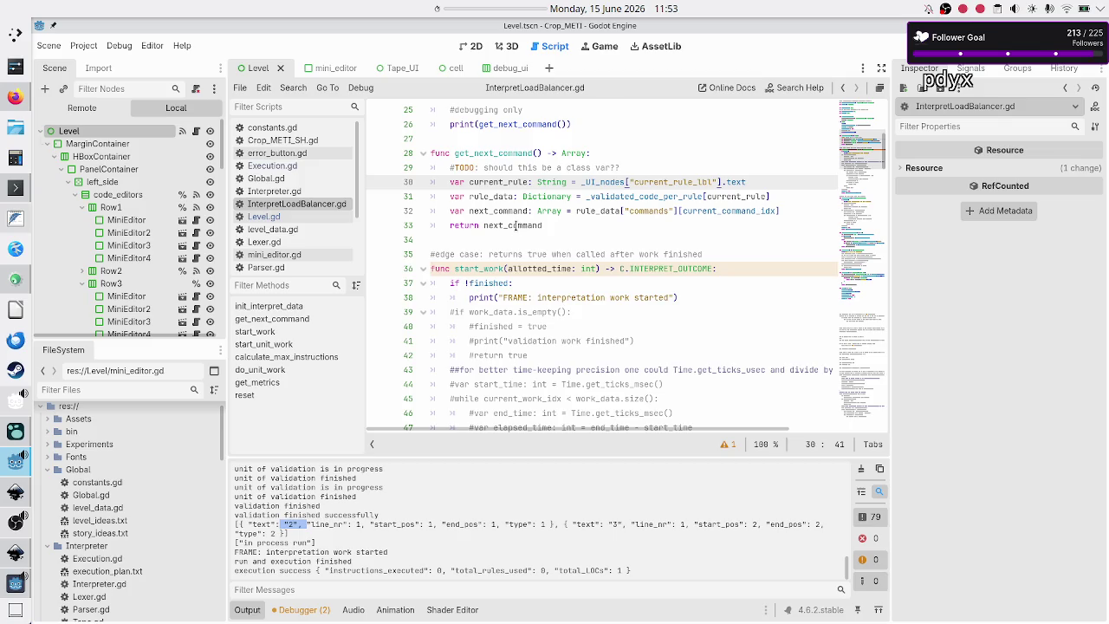
scroll(517, 232, "up", 3)
left_click(475, 255)
type("s")
key("Right")
type("\"\",")
key("Left")
key("Left")
key("Left")
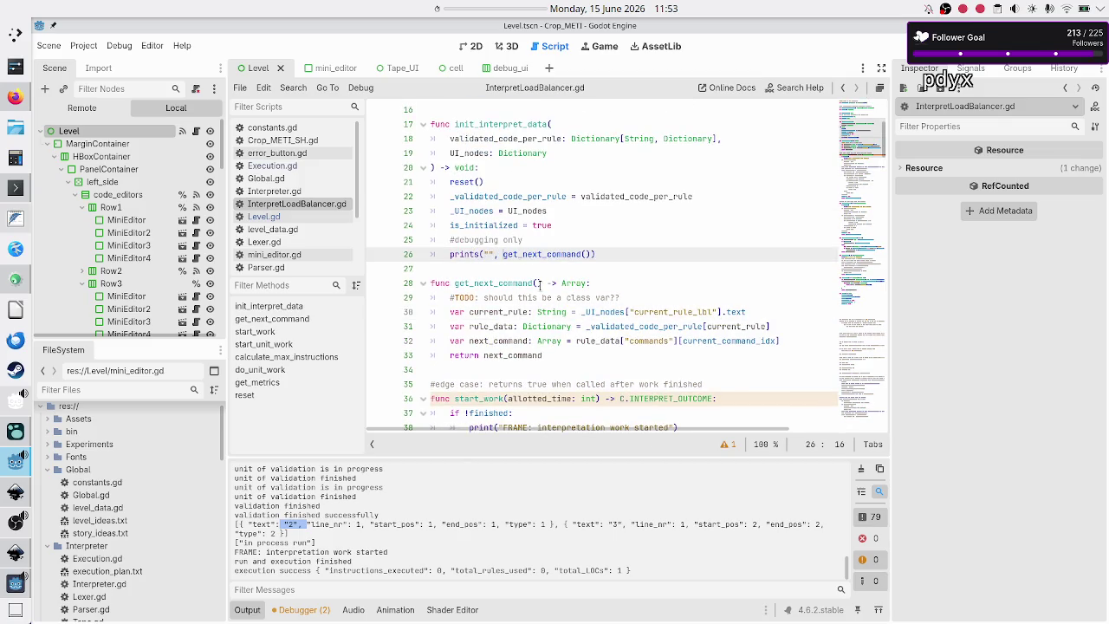
type("interpretation")
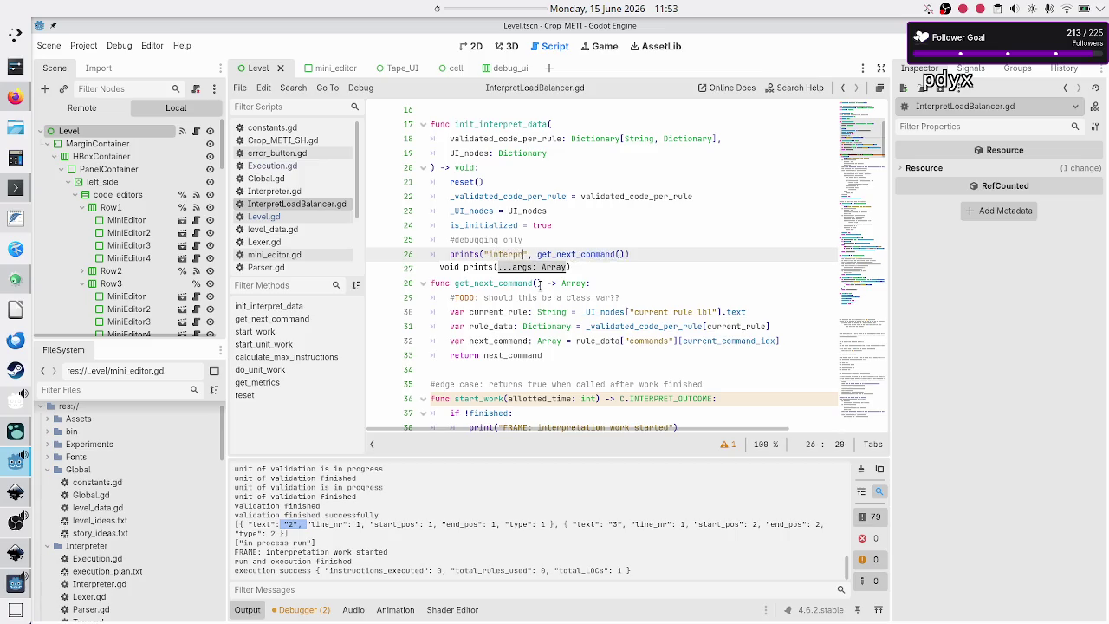
type(":")
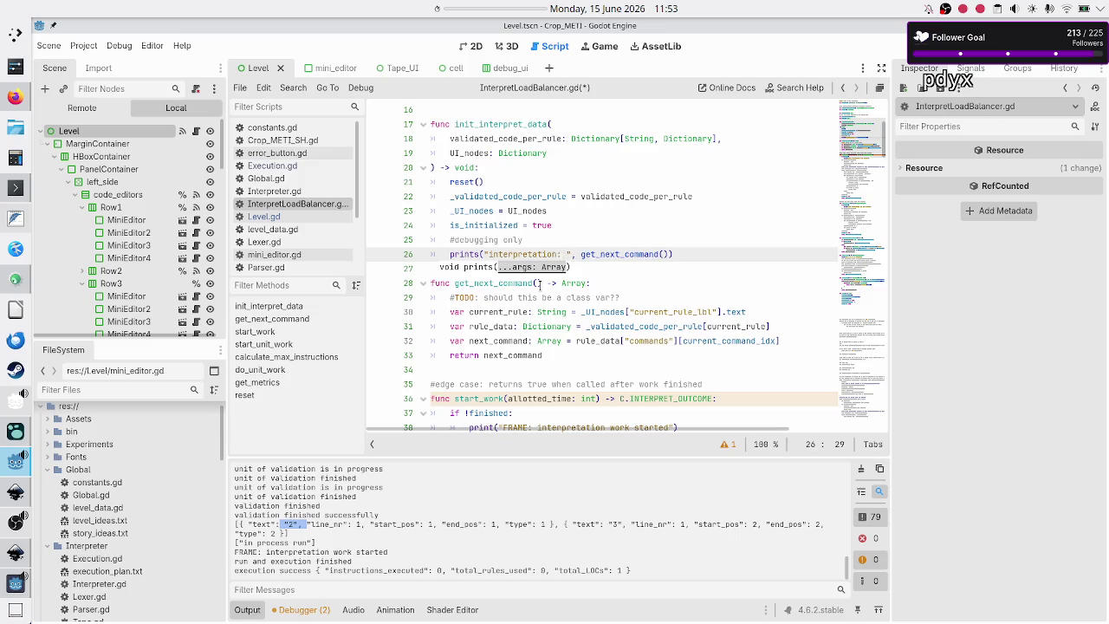
key("F5")
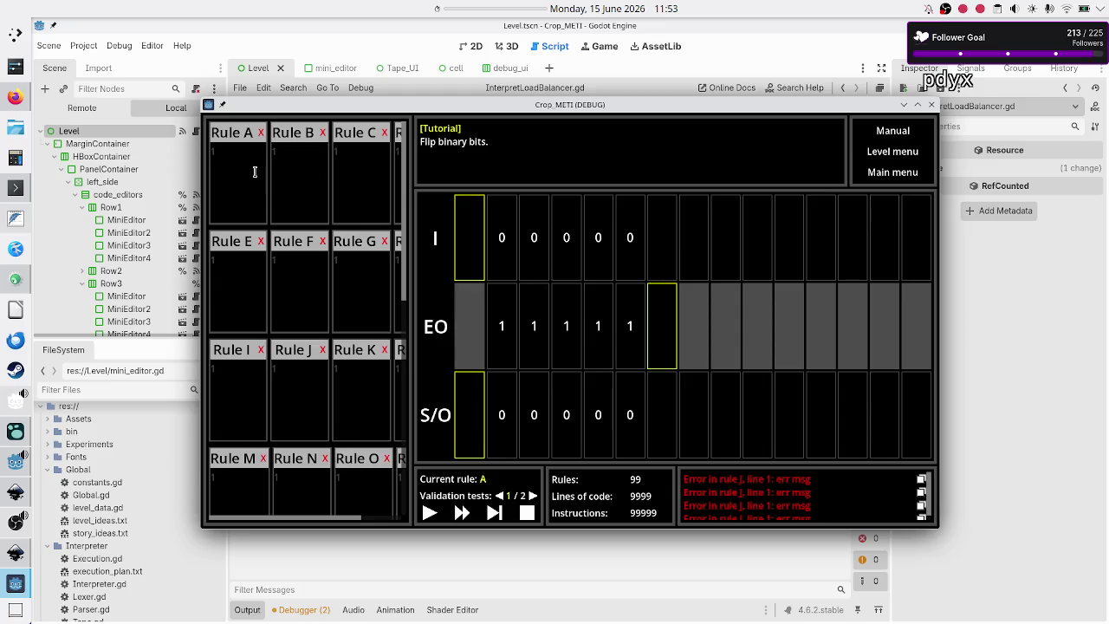
- Run Rule A with code 23 and inspect the Execution.gd line 81 stack frame
left_click(255, 172)
type("23")
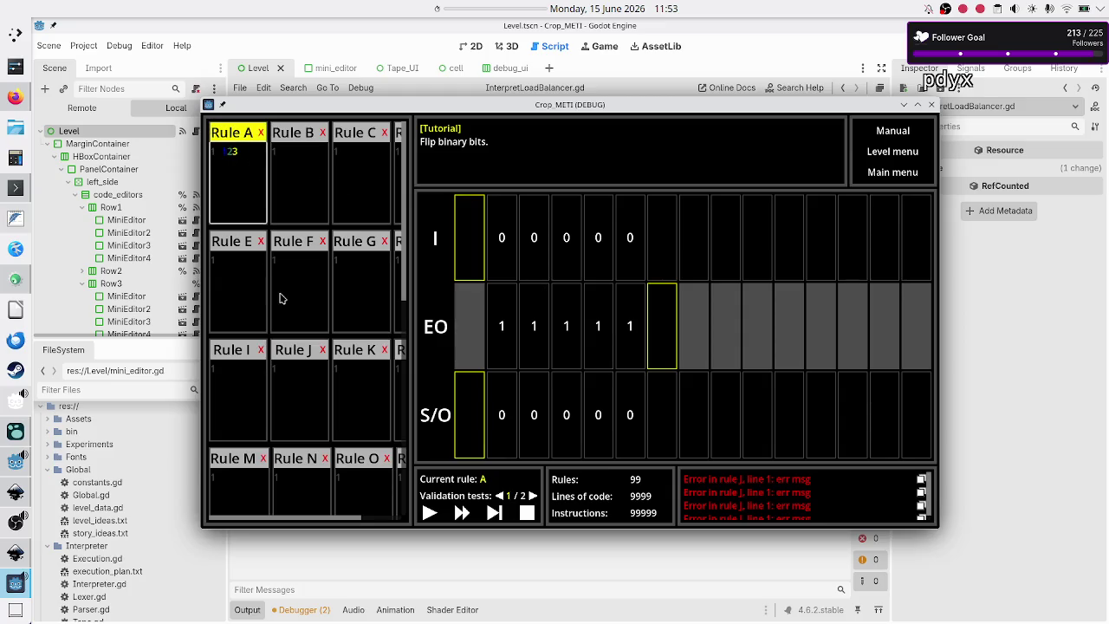
left_click(428, 512)
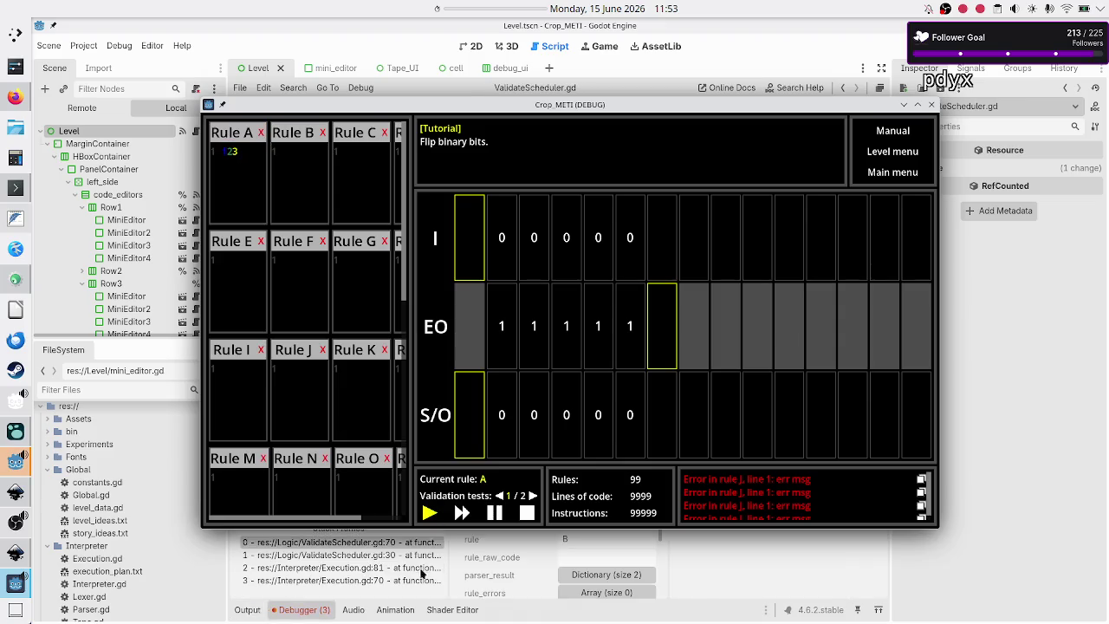
left_click(426, 570)
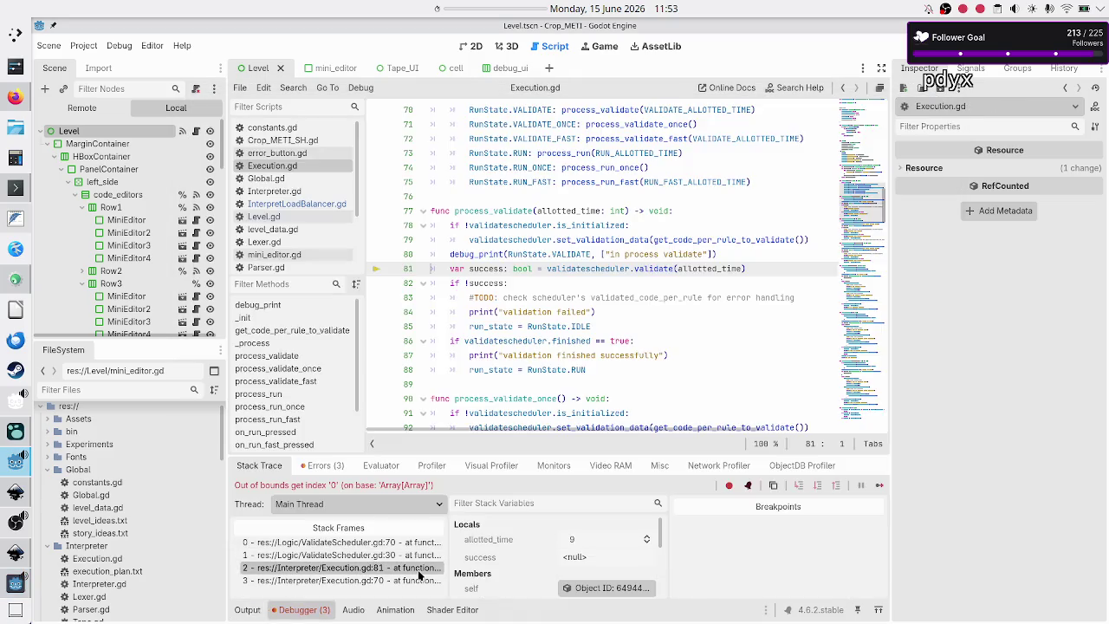
- Check the validation token list in the Output log, then stop the game and reopen ValidateScheduler.gd
left_click(248, 609)
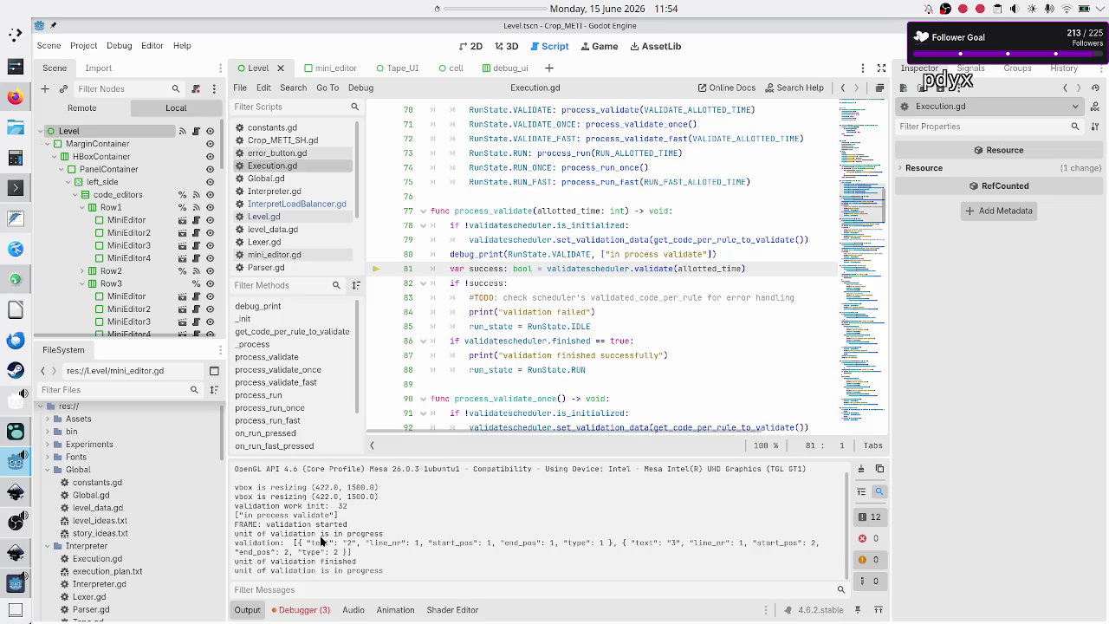
left_click_drag(268, 543, 359, 543)
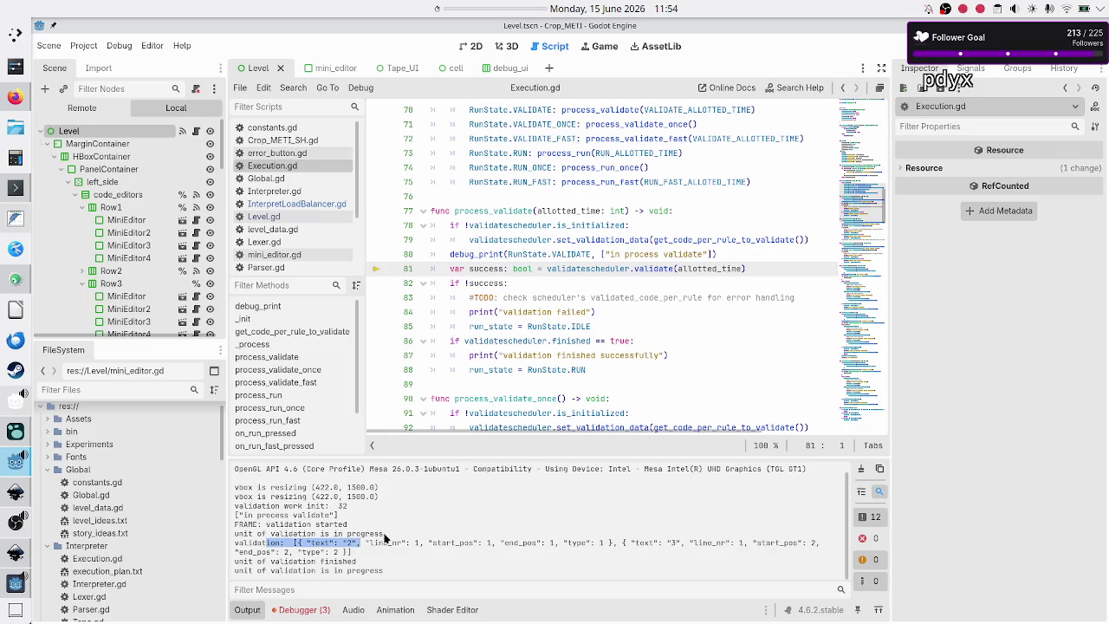
key("alt+Tab")
key("alt+Tab")
key("F8")
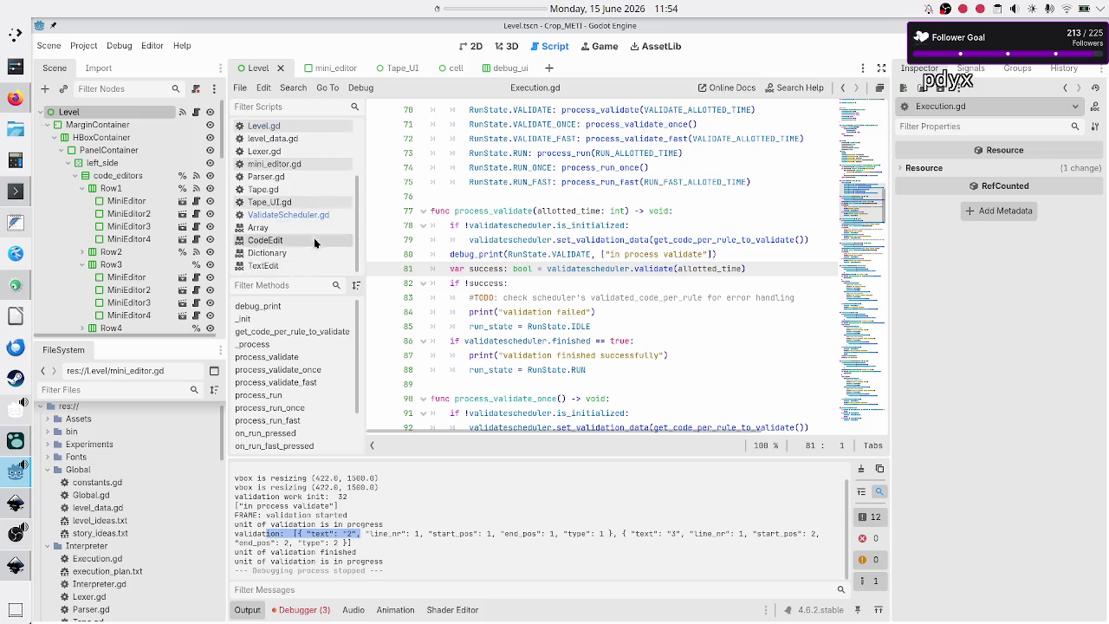
left_click(314, 214)
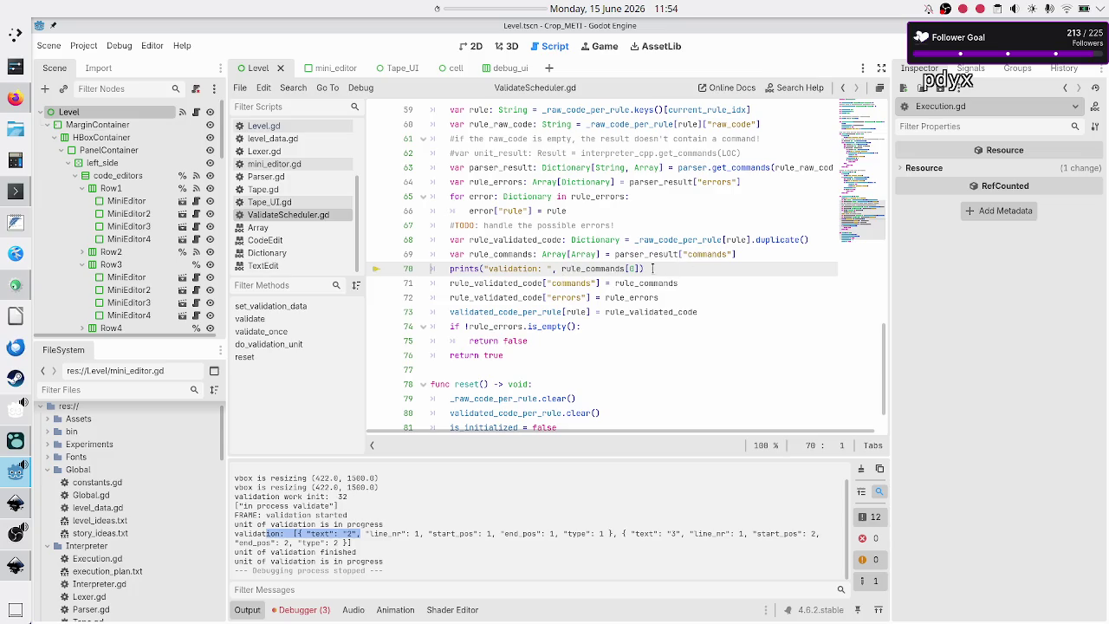
- Pick out the get_commands call on line 63 and open Parser.gd to read it
mouse_move(649, 257)
double_click(745, 167)
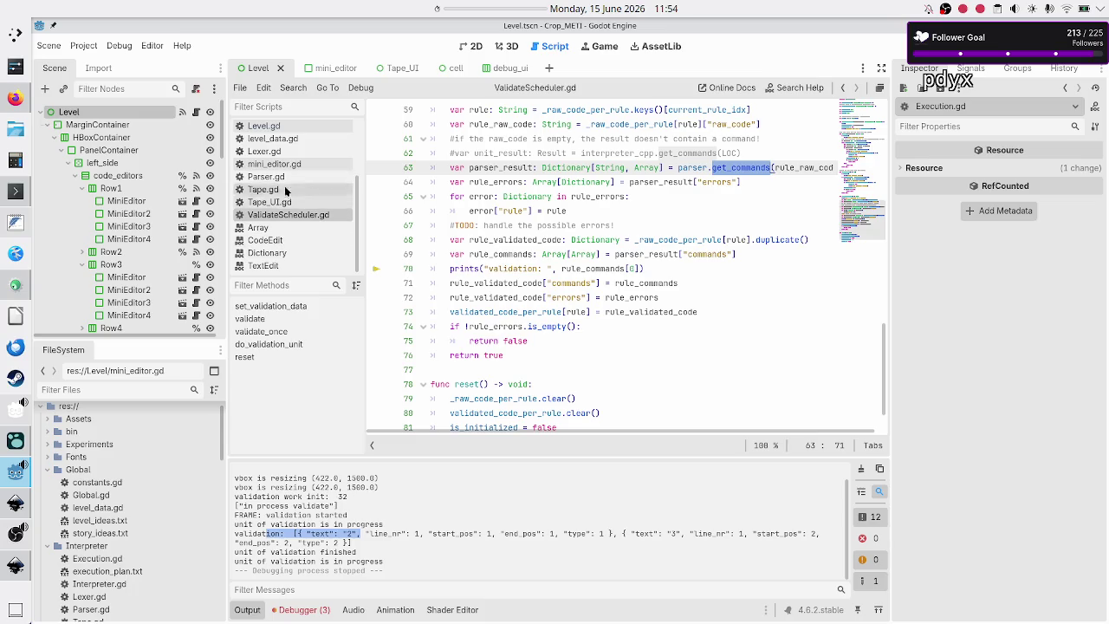
left_click(273, 178)
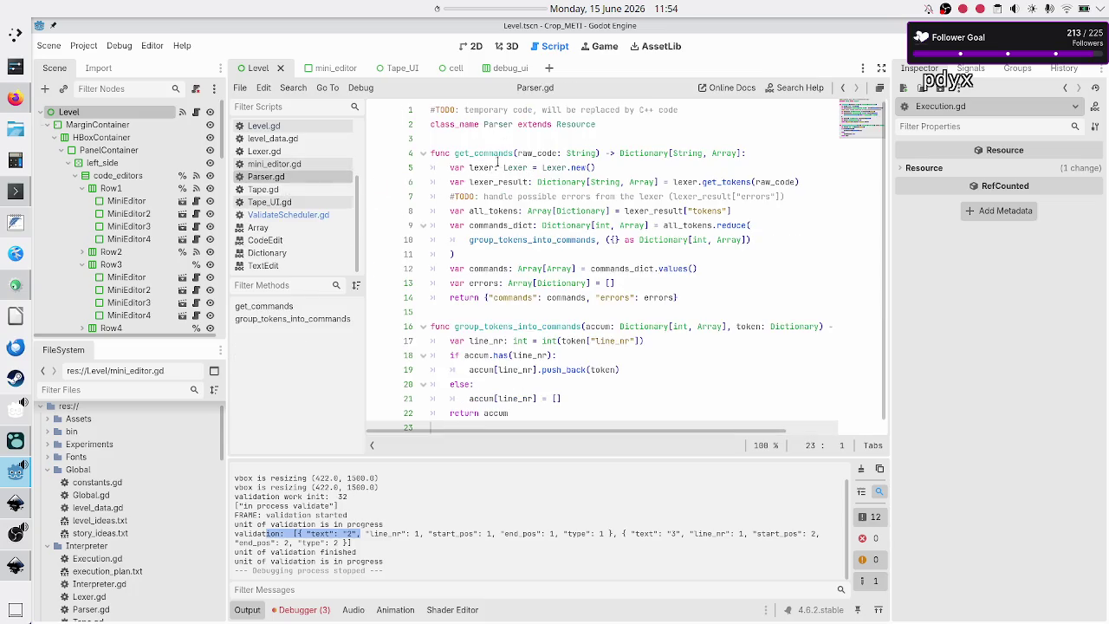
- Add prints("parser: ", commands[0]) after the commands assignment in get_commands, then save and run
double_click(466, 152)
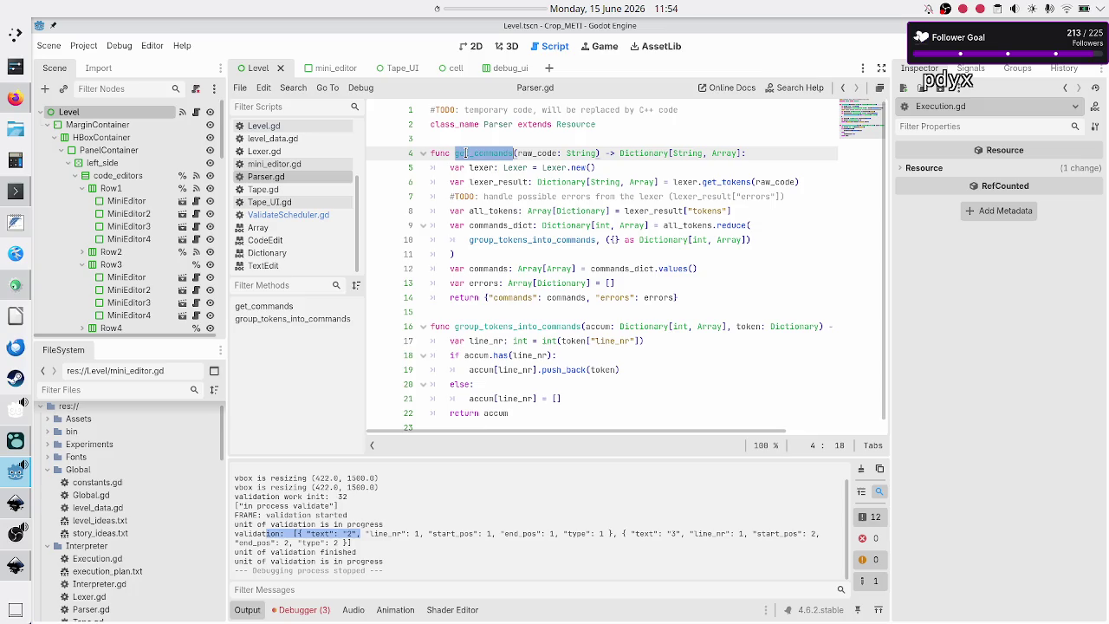
left_click(693, 285)
key("Return")
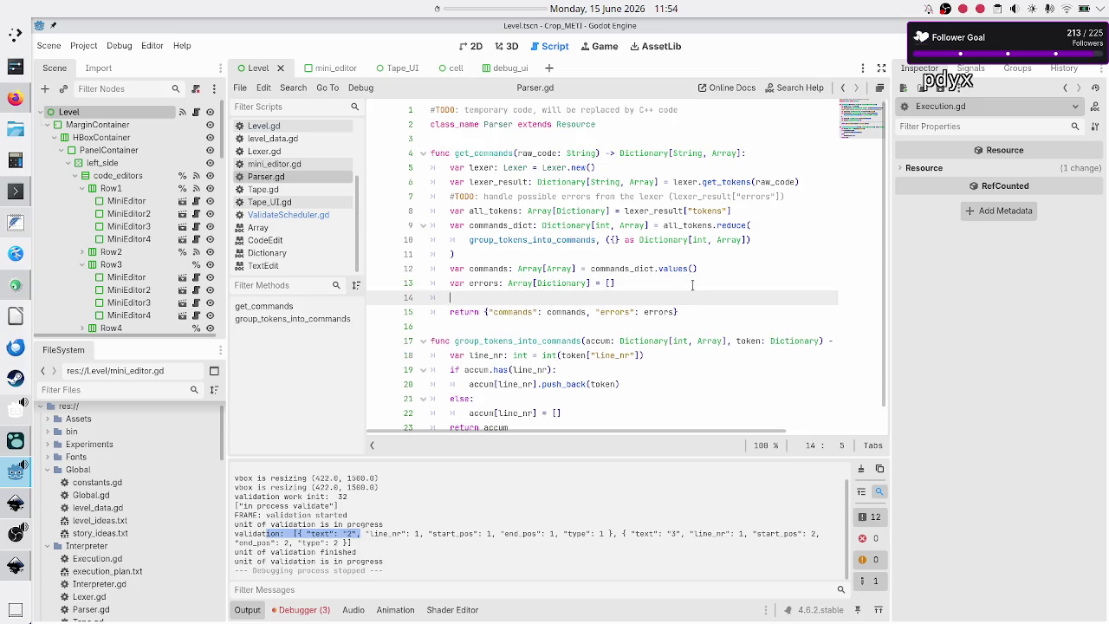
type("pr")
key("ctrl+z")
key("ctrl+z")
key("ctrl+z")
key("Return")
type("print")
key("Return")
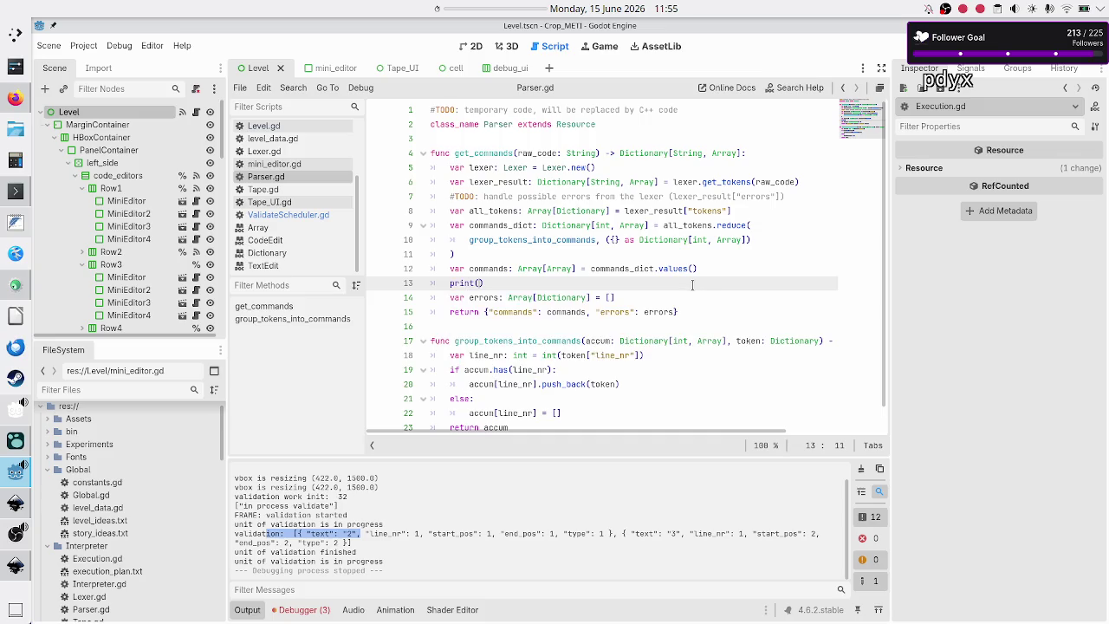
key("Escape")
key("BackSpace")
type("s(\"par")
type("ser: \",")
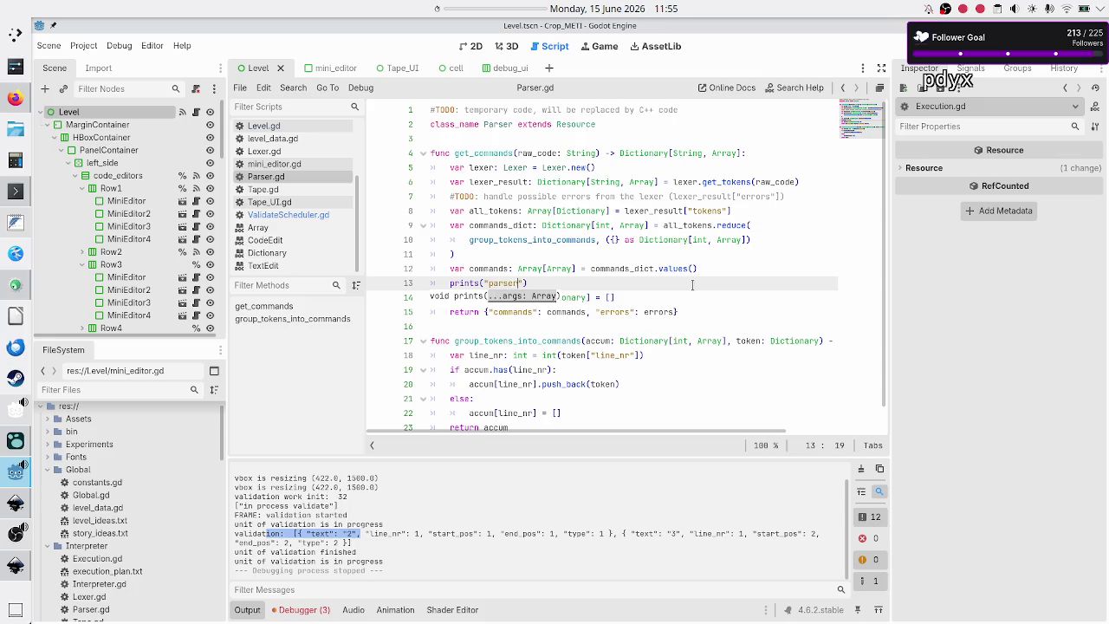
type(" commands")
type("[0")
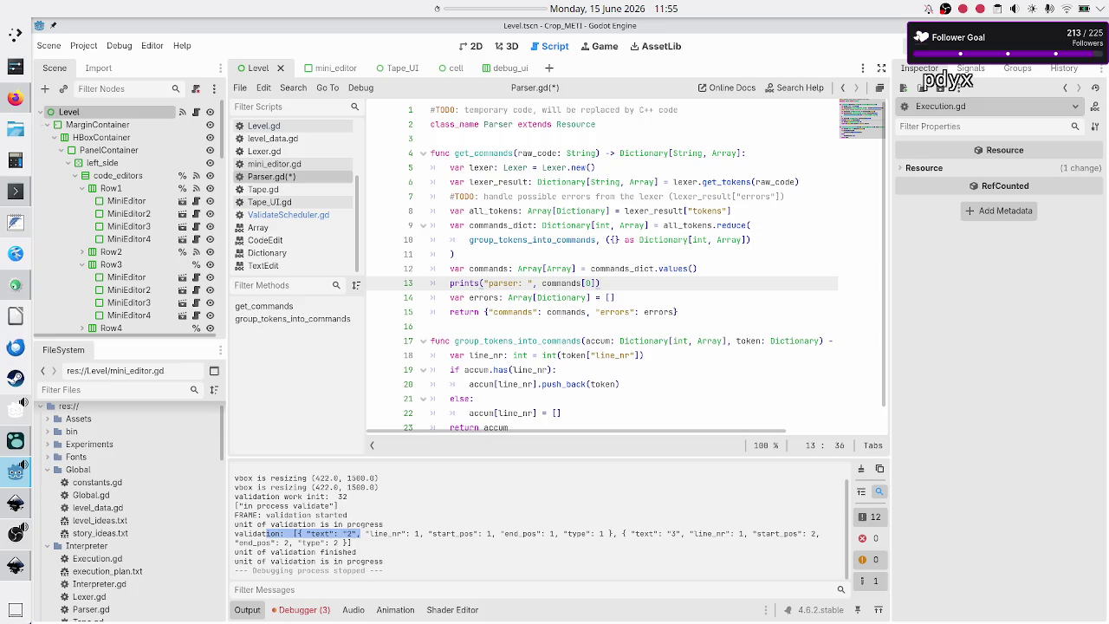
left_click(922, 48)
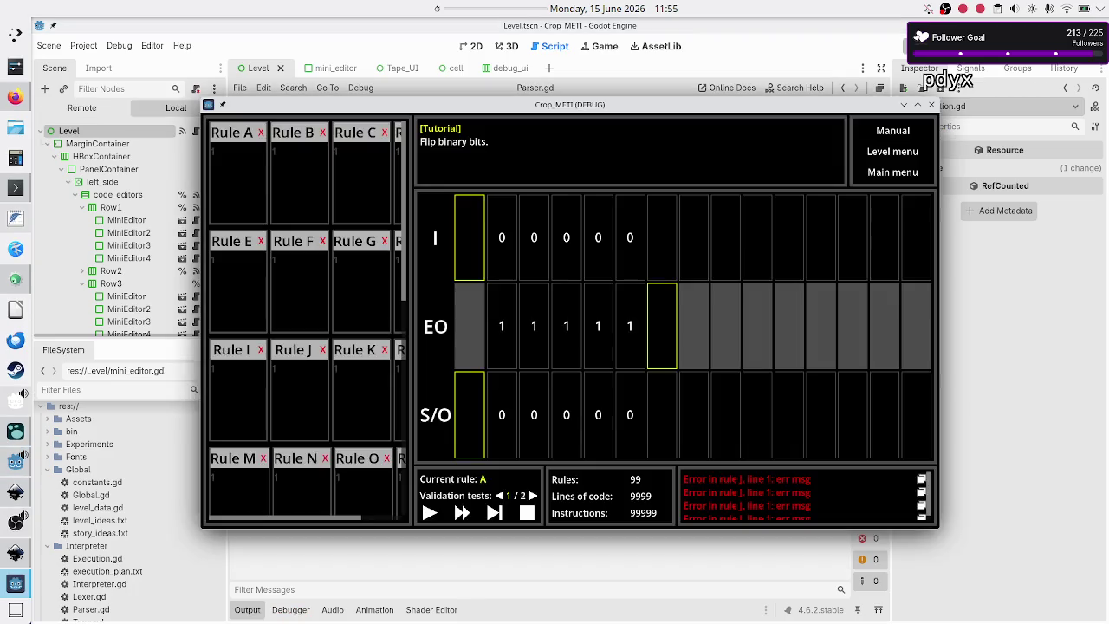
- Enter 23 in Rule A and run the rules in the game
left_click(226, 170)
type("23")
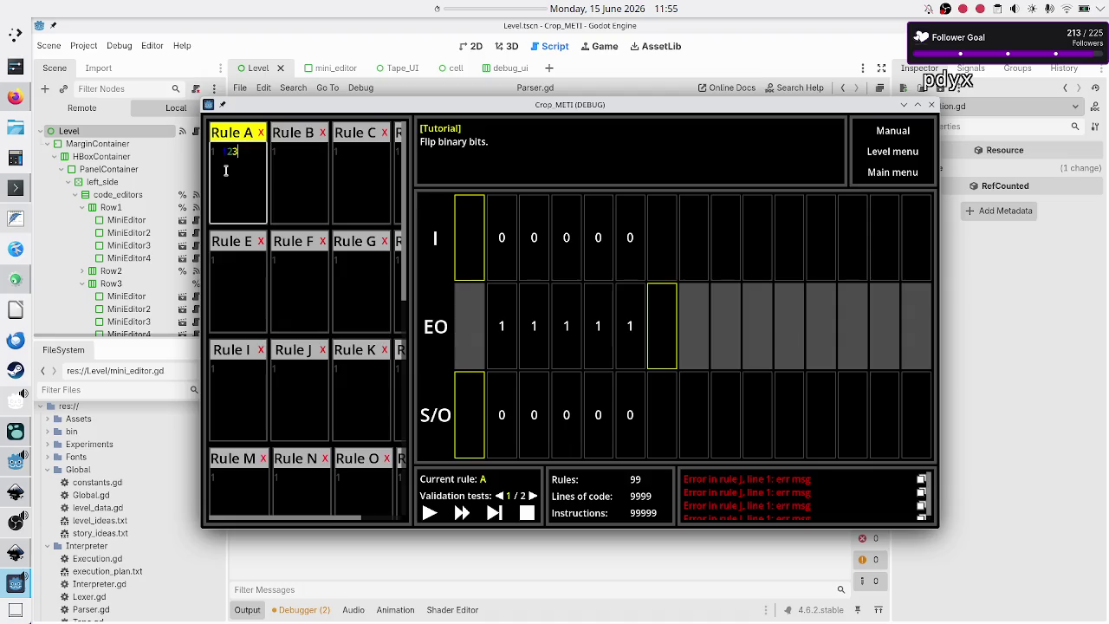
left_click(429, 512)
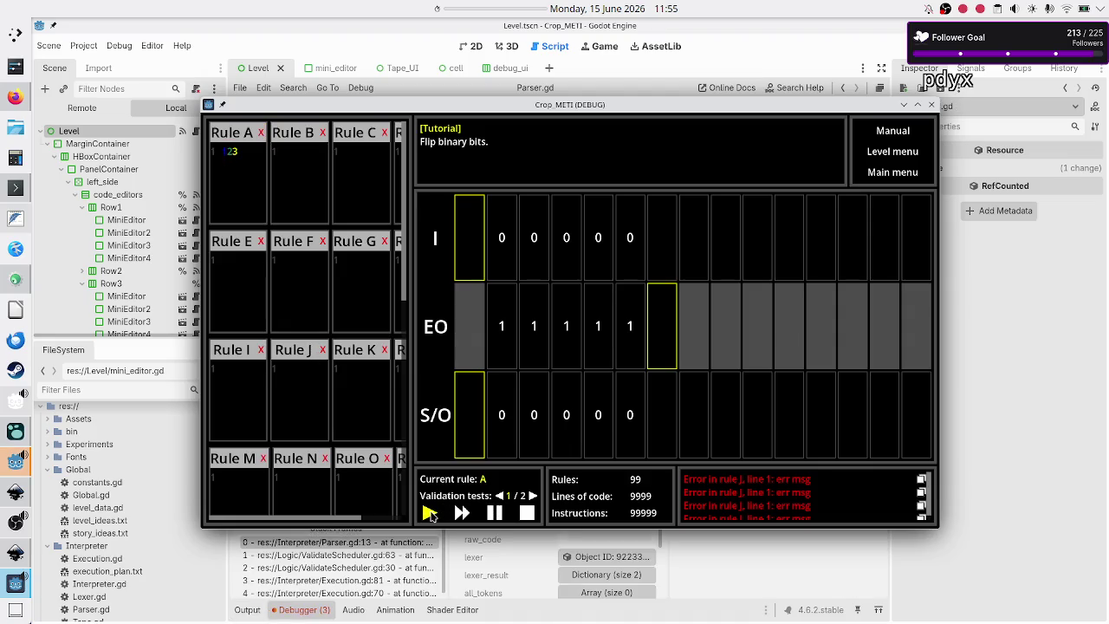
- Inspect the Execution.gd calling frame and the parser output, then stop the session and reopen Parser.gd
left_click(337, 580)
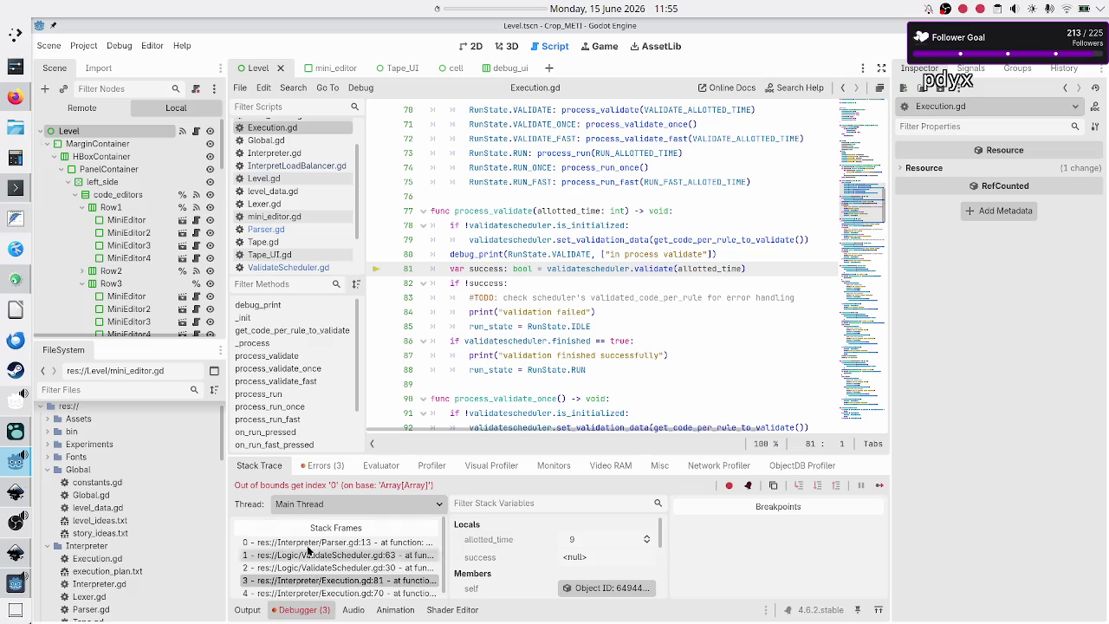
left_click(248, 610)
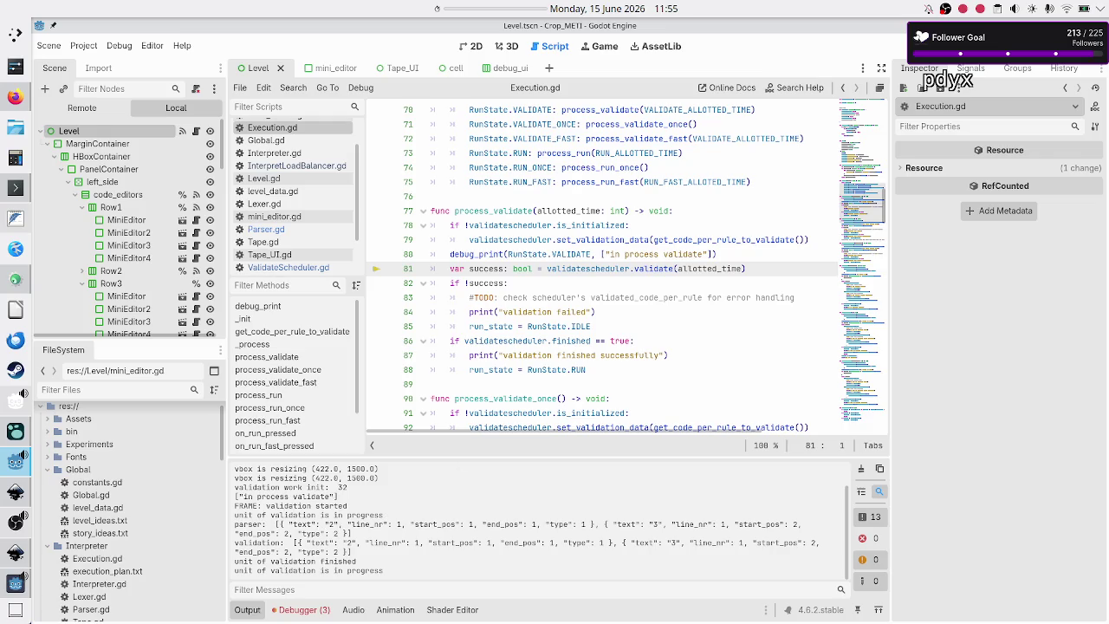
key("F8")
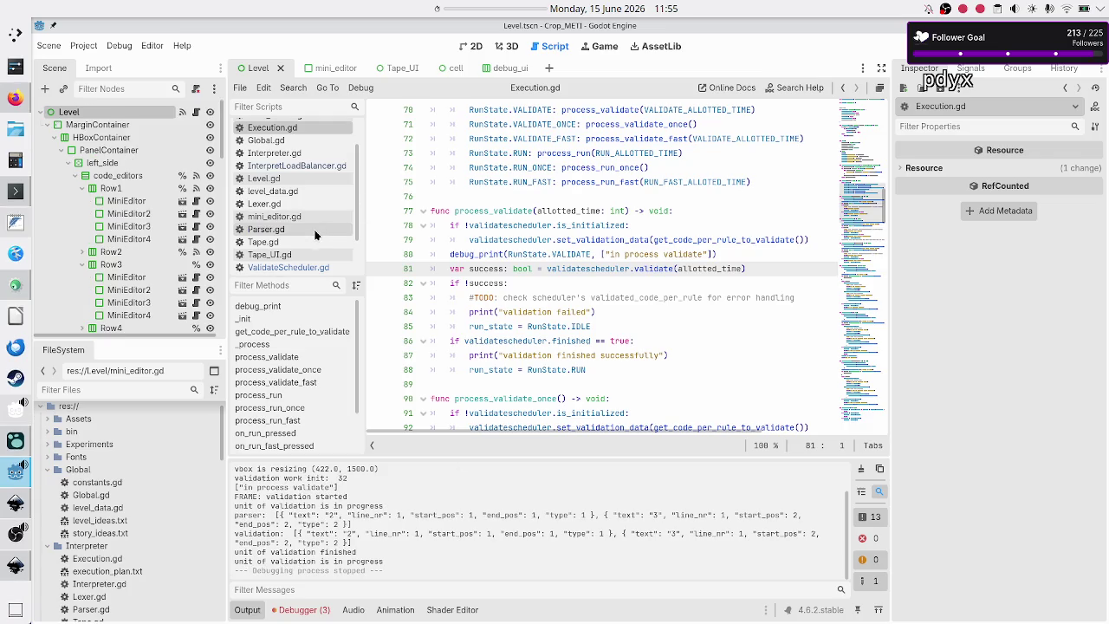
left_click(312, 230)
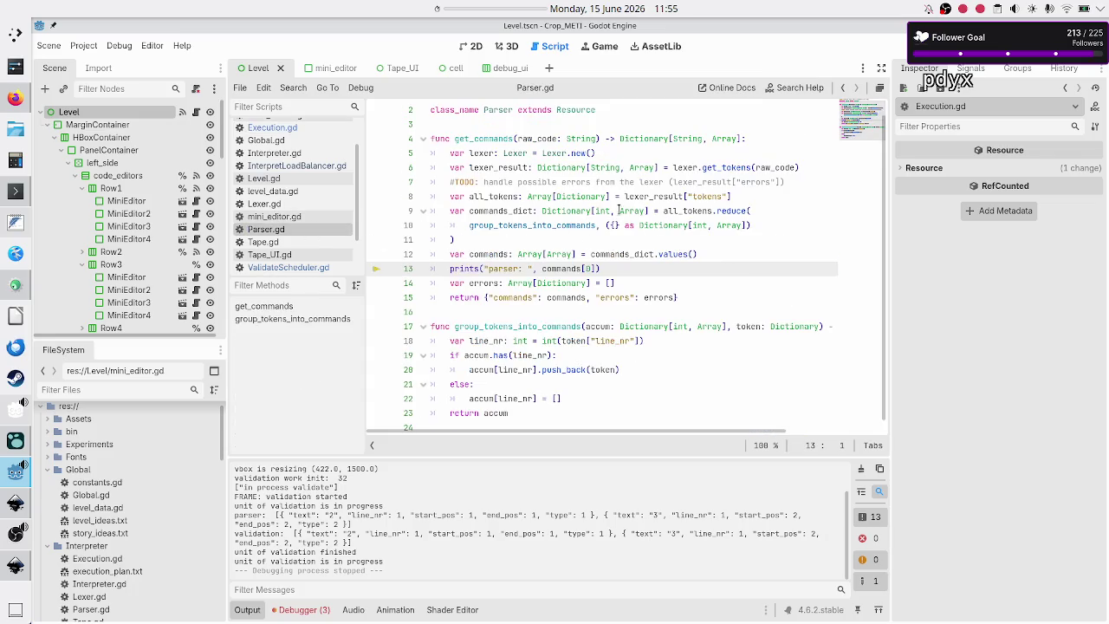
- Examine the lexer variable on line 6 and the commands_dict reduce block on lines 9–11
double_click(686, 167)
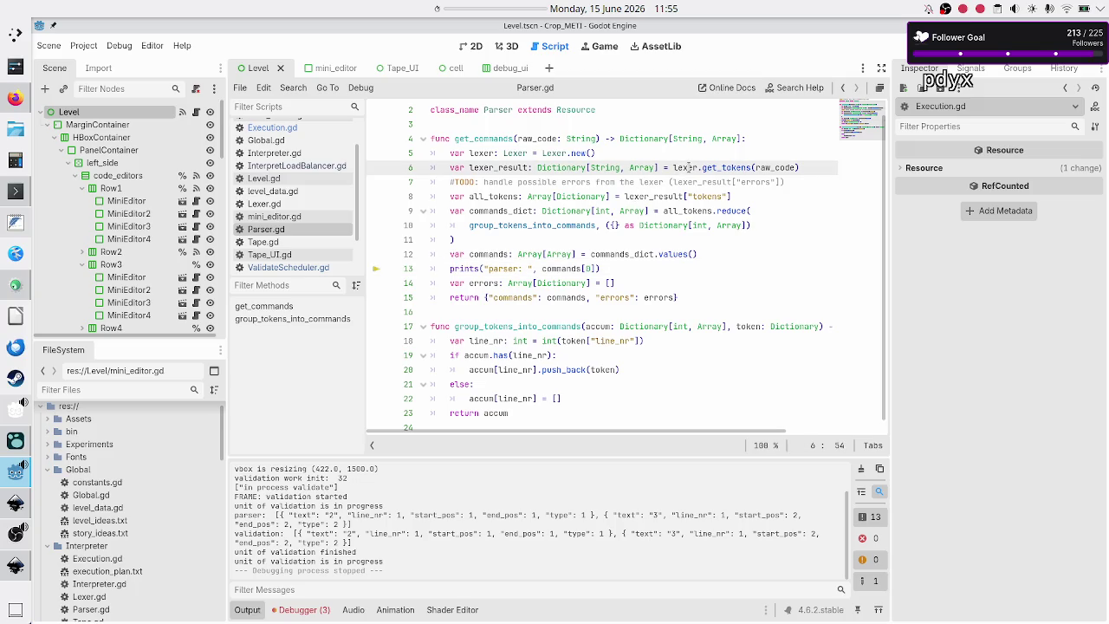
left_click(688, 167)
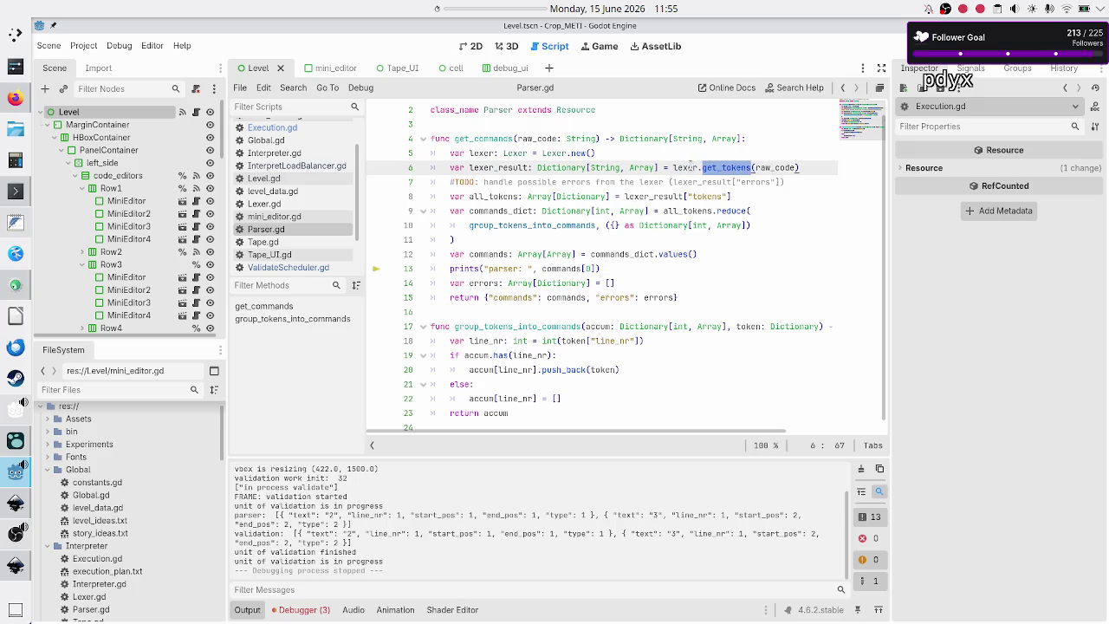
double_click(689, 167)
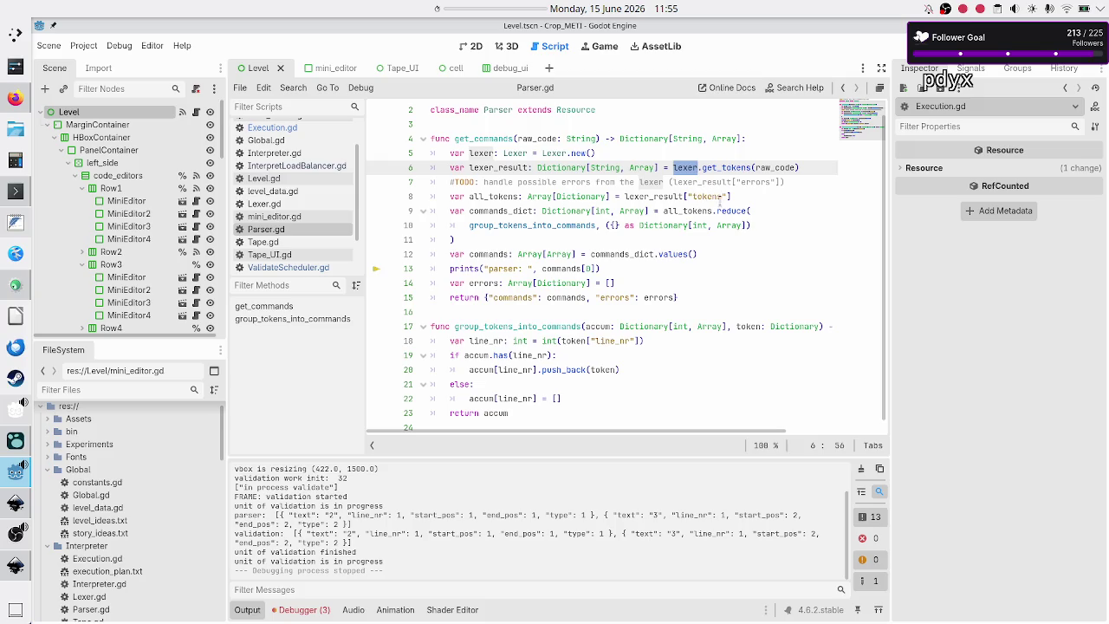
left_click_drag(450, 211, 463, 240)
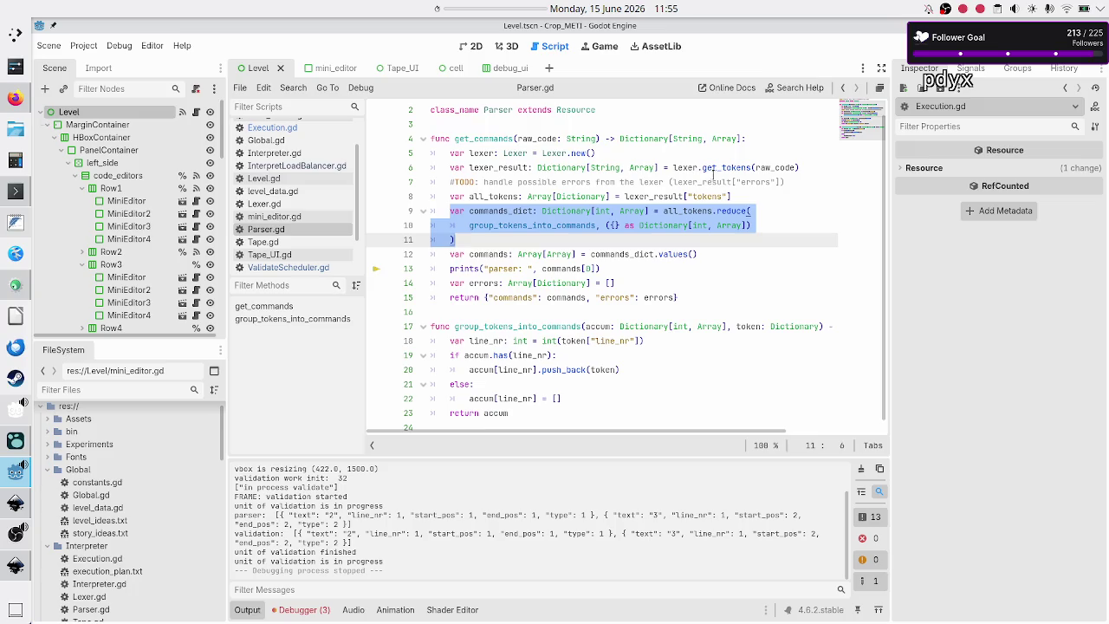
- Insert print(all_tokens) as line 9 in Parser.gd, below the all_tokens assignment
left_click(743, 198)
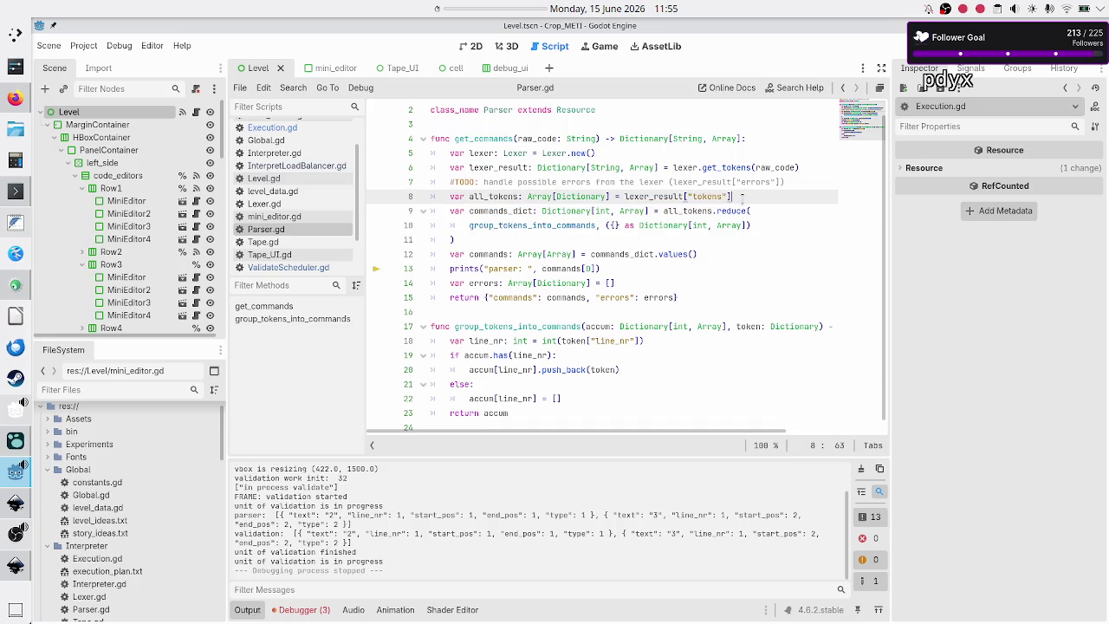
key("Return")
type("print(all")
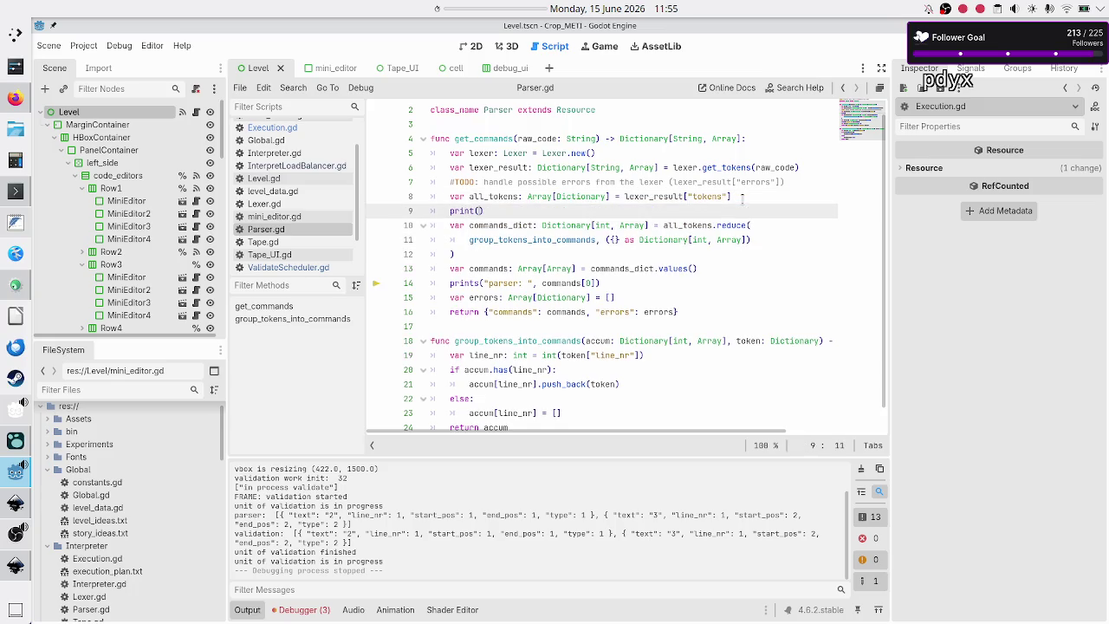
type("_tokens")
key("Down")
key("Home")
key("Home")
key("shift+Down")
key("shift+Down")
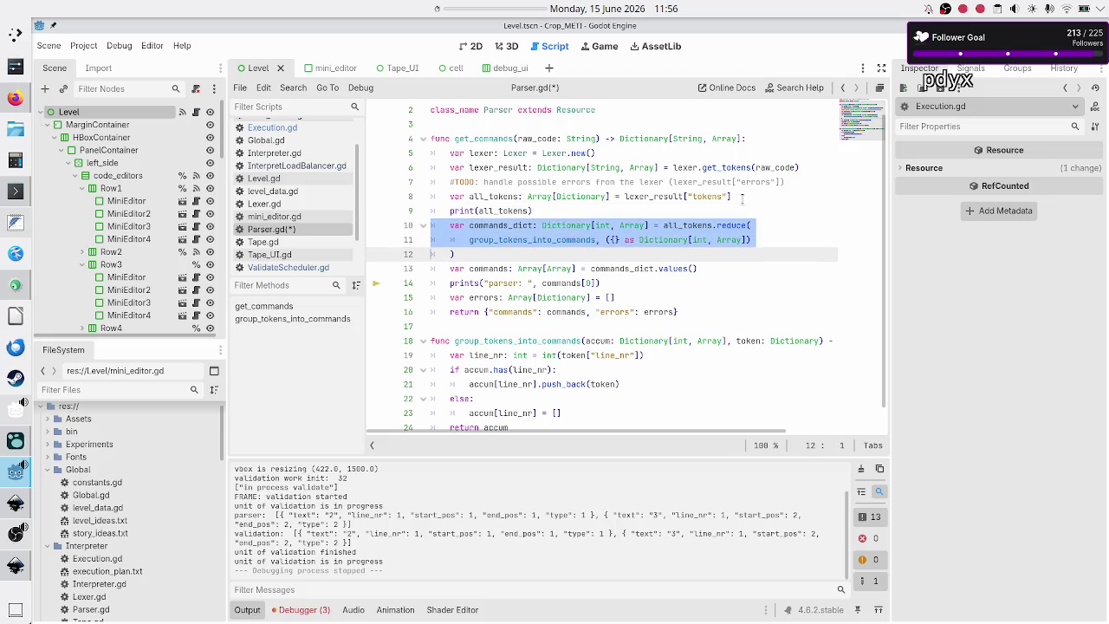
key("shift+Down")
key("shift+End")
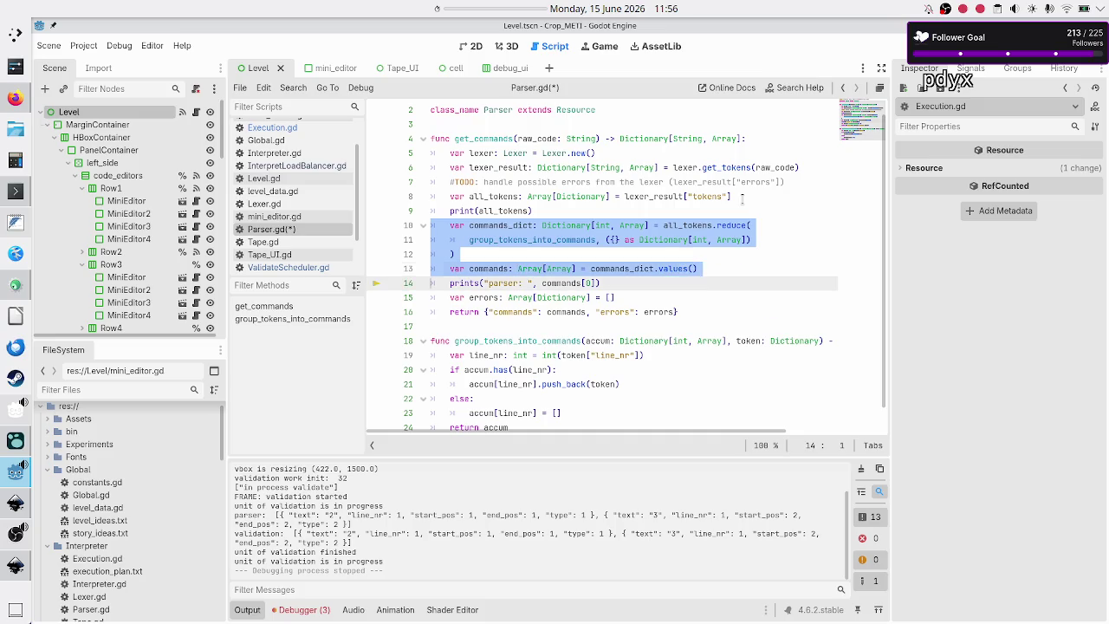
key("Right")
key("Up")
key("Up")
key("Up")
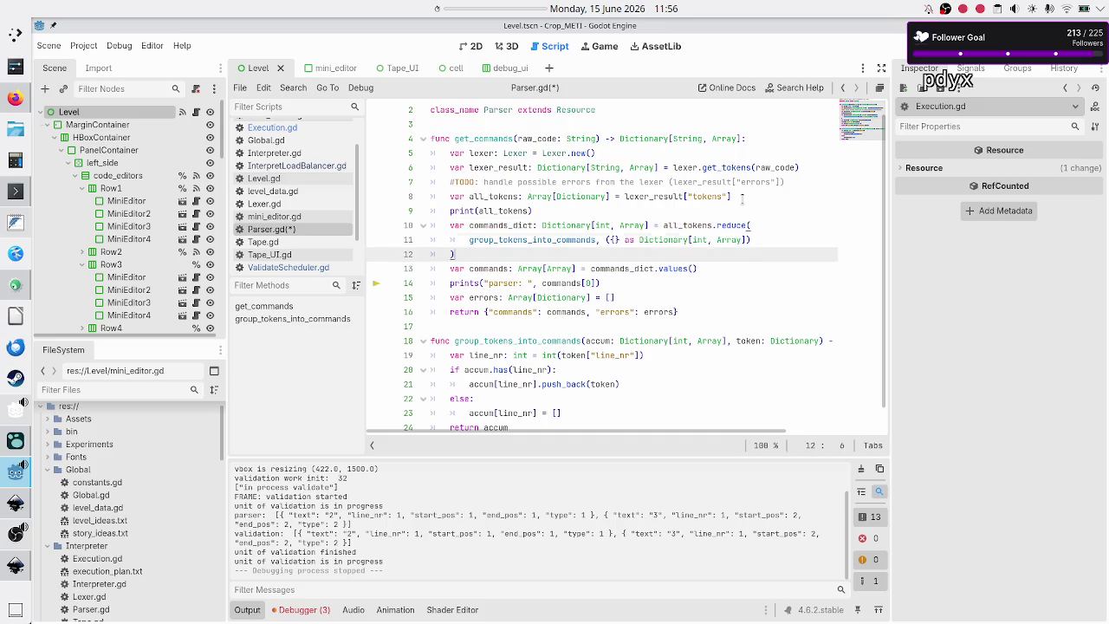
key("shift+Left")
key("shift+Left")
key("shift+Left")
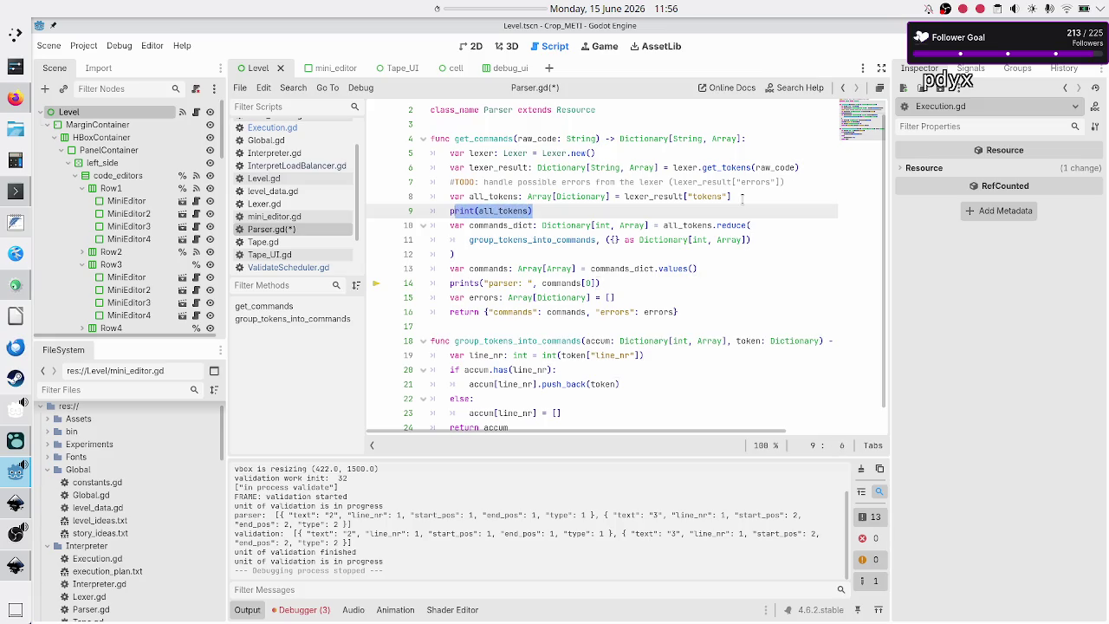
- Save and run the project, then close the game window
key("F5")
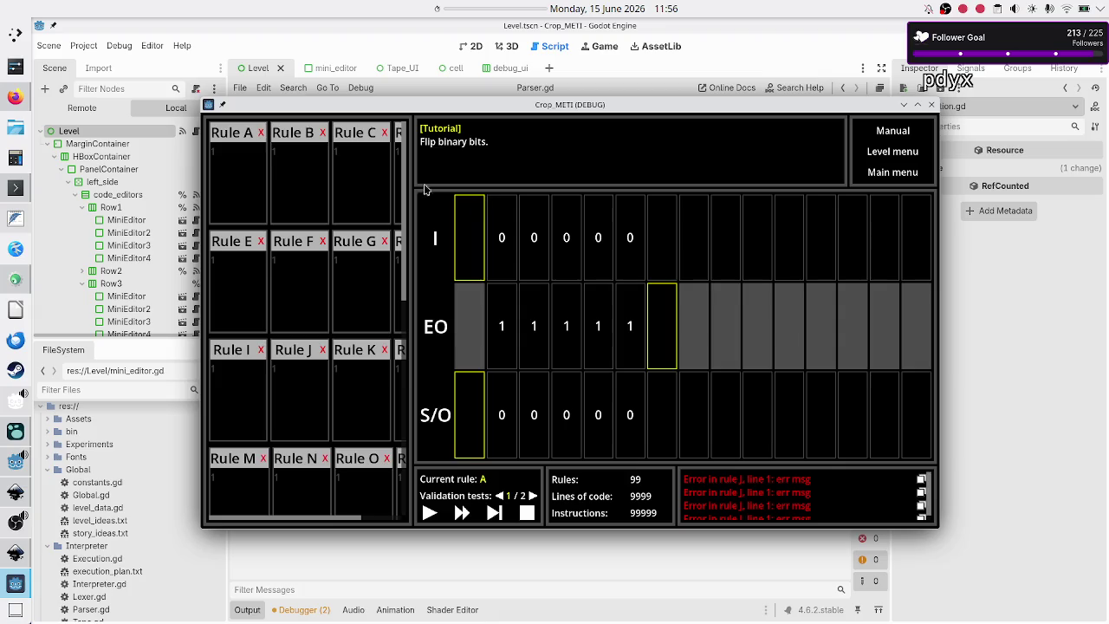
left_click(259, 165)
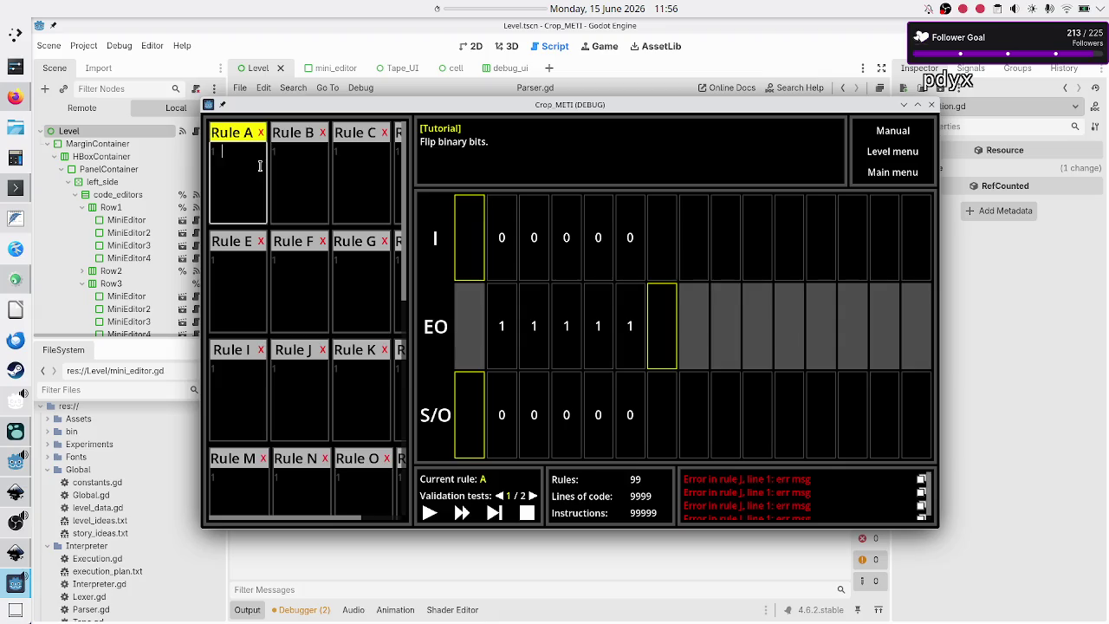
left_click(932, 105)
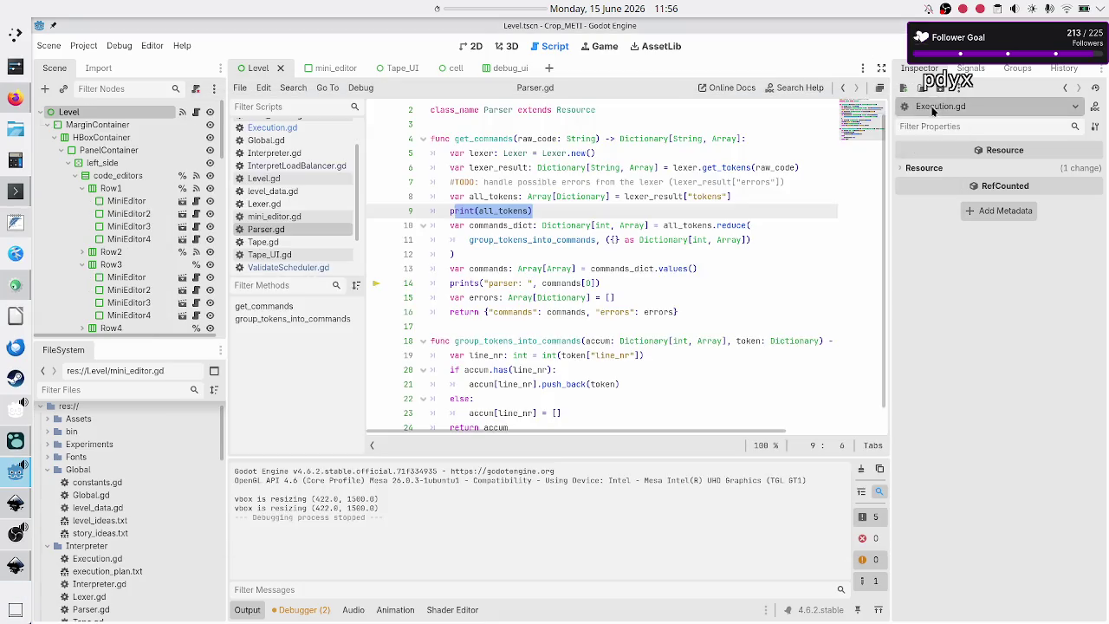
- Label the line 9 print as prints("all tokens from parser: ", all_tokens)
left_click(544, 210)
key("Left")
key("Left")
key("Left")
type("s")
key("Right")
type("\"\"")
key("Left")
type("all tokens from parser: \",")
- Comment out the commands[0] debug print, save Parser.gd, and run the game again
key("Down")
key("Down")
key("Down")
key("Home")
key("Home")
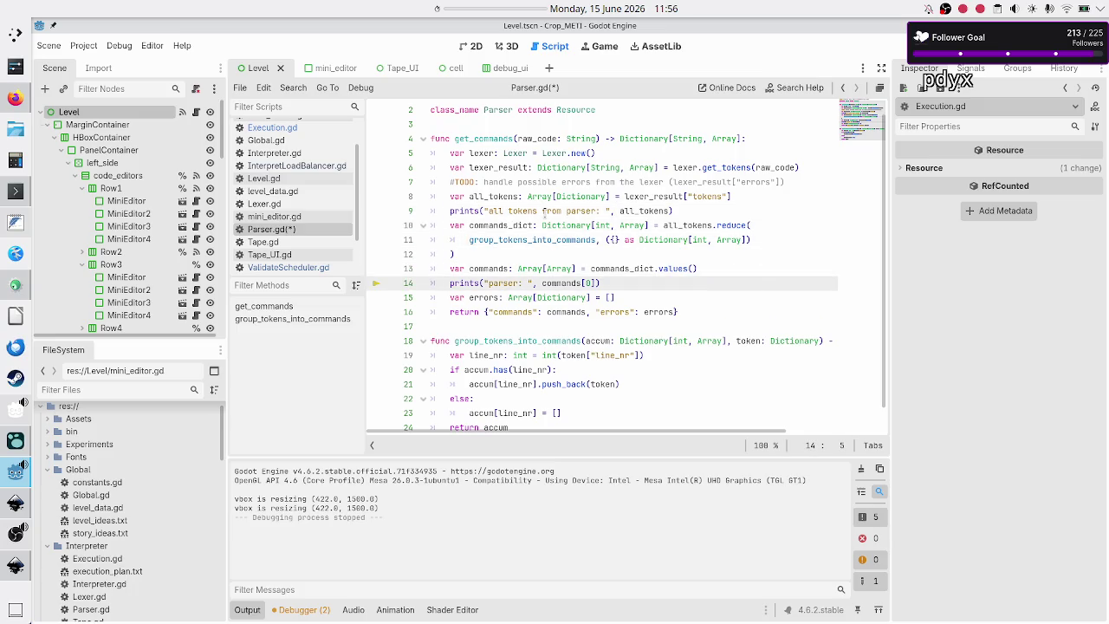
key("Up")
key("ctrl+k")
key("ctrl+k")
key("Down")
key("ctrl+k")
key("ctrl+s")
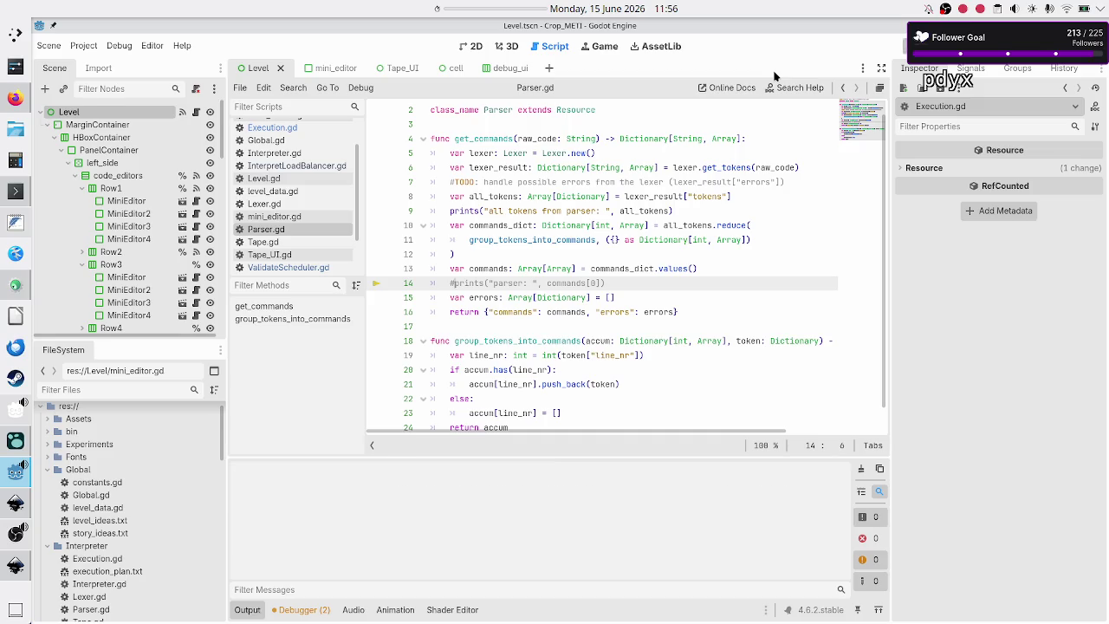
key("F5")
left_click(232, 179)
- Add 3 to Rule A's code, validate it, and bring up the Output log
type("3")
left_click(430, 513)
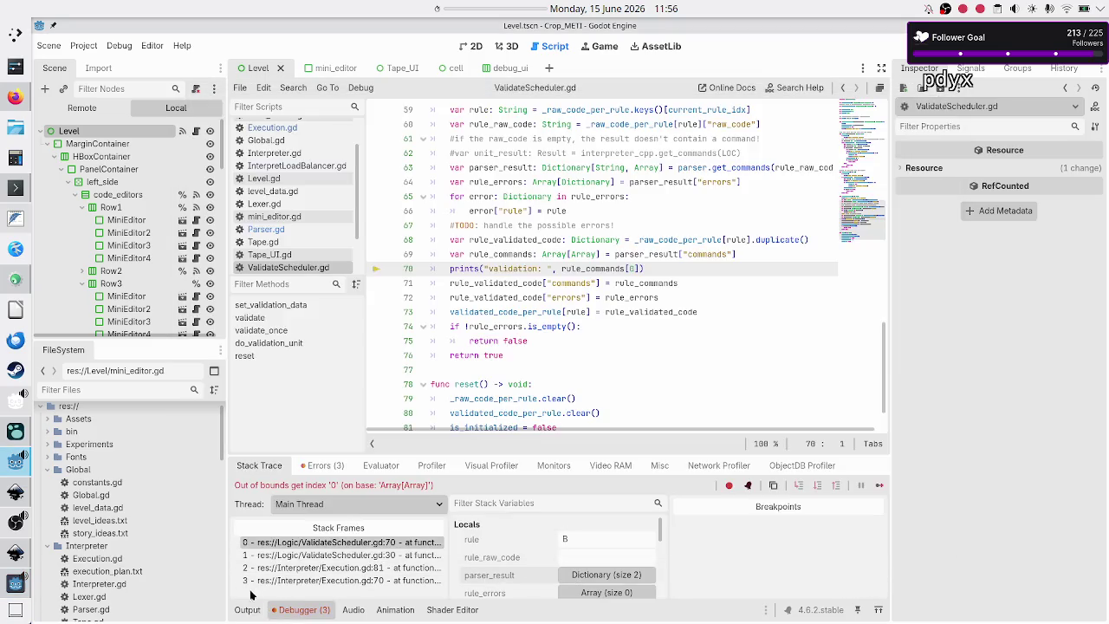
left_click(247, 610)
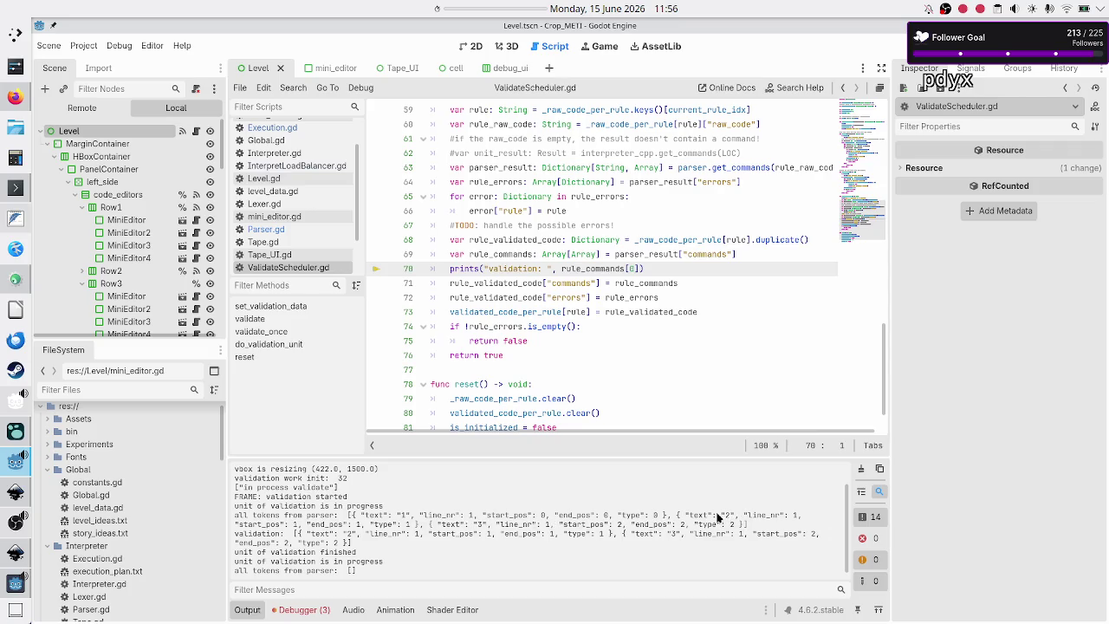
- Review the log's empty parser-token list, then return to Parser.gd
scroll(703, 263, "up", 1)
scroll(703, 262, "up", 5)
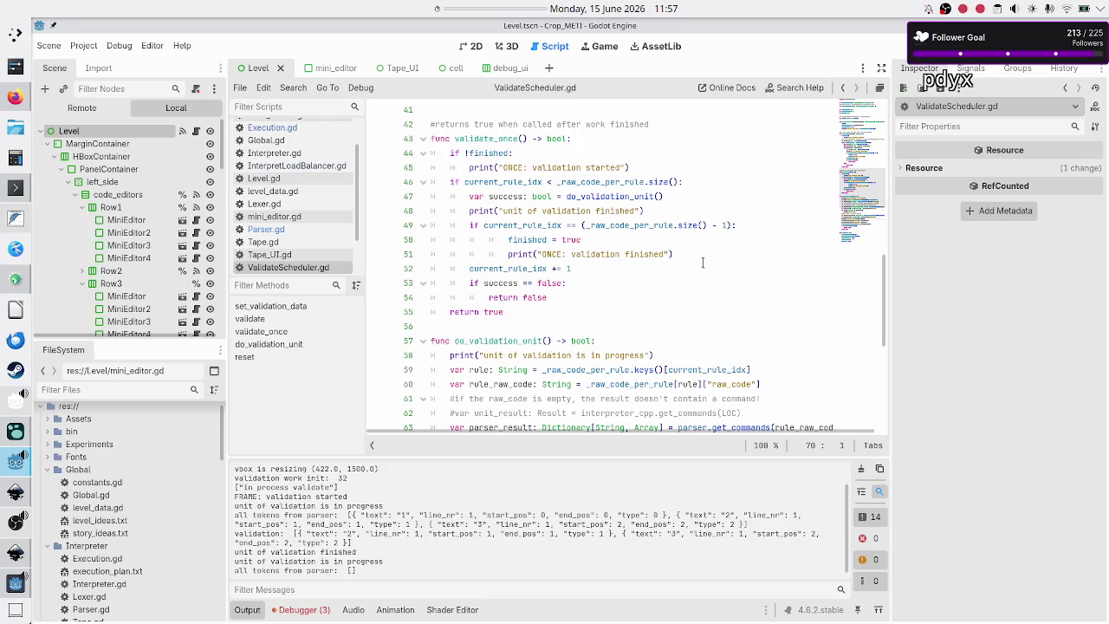
scroll(702, 263, "down", 1)
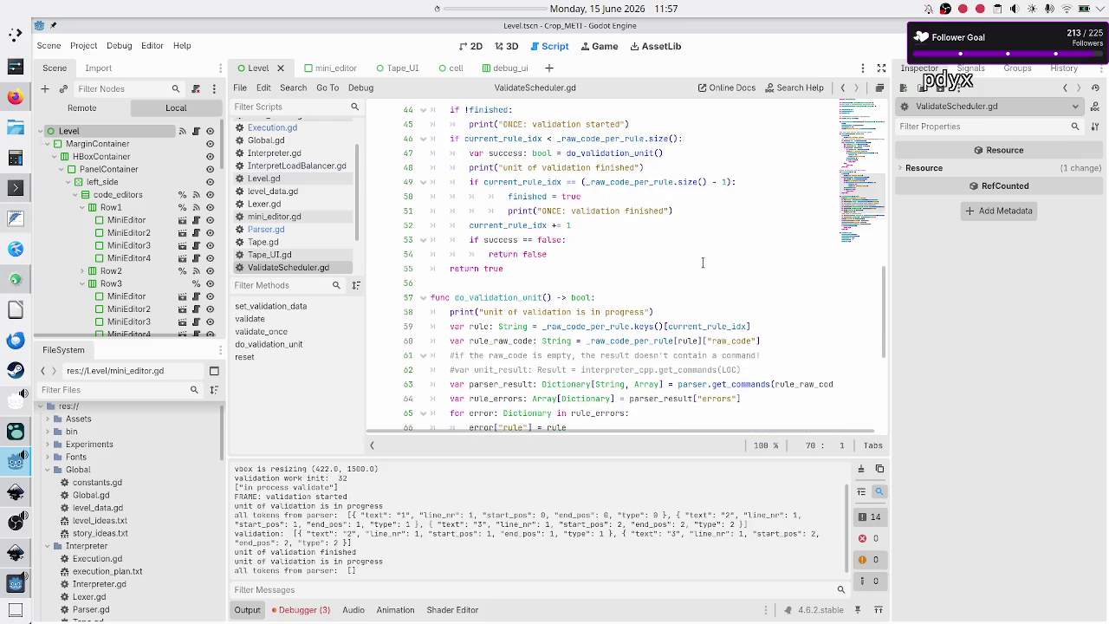
scroll(703, 262, "up", 14)
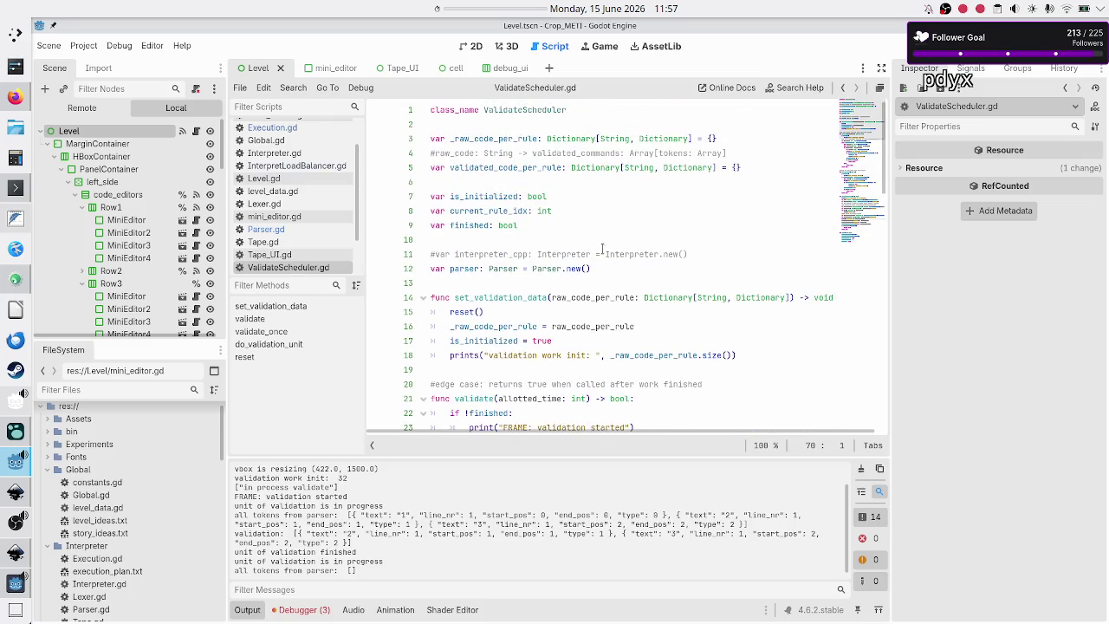
left_click(283, 230)
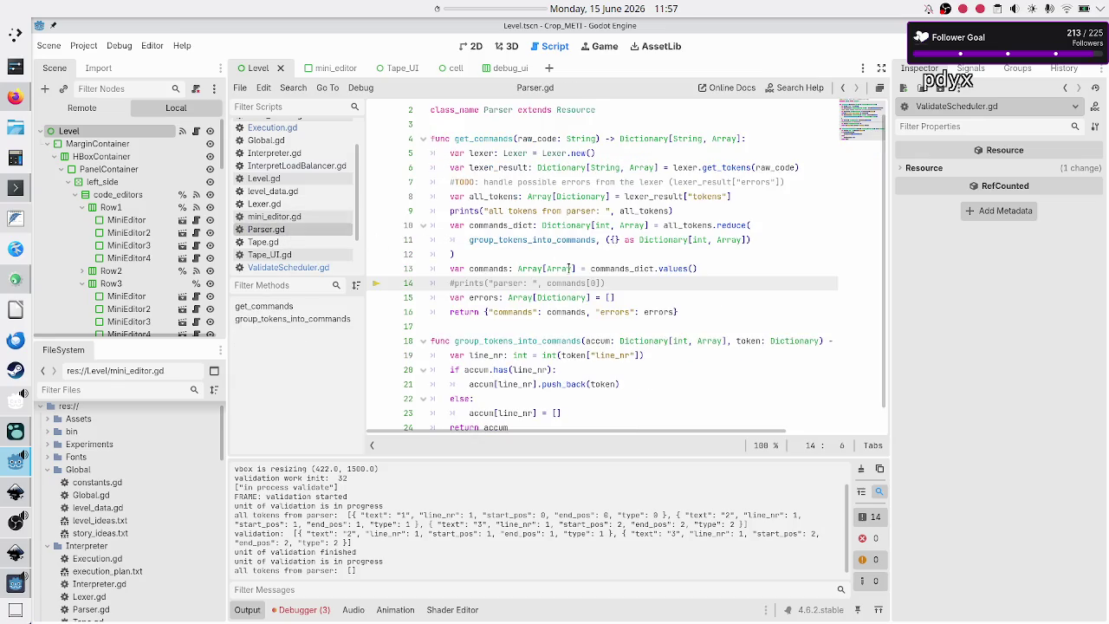
left_click(810, 167)
key("Right")
key("shift+Down")
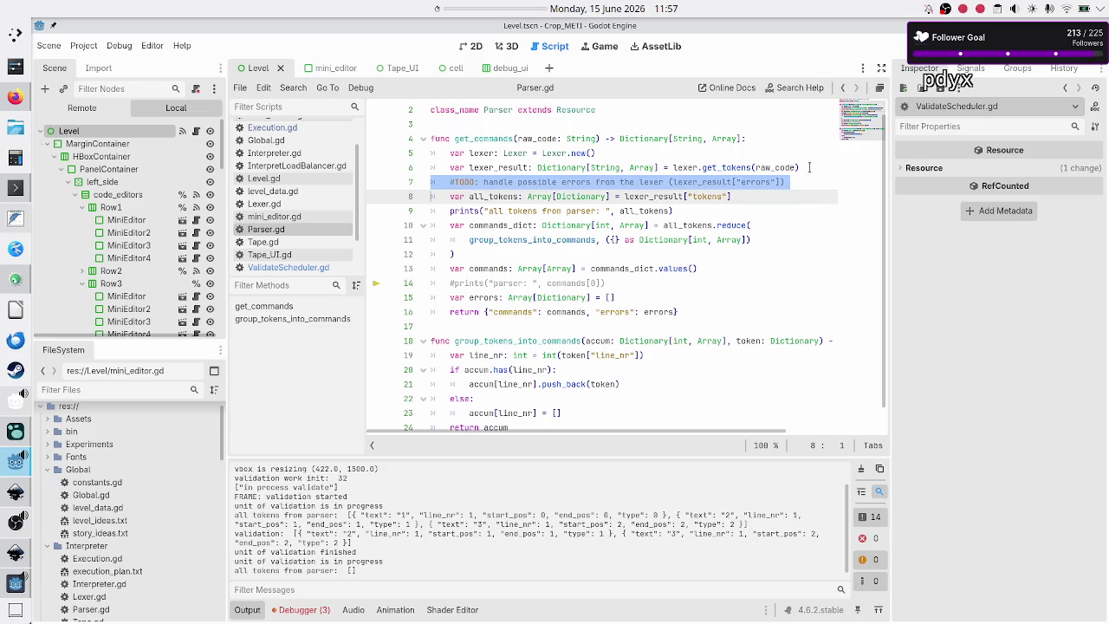
key("Down")
key("Down")
key("shift+Down")
key("shift+Down")
key("shift+Down")
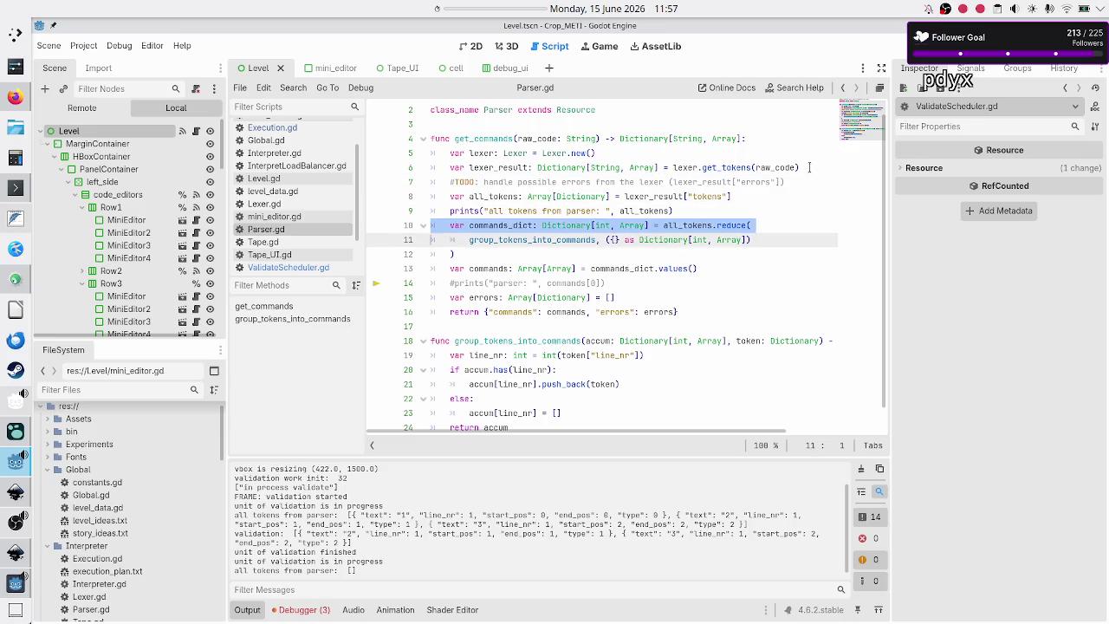
key("shift+End")
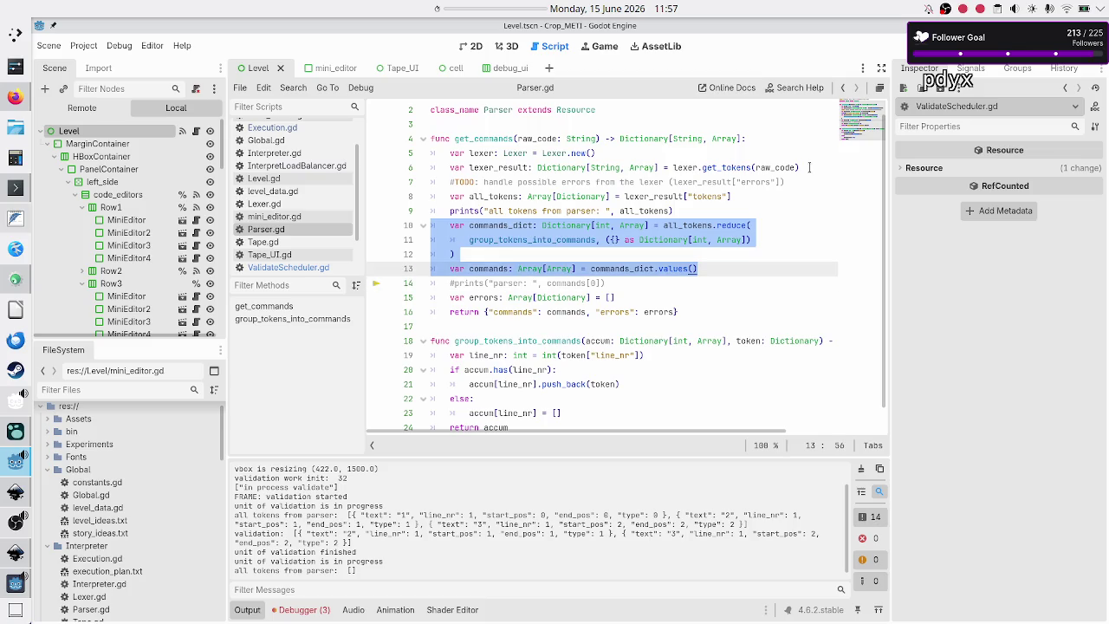
double_click(732, 227)
left_click_drag(601, 239, 763, 242)
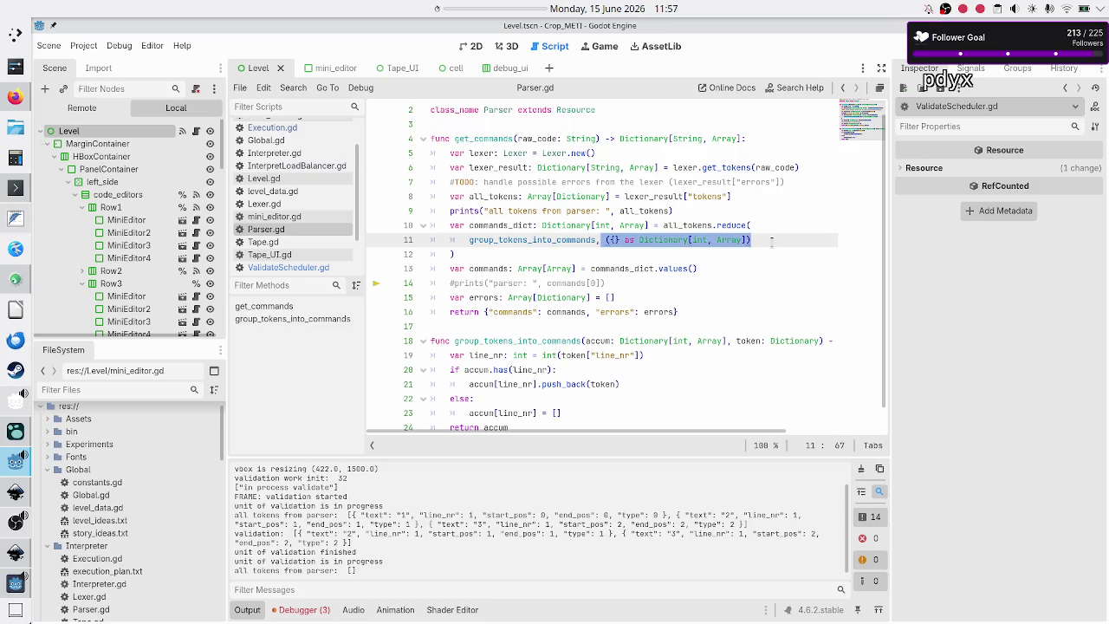
scroll(644, 273, "down", 1)
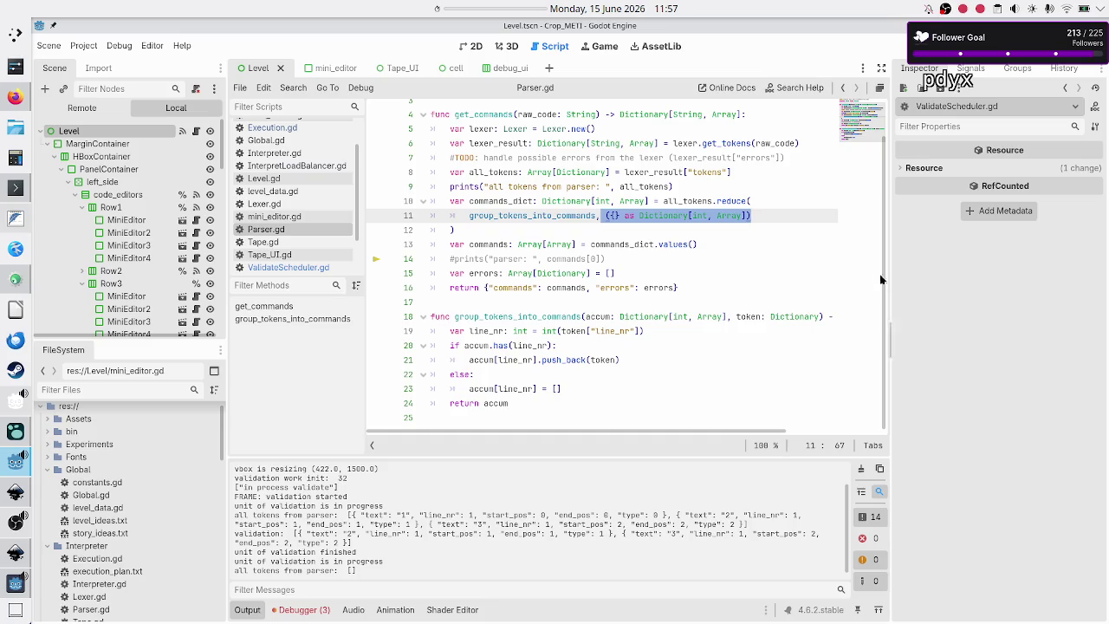
double_click(733, 202)
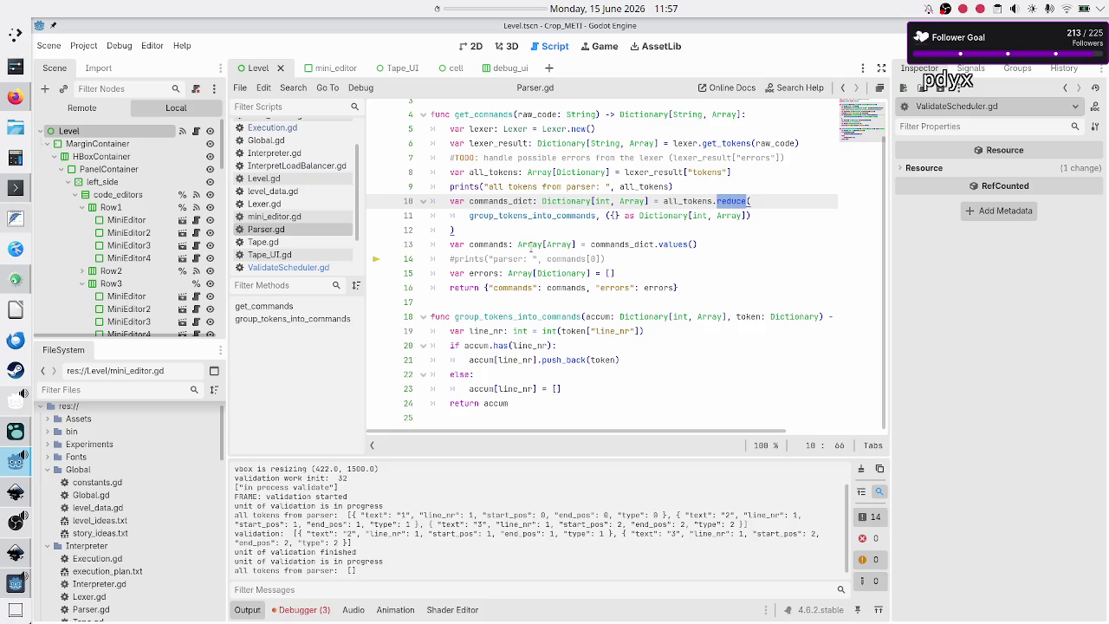
left_click(569, 216)
left_click(613, 216)
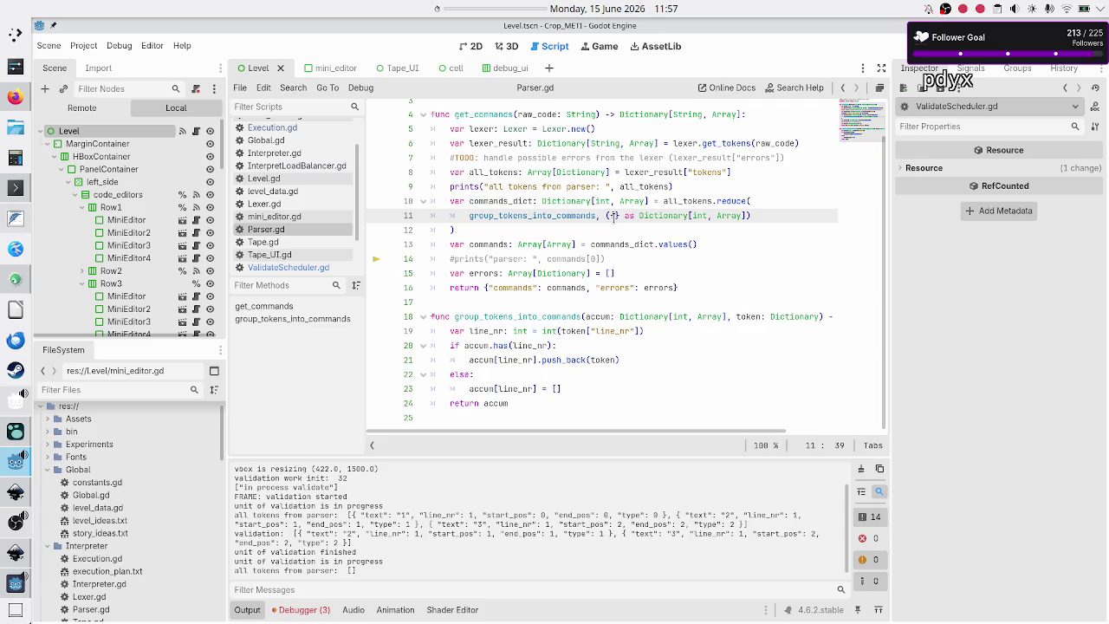
left_click_drag(624, 216, 612, 216)
- Step through group_tokens_into_commands, selecting the line_nr assignment and the accum.has check
left_click(594, 317)
key("Up")
key("Down")
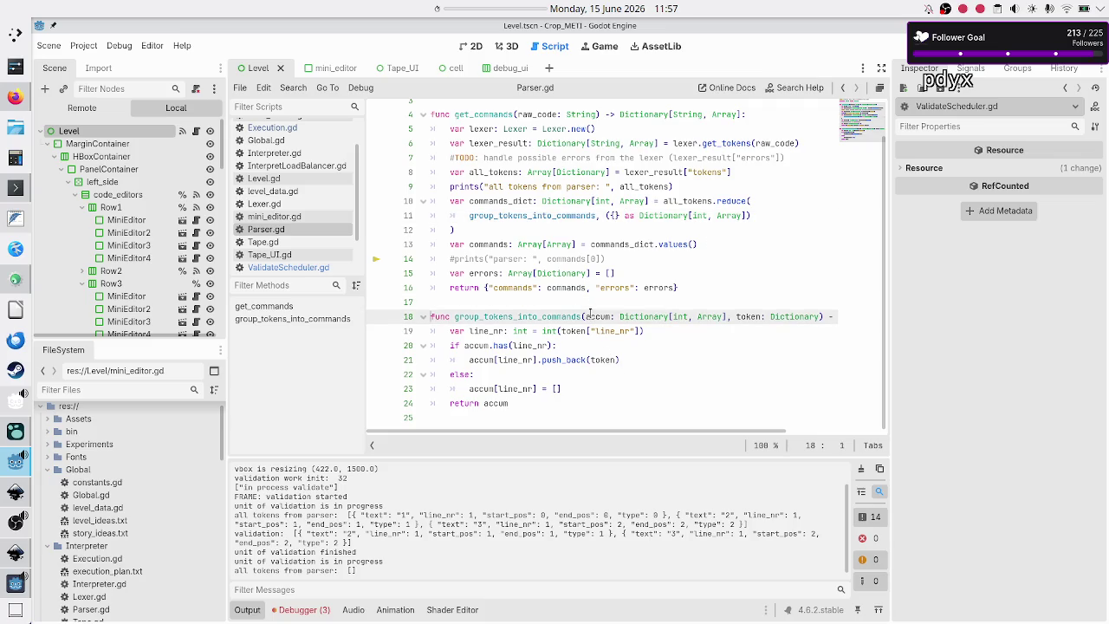
key("shift+Down")
key("shift+Down")
key("shift+Down")
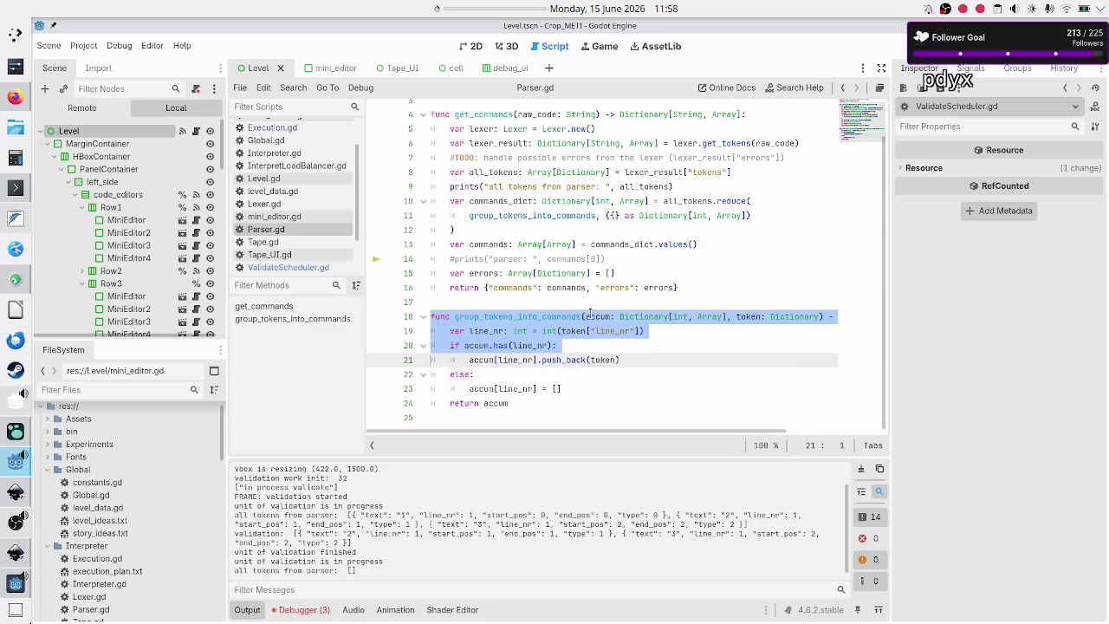
key("Up")
key("Up")
key("Up")
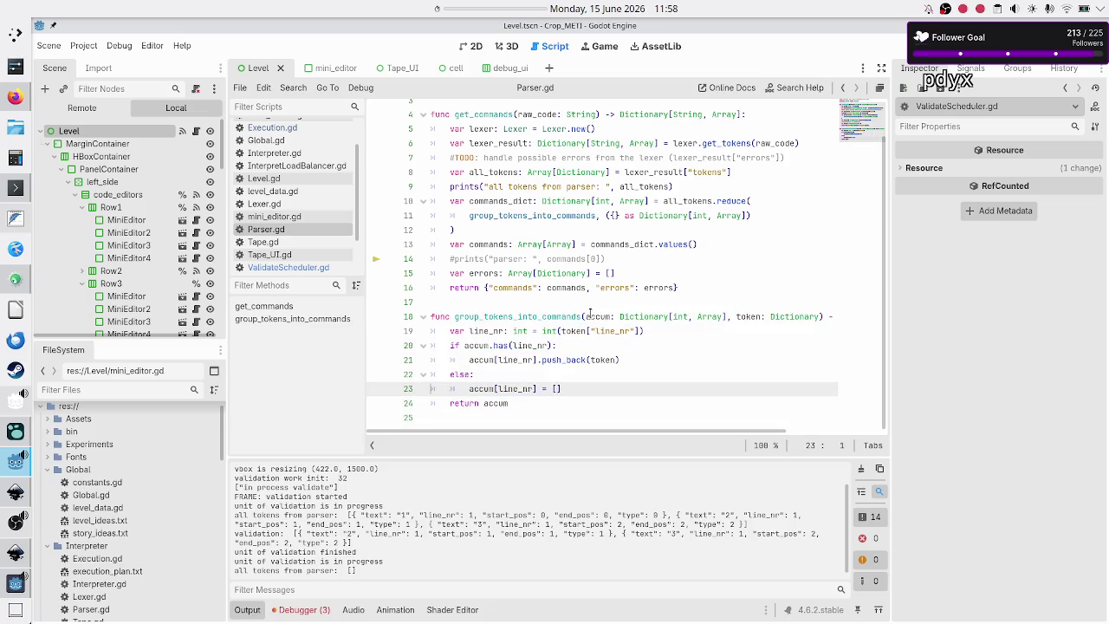
key("Up")
key("Up")
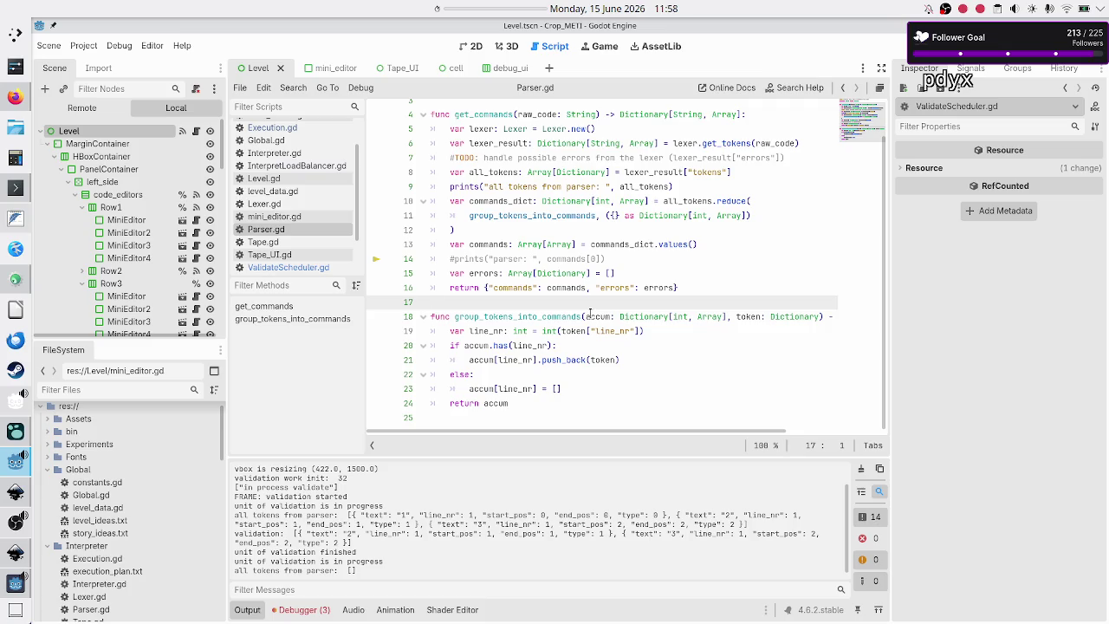
key("Down")
key("Down")
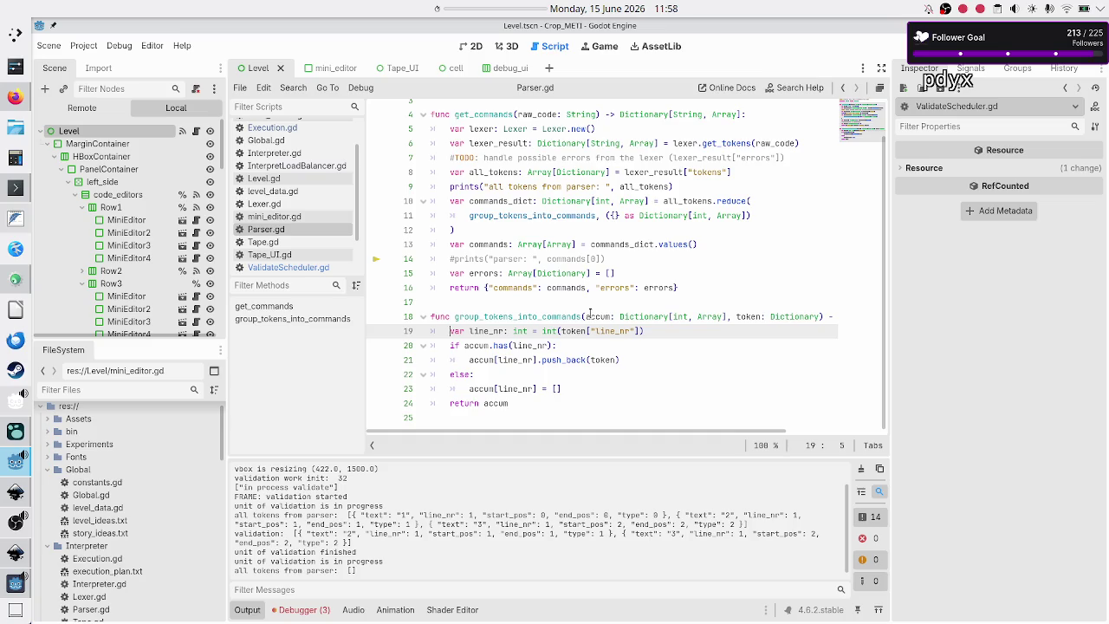
key("shift+End")
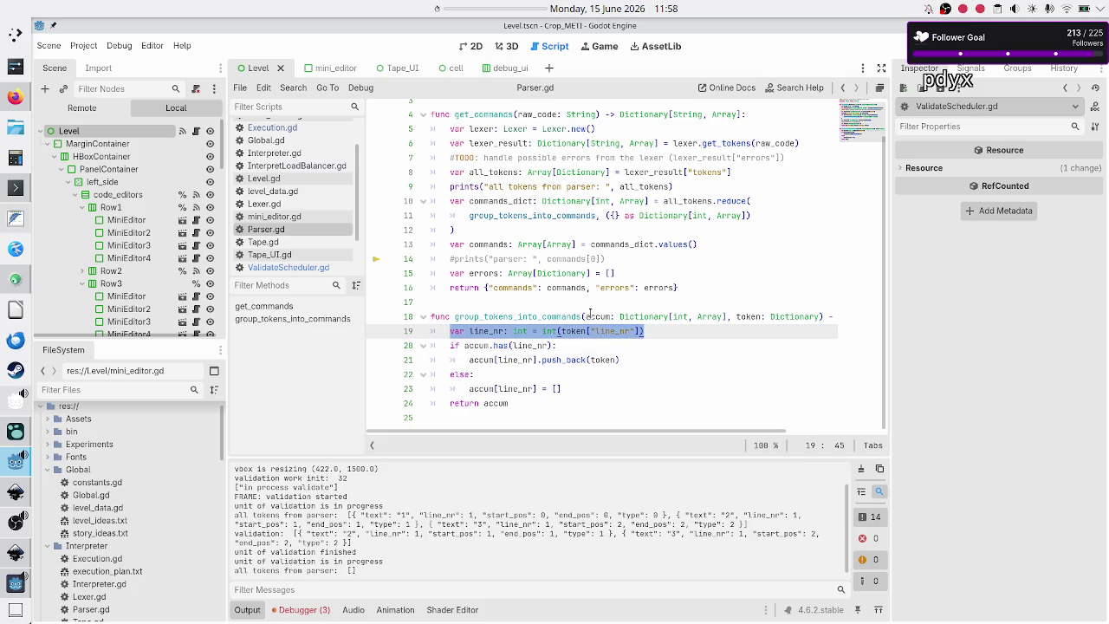
key("Left")
key("Down")
key("shift+End")
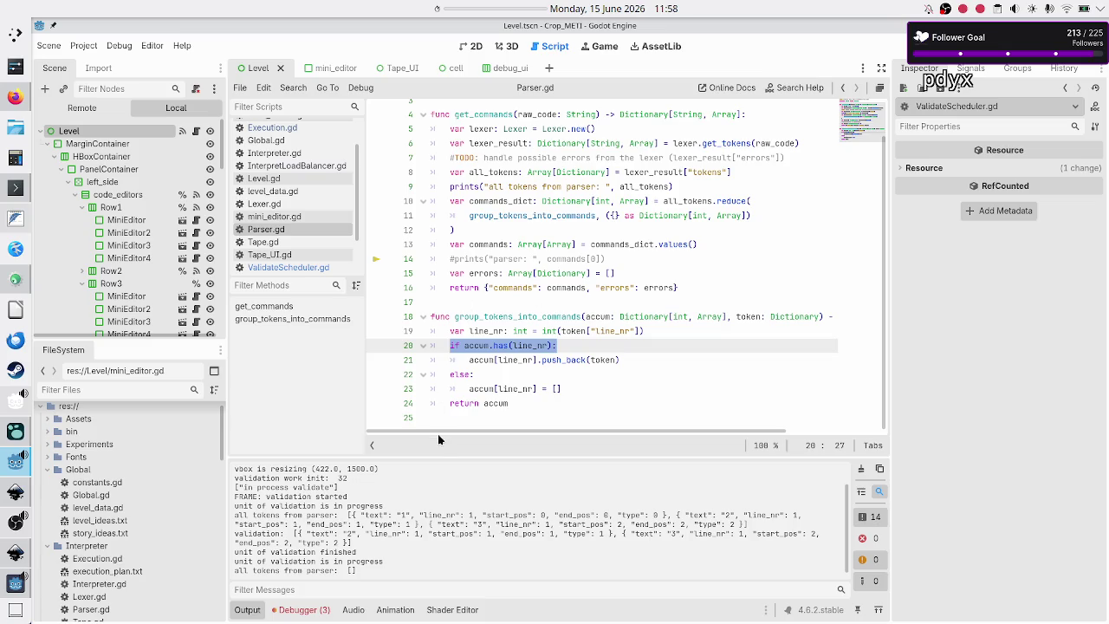
- Inspect the int and Array types in line 11's Dictionary, then launch the game with F5
left_click(660, 215)
double_click(699, 216)
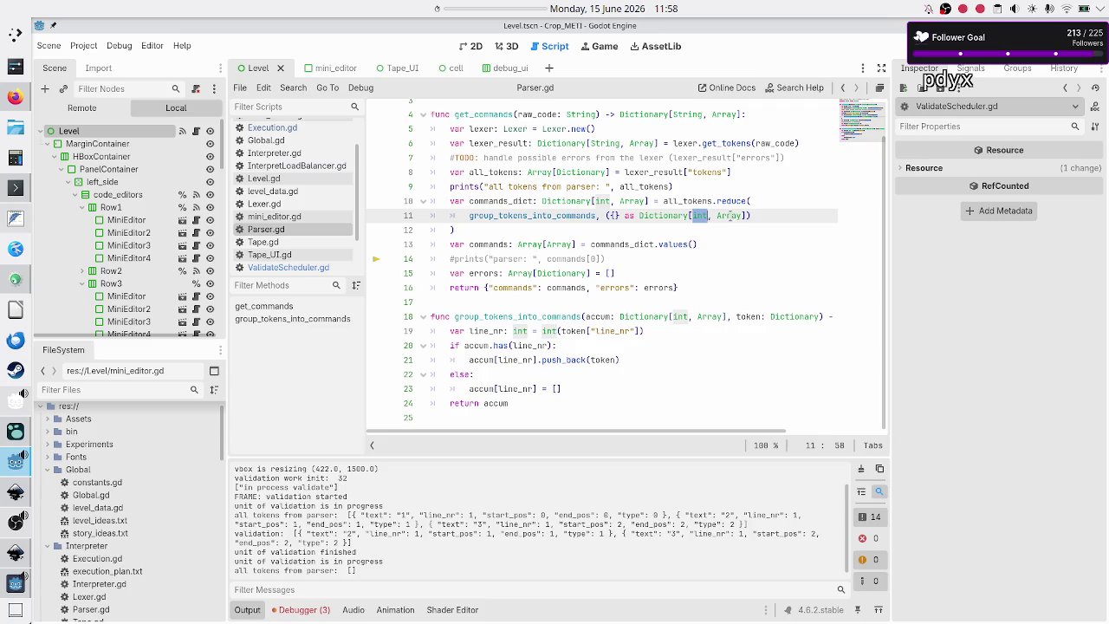
mouse_move(731, 216)
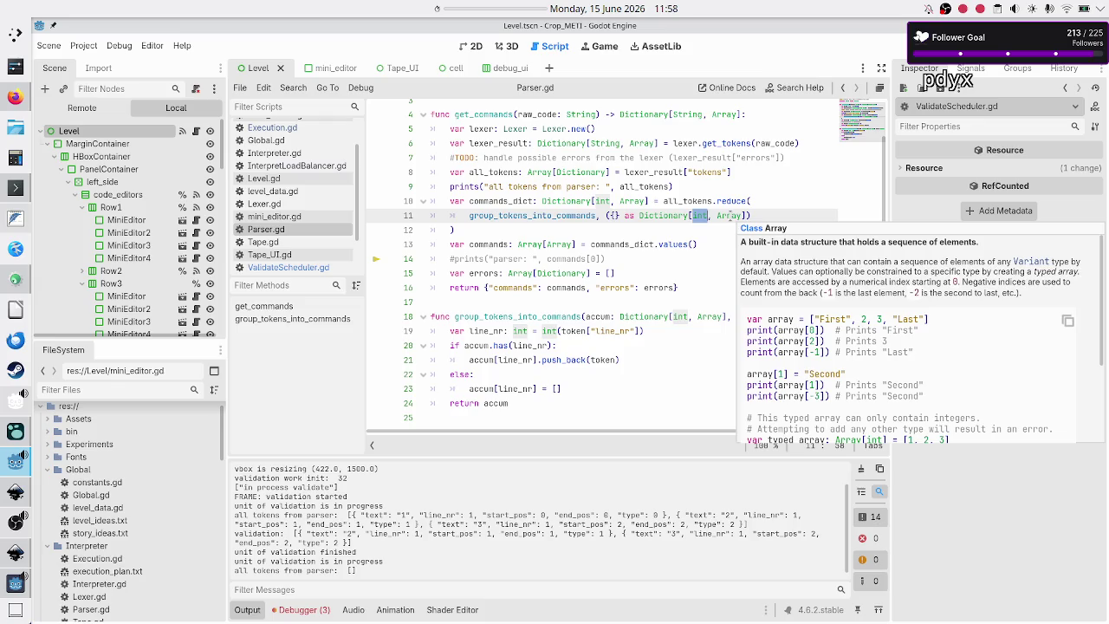
double_click(729, 215)
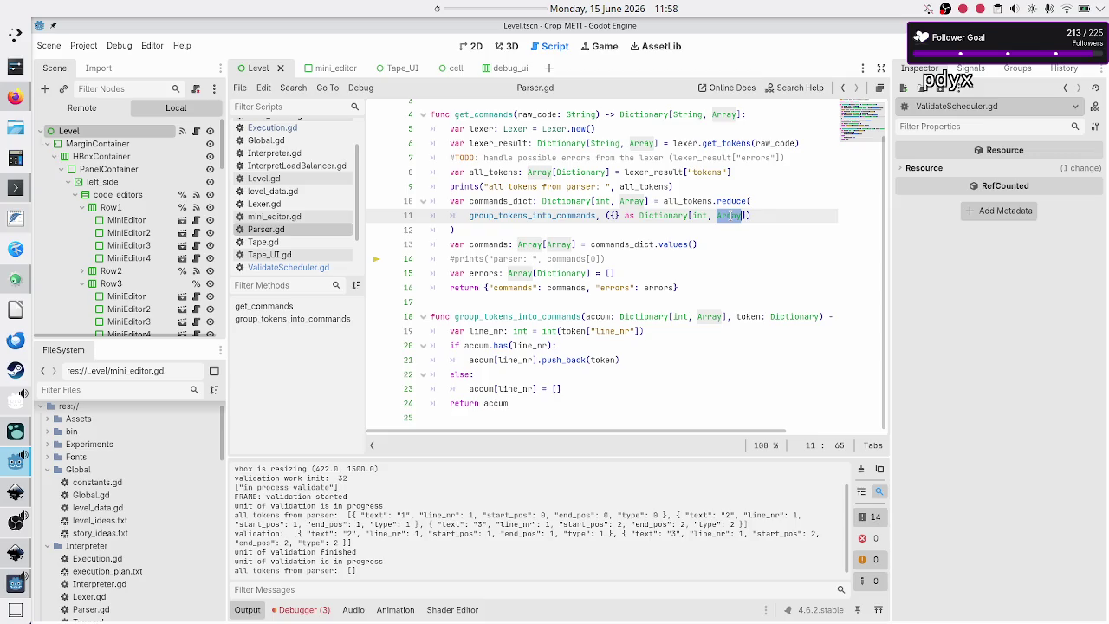
key("F5")
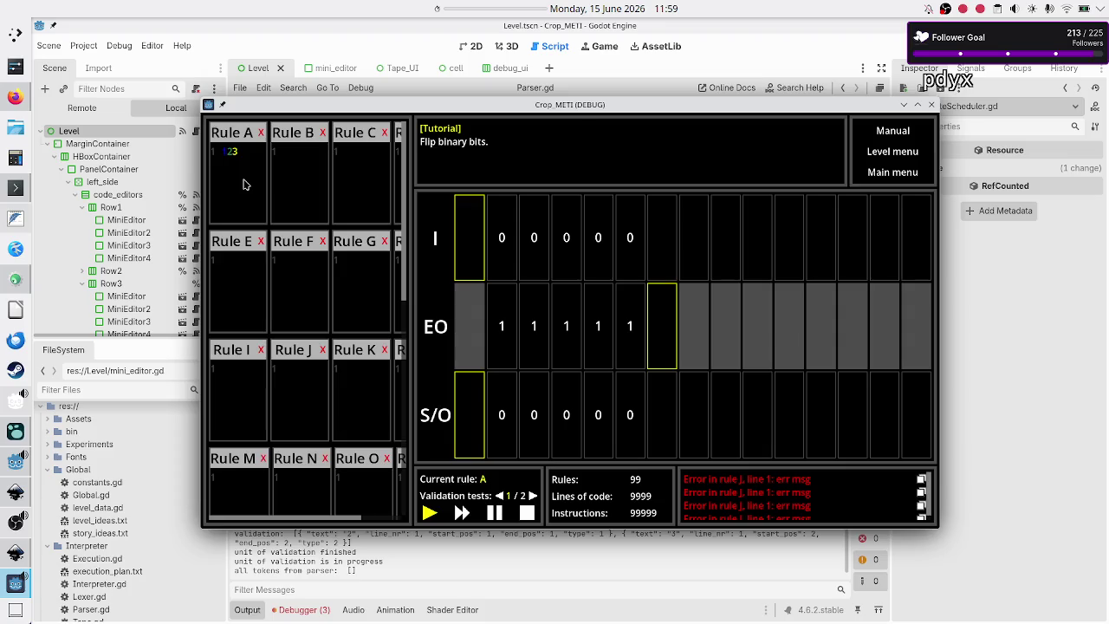
- Stop the running game and select line_nr in Parser.gd to see where it is used
left_click(981, 276)
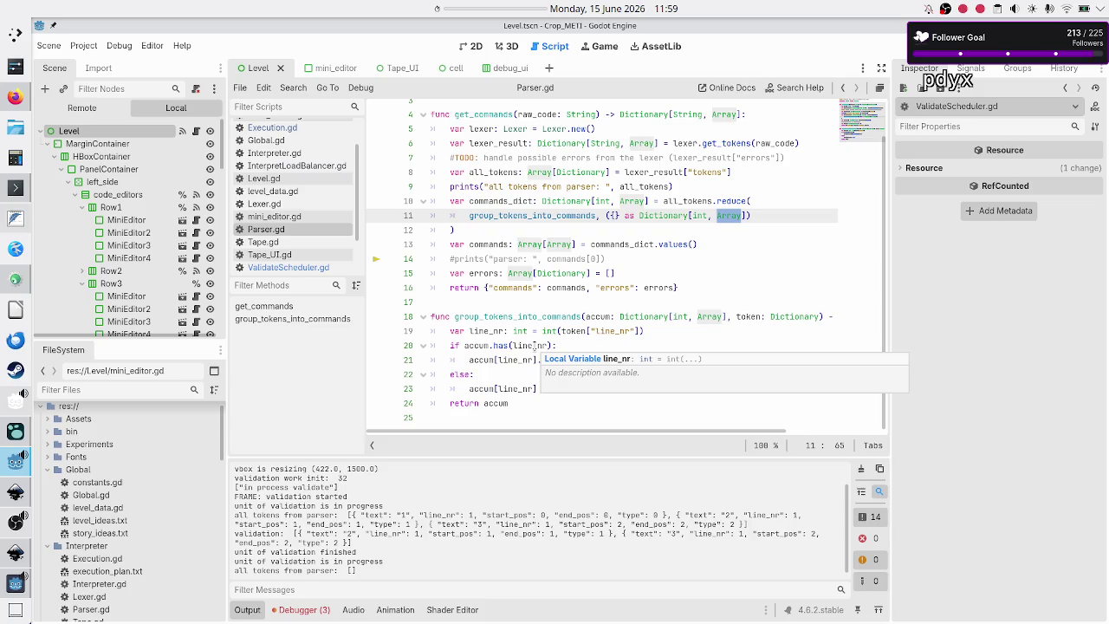
double_click(534, 346)
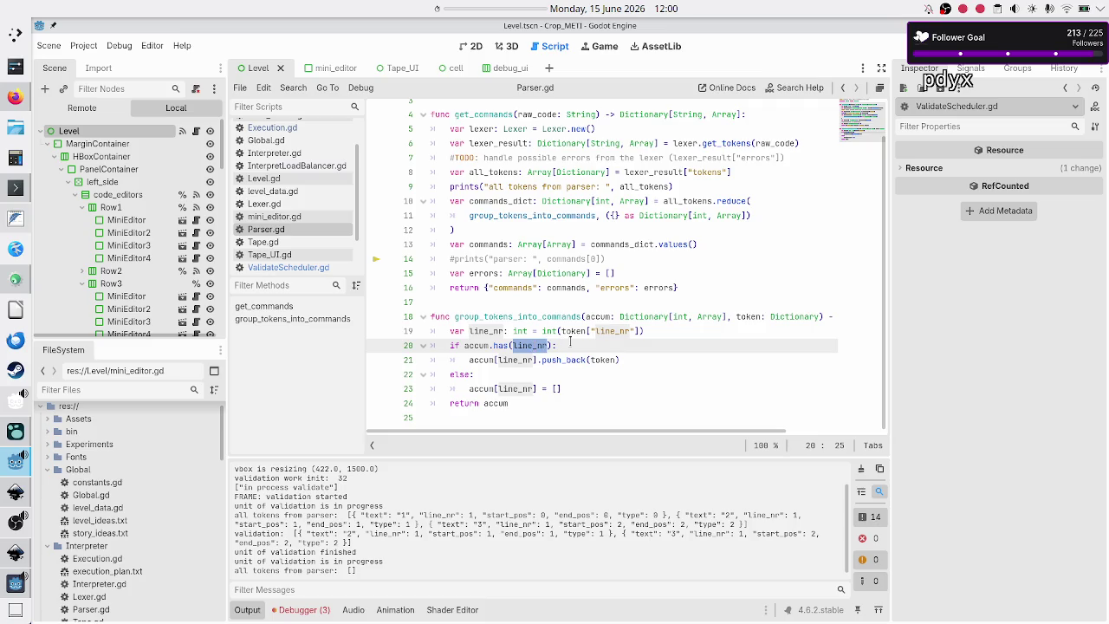
left_click(541, 345)
key("Right")
key("shift+Left")
key("shift+Left")
key("shift+Left")
- Inspect the token argument in the push_back call on line 21
key("Down")
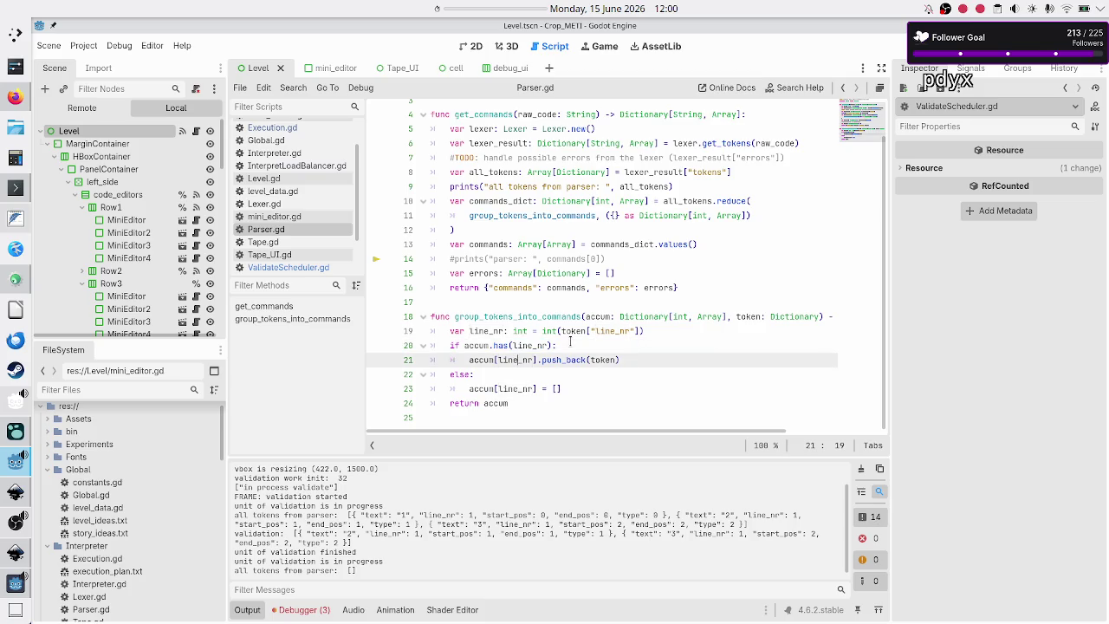
key("Right")
key("Right")
key("Right")
key("shift+Right")
key("shift+Right")
key("shift+Right")
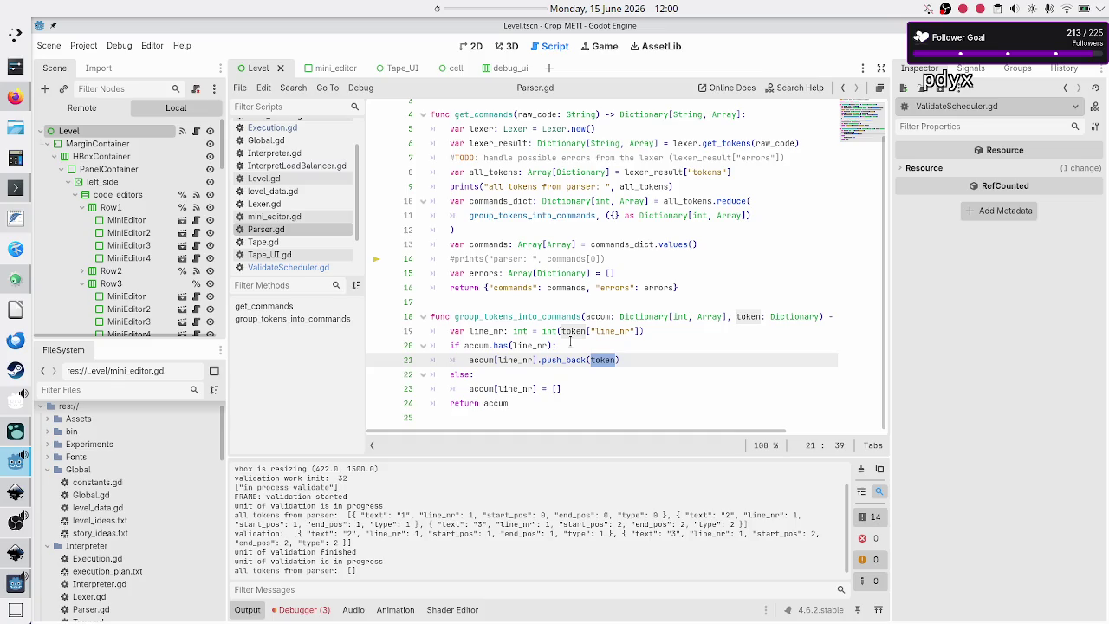
key("shift+Left")
key("shift+Left")
key("shift+Left")
key("Down")
key("Down")
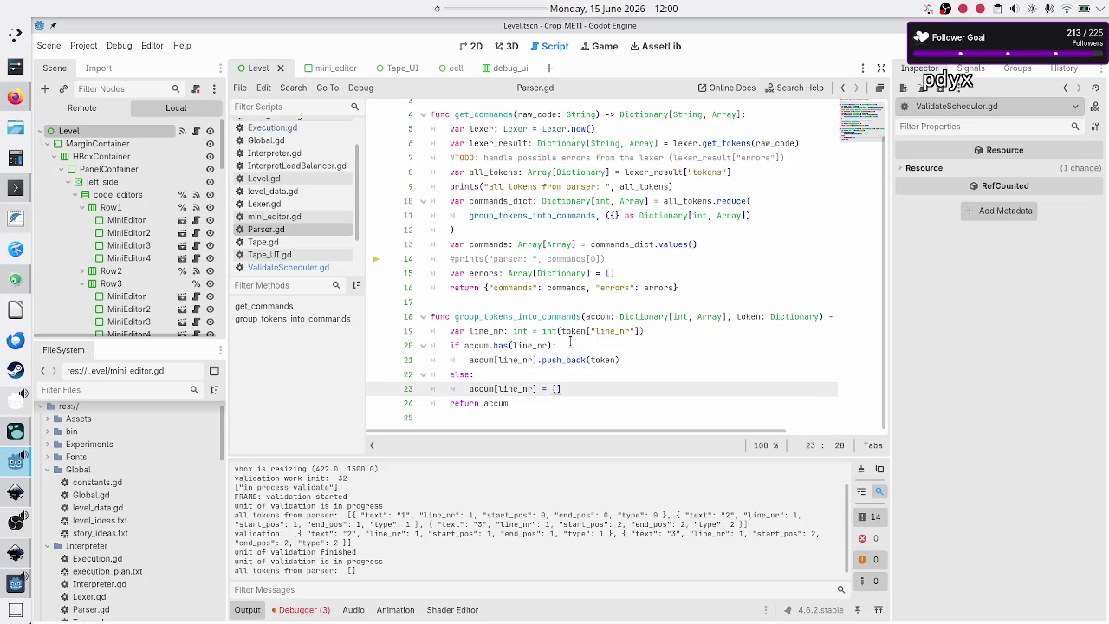
- Change line 23 to accum[line_nr] = [token] and check the new value
key("Left")
type("token")
key("Escape")
key("Up")
key("Down")
key("shift+Right")
key("shift+Right")
key("shift+Right")
key("shift+Right")
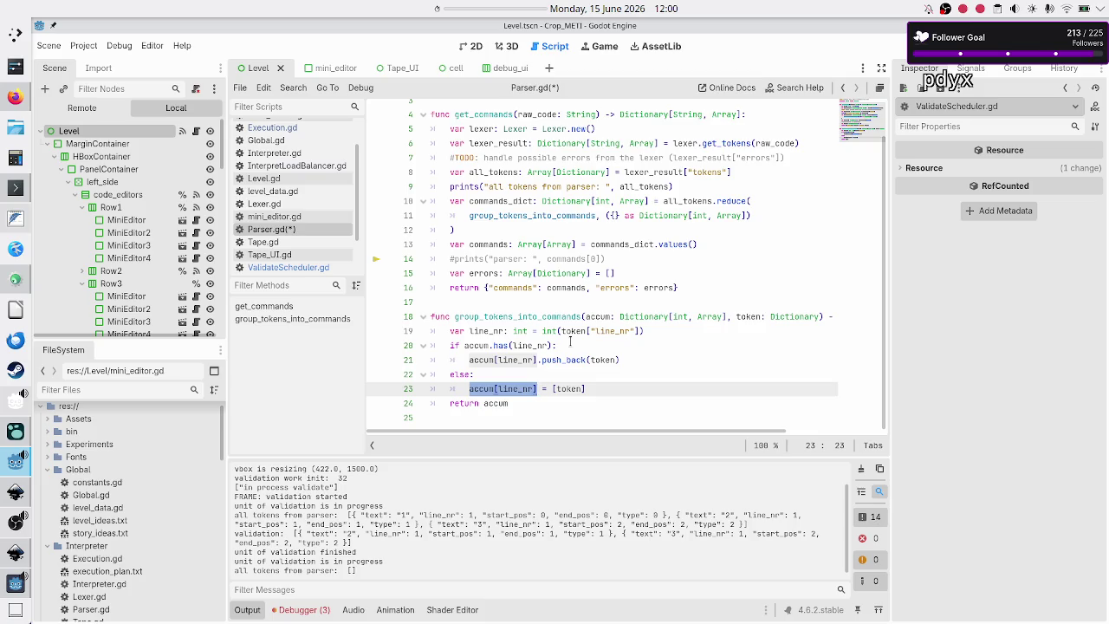
key("Right")
key("shift+Right")
key("shift+Right")
key("shift+Right")
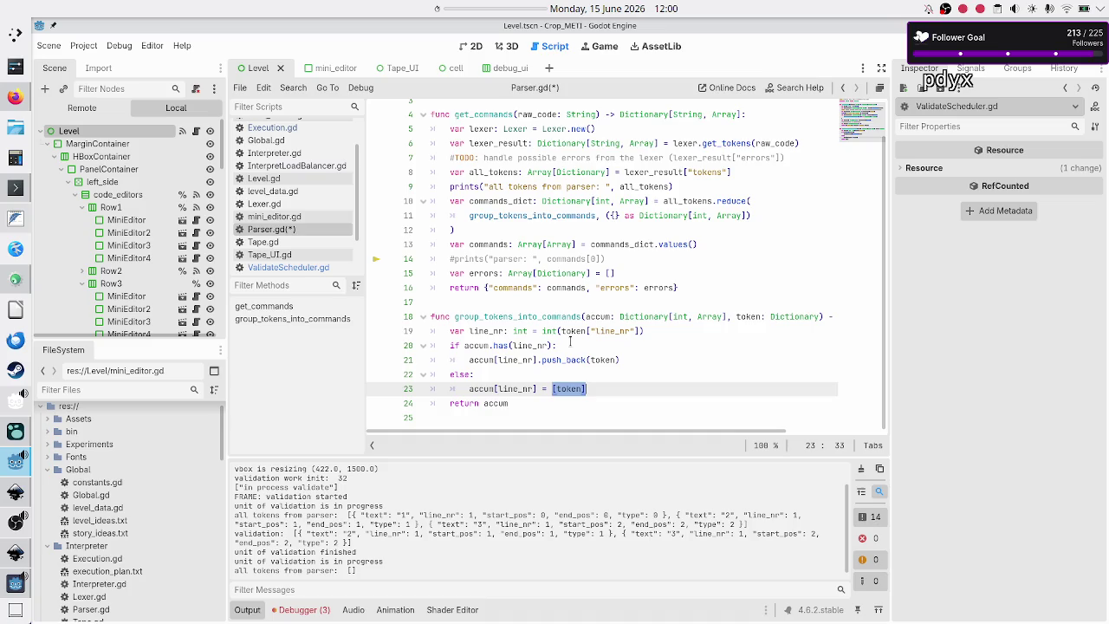
key("Left")
key("Right")
key("shift+Right")
key("shift+Right")
key("shift+Right")
key("End")
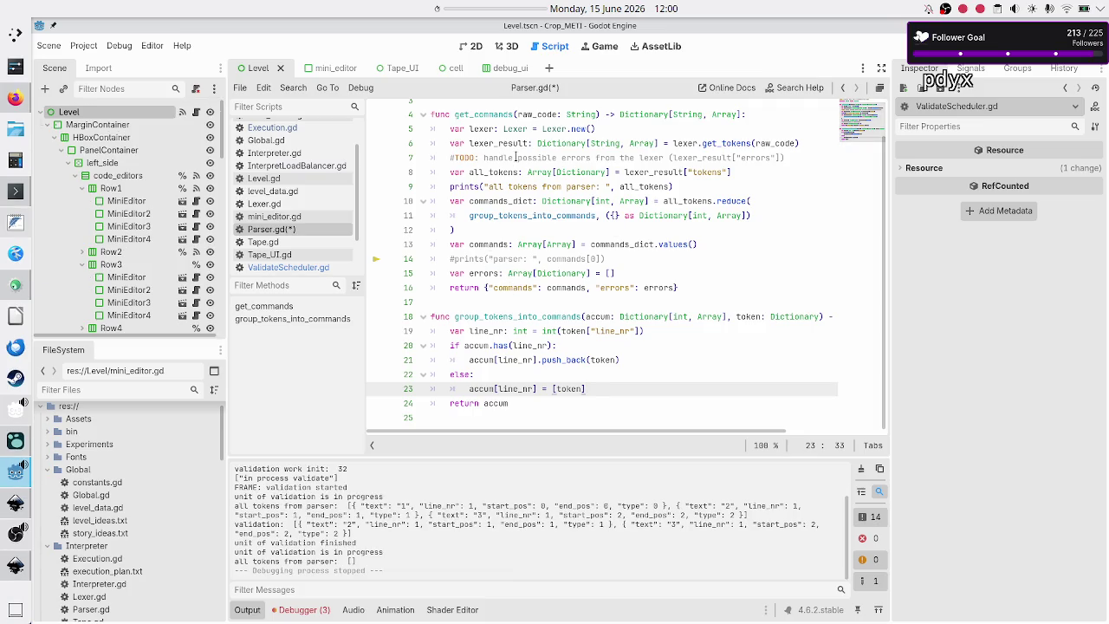
- Comment out the all-tokens print, re-enable the commands[0] print, and run with 23 in Rule A
left_click(515, 158)
key("Down")
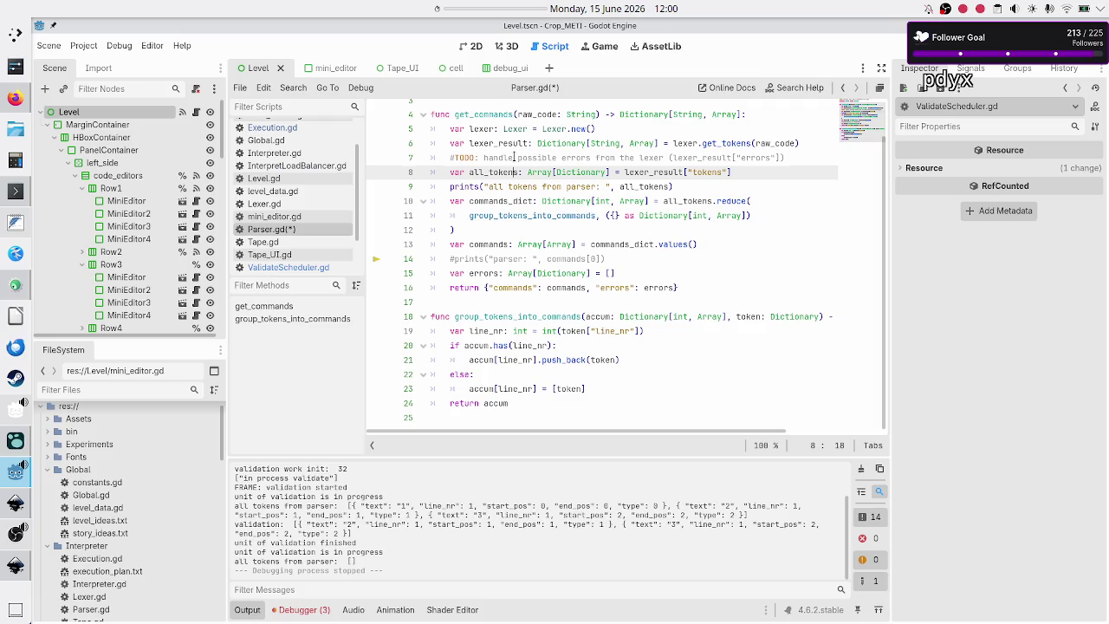
left_click(448, 186)
key("ctrl+k")
key("Down")
key("Down")
key("Down")
key("ctrl+k")
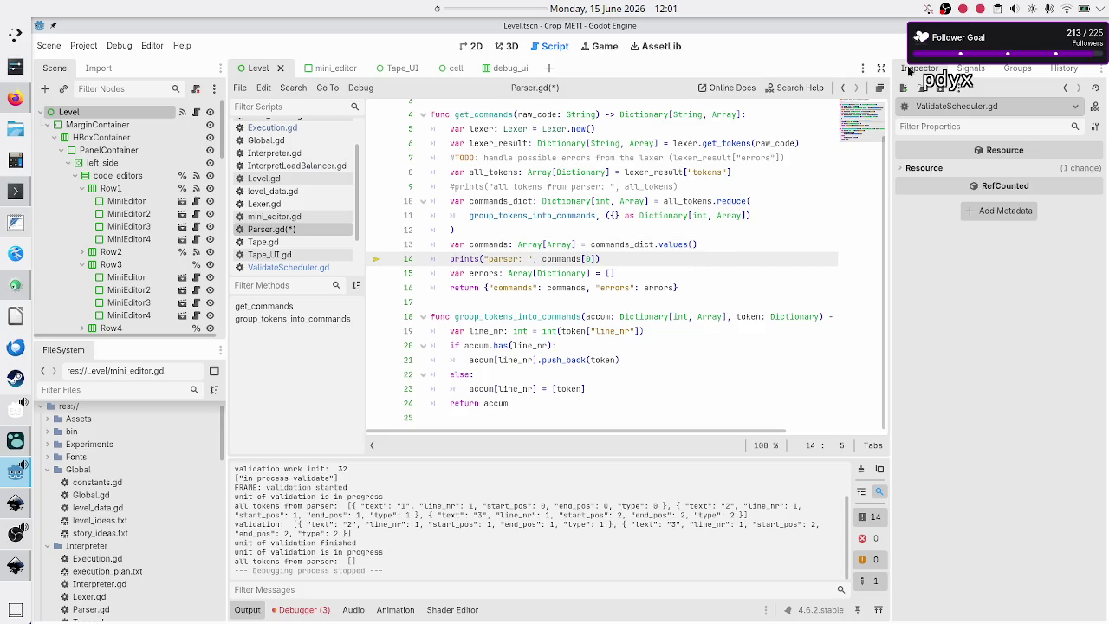
key("F5")
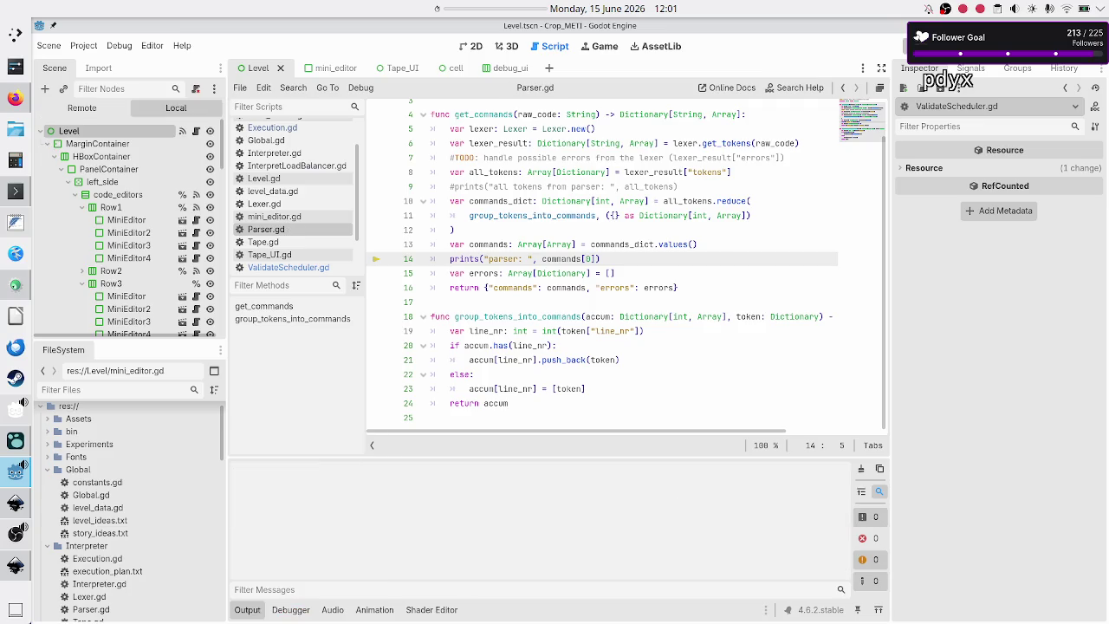
type("23")
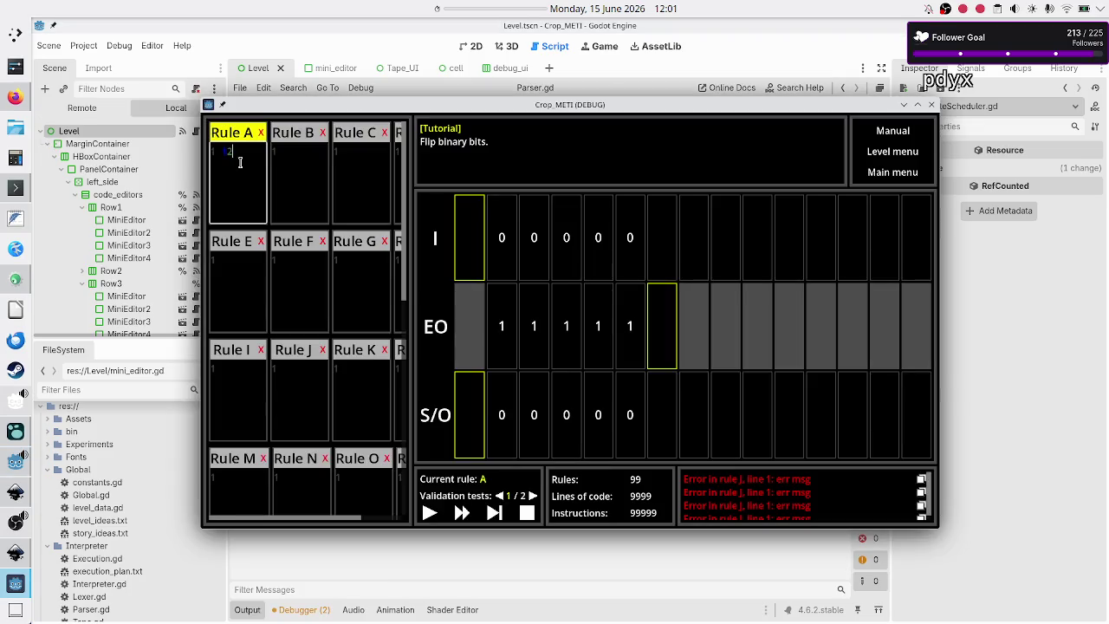
- Start validation, then close the game after its out-of-bounds error
left_click(428, 512)
left_click(388, 569)
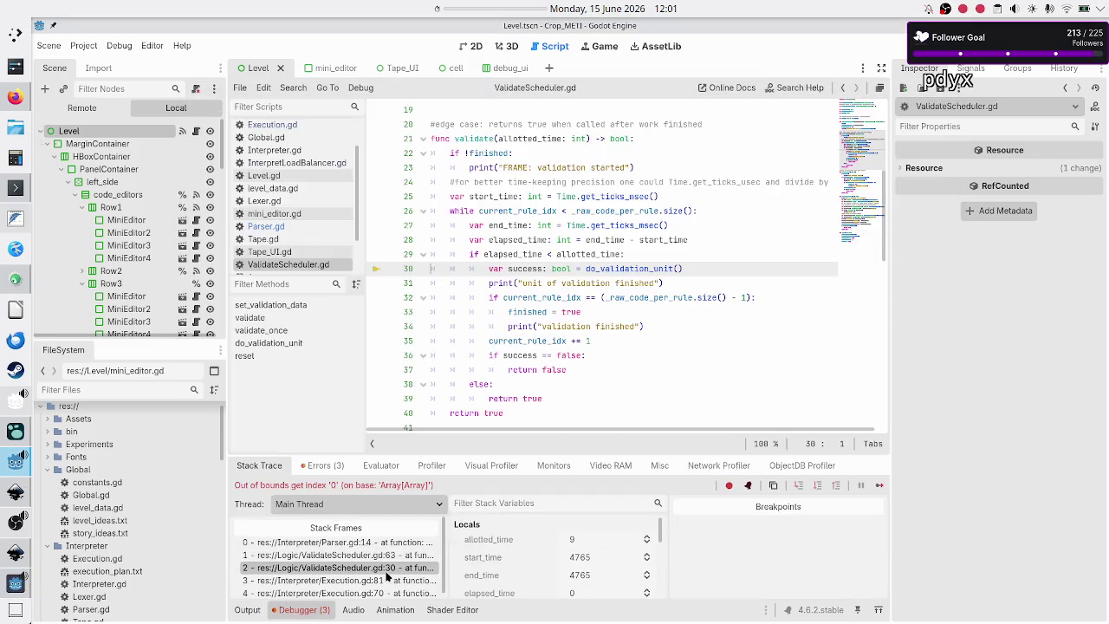
left_click(247, 610)
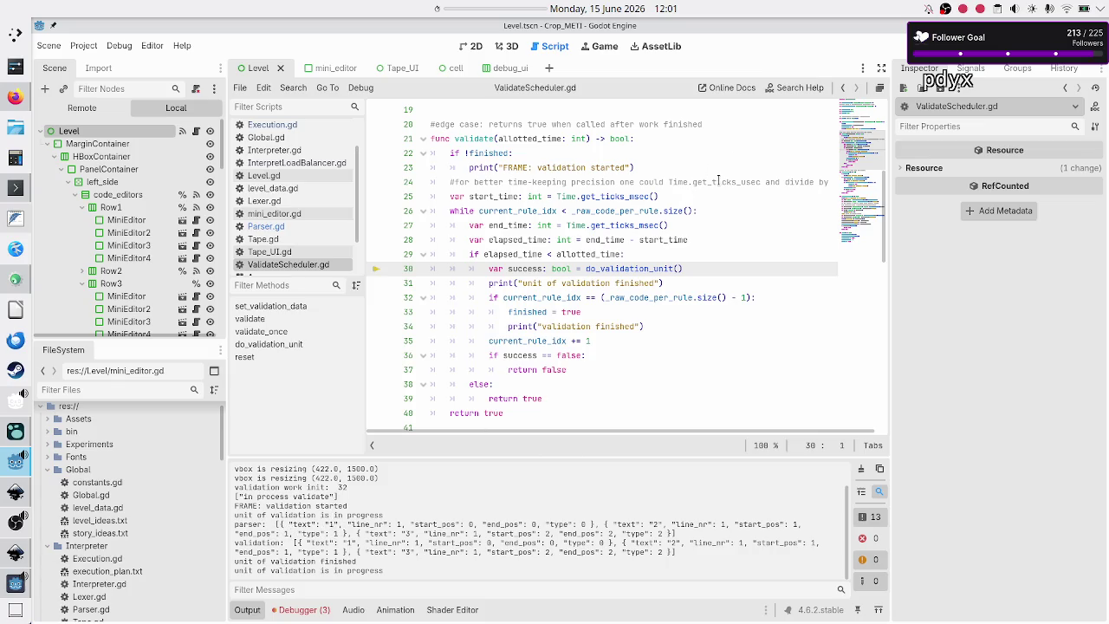
- Review the start_time/end_time loop in ValidateScheduler.gd, then reopen Parser.gd
key("Up")
key("Up")
key("Up")
key("Up")
key("Up")
key("Down")
key("Down")
key("Down")
key("Down")
key("Down")
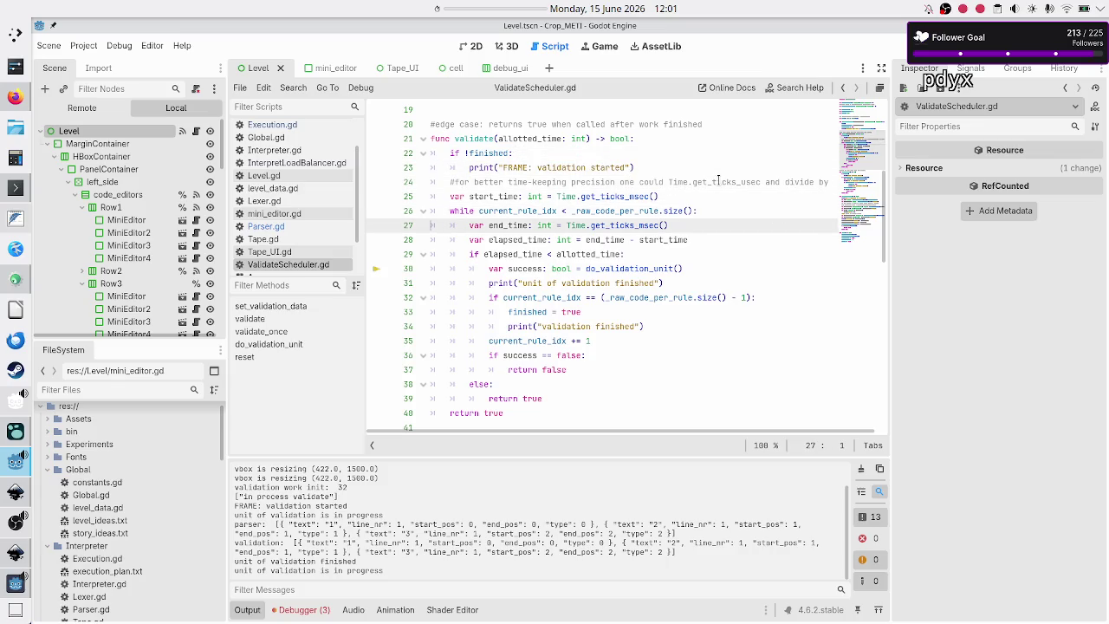
key("Down")
key("Down")
key("Down")
key("Up")
key("Up")
key("Up")
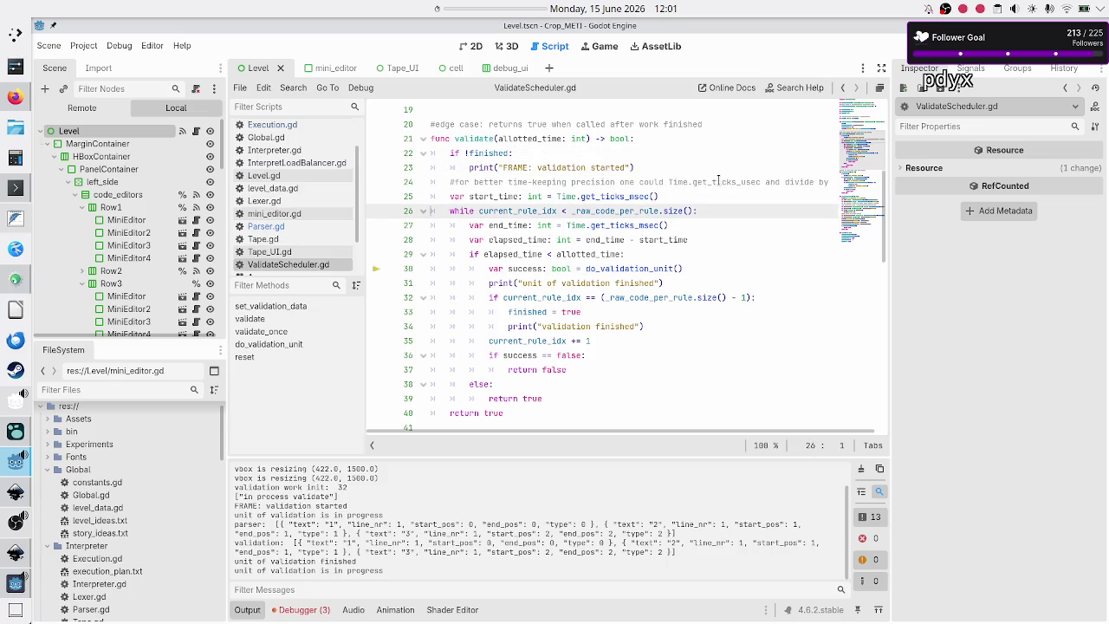
key("Up")
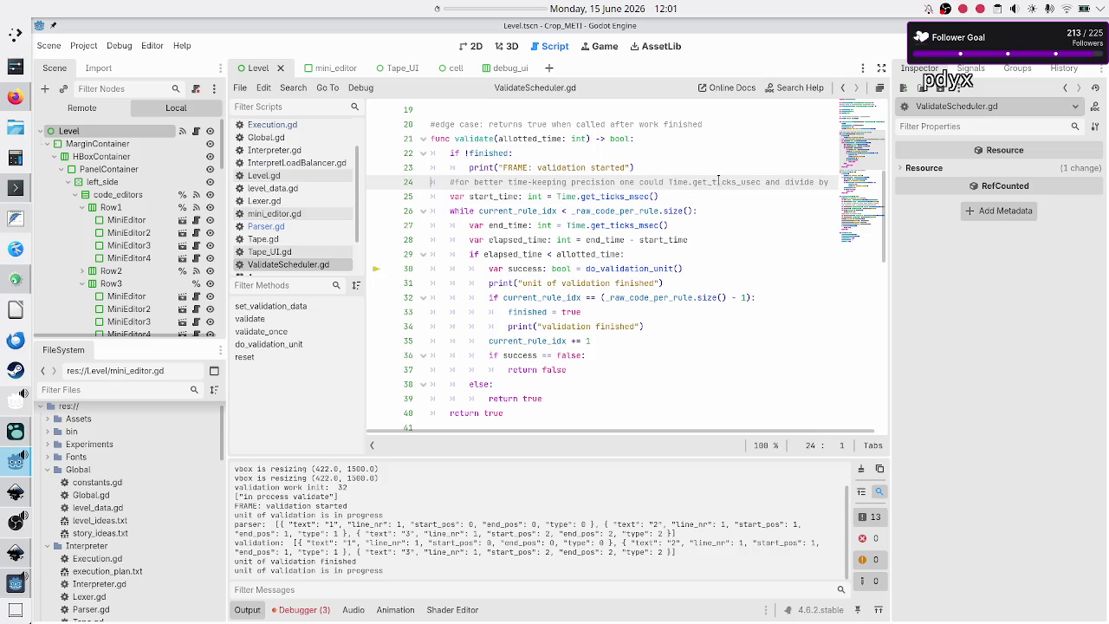
left_click(279, 228)
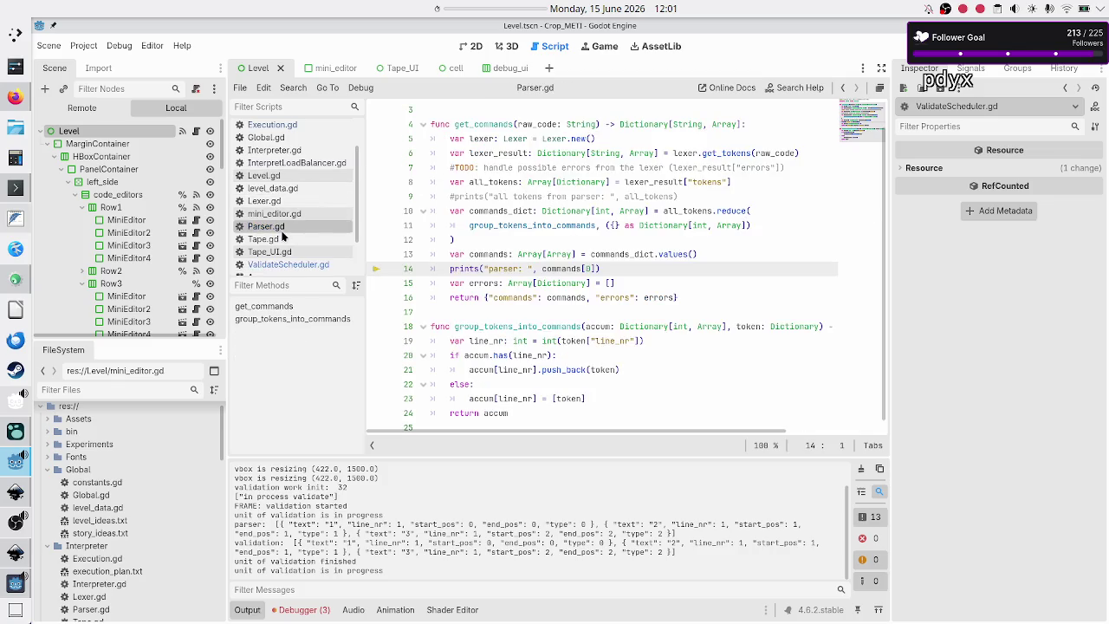
- Delete both debug print lines from get_commands and save Parser.gd
left_click(437, 182)
key("Down")
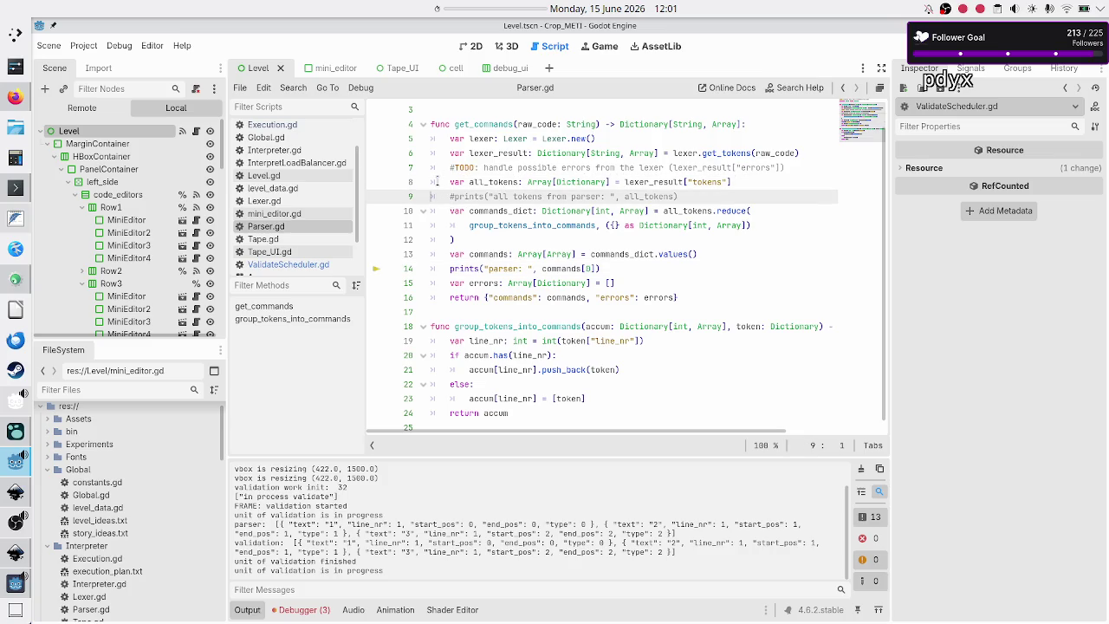
key("shift+End")
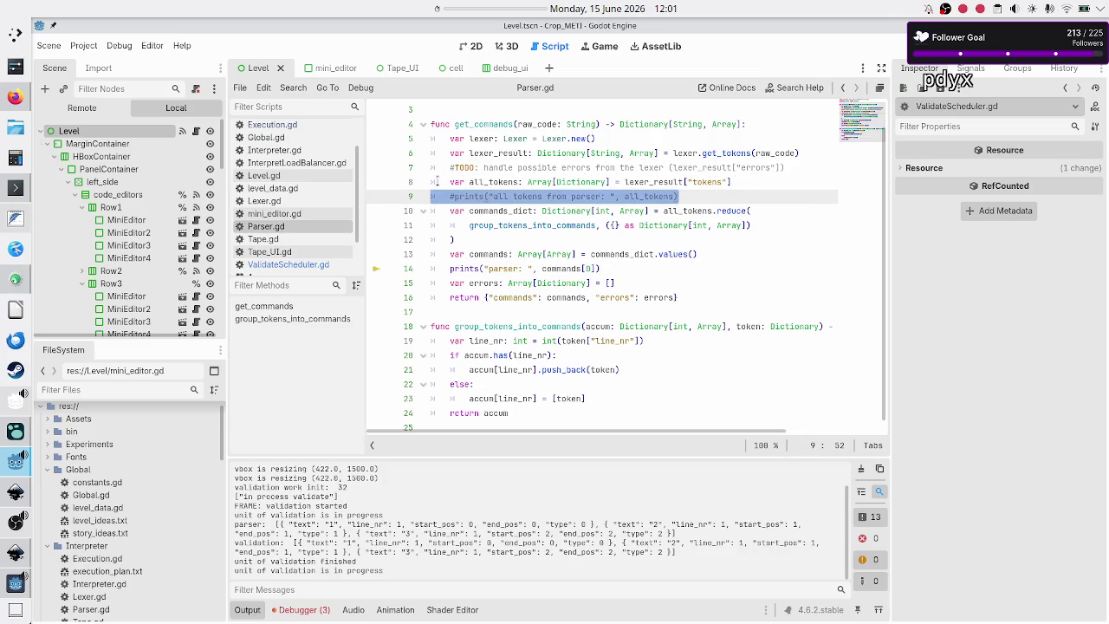
key("BackSpace")
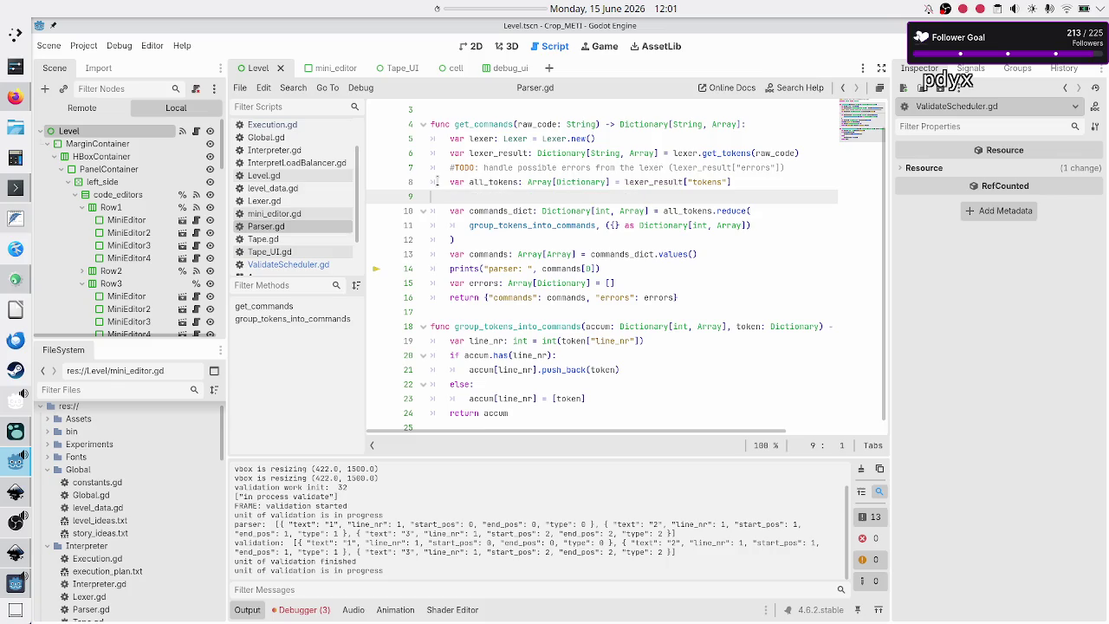
key("BackSpace")
key("Down")
key("Down")
key("Down")
key("Home")
key("shift+End")
key("BackSpace")
key("BackSpace")
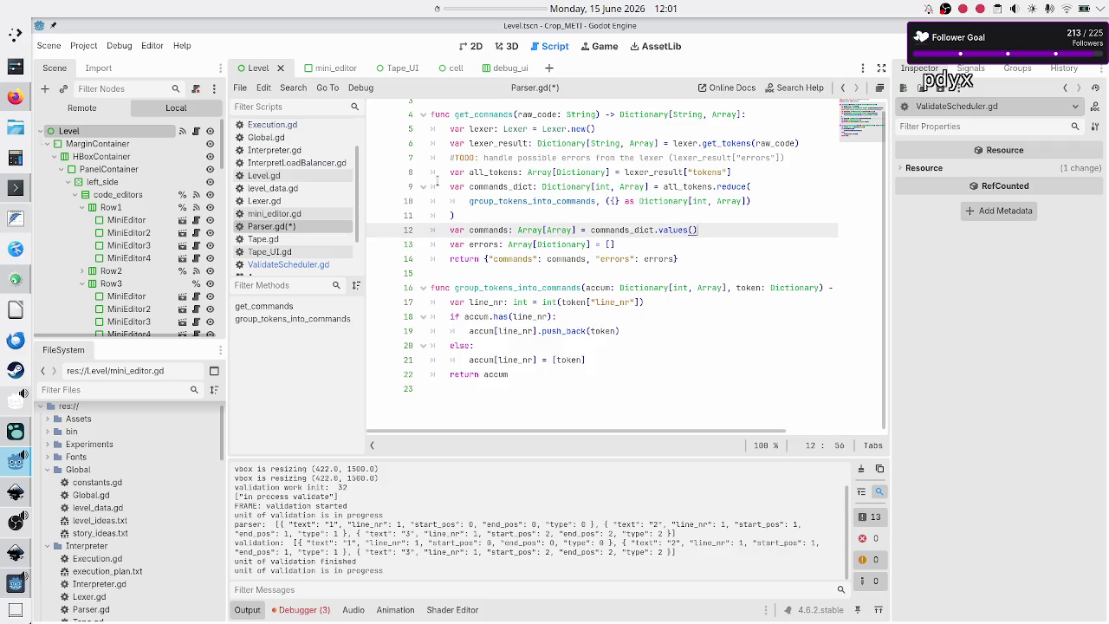
key("Down")
key("Down")
key("Down")
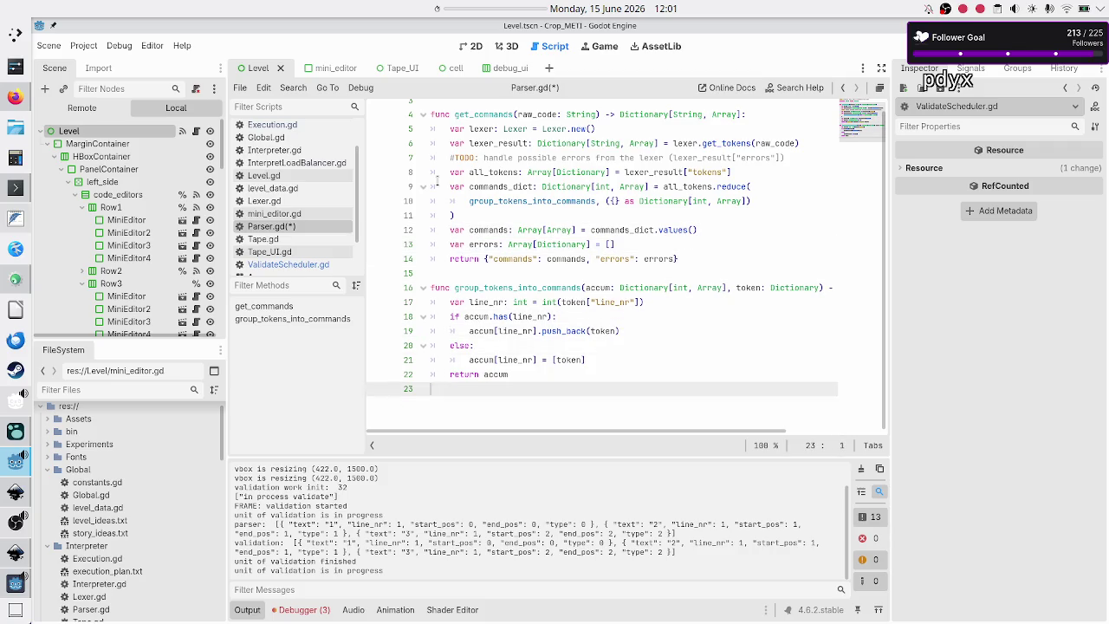
key("ctrl+s")
- Inspect reduce and the Dictionary accumulator, then add a scratch line '[1 2 3].reduce(sum_nr'
double_click(728, 186)
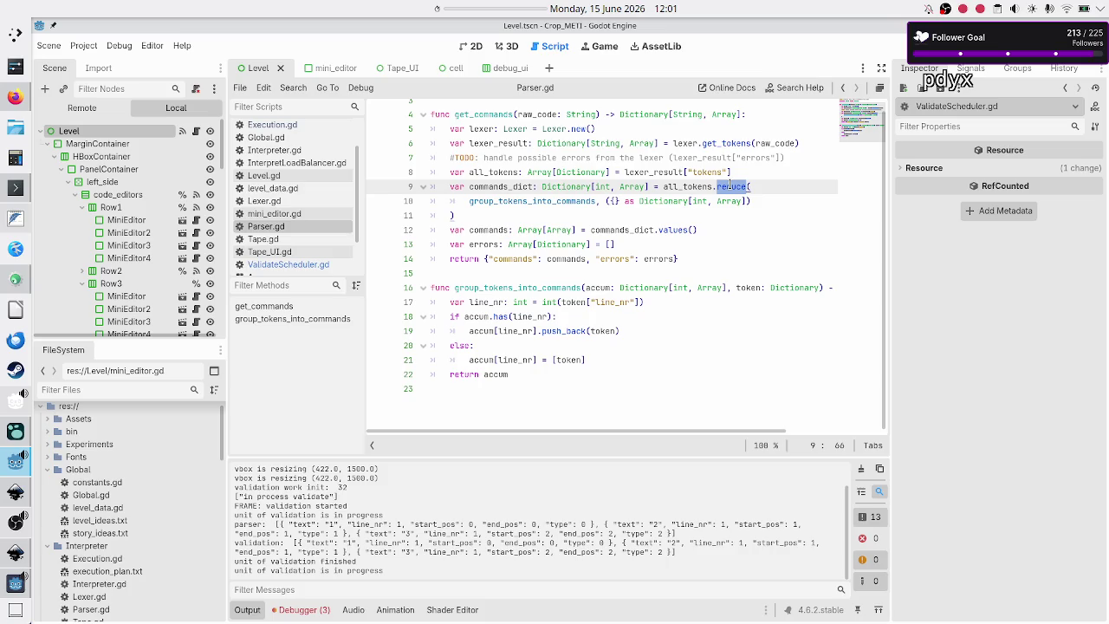
double_click(644, 288)
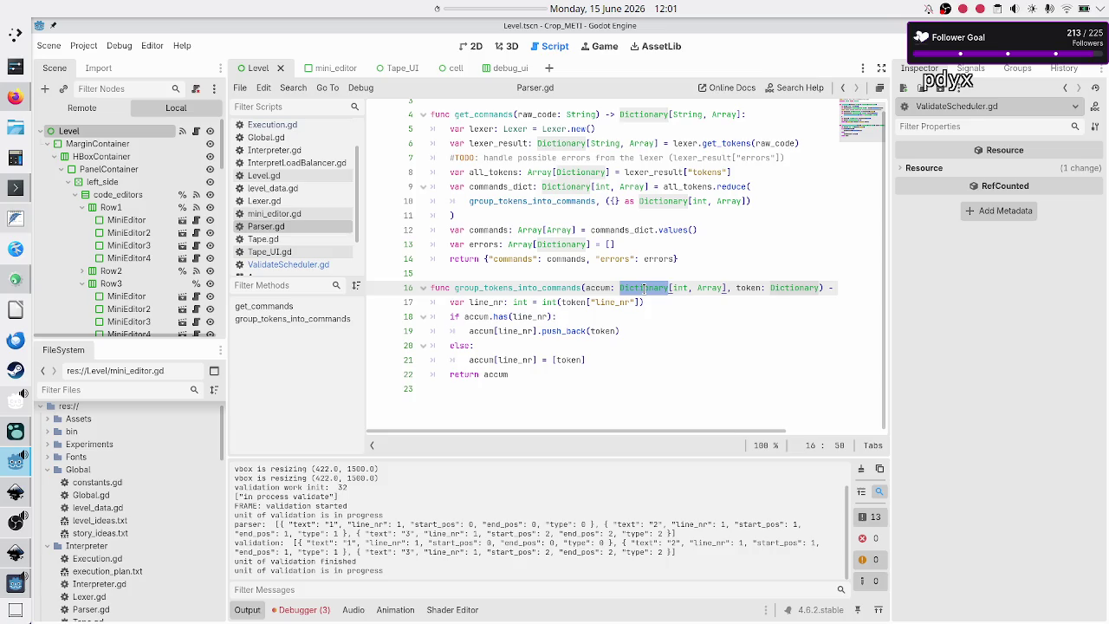
left_click(570, 398)
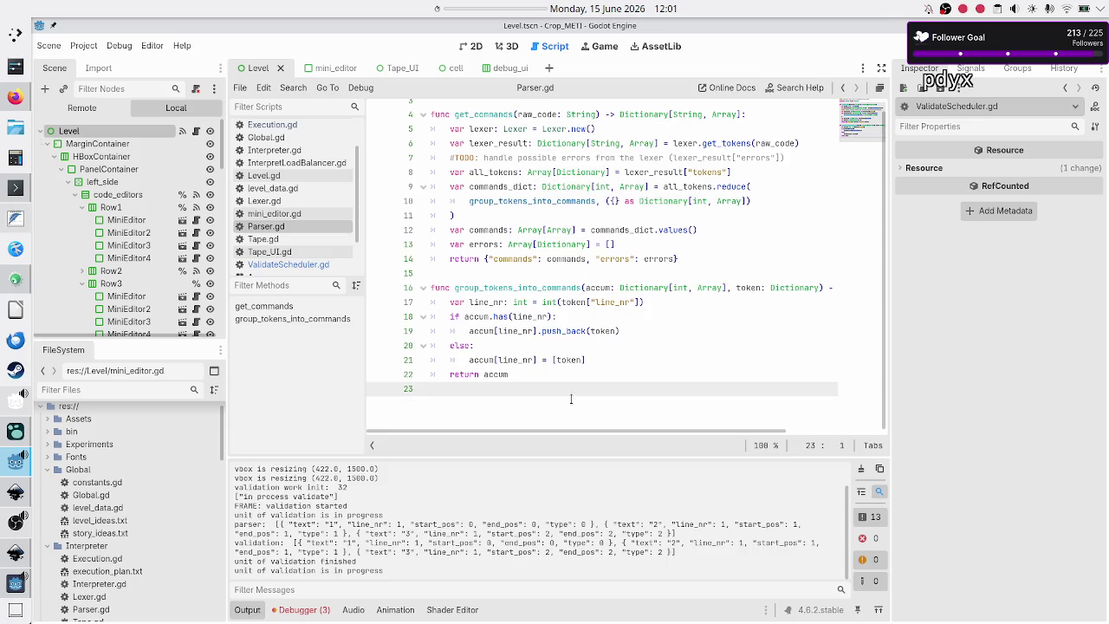
type("[1 ")
type("2 3]")
type(".reduce(")
type("sum_nr")
- Try start values on the scratch reduce line, ending with an empty dictionary {}
scroll(571, 399, "up", 1)
type(", 00")
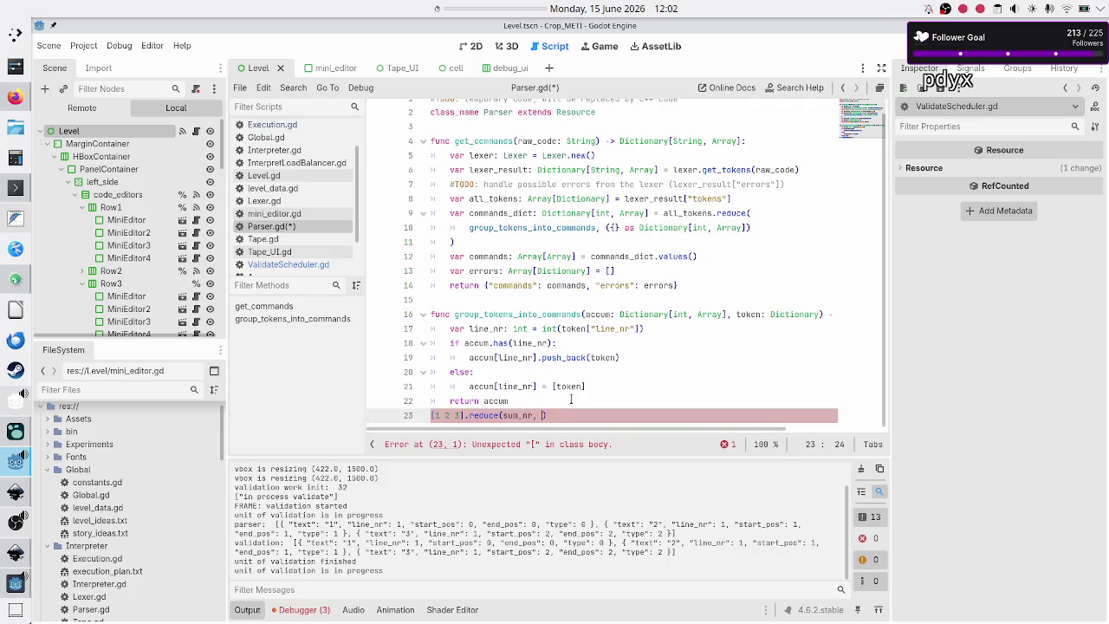
key("BackSpace")
key("shift+Left")
key("Left")
key("Left")
key("Left")
key("Right")
key("Right")
key("Left")
key("Left")
key("Left")
key("shift+Right")
key("Right")
key("Right")
key("Right")
key("Right")
key("Right")
key("Right")
key("Right")
key("Up")
key("Down")
key("BackSpace")
type("{")
- Review the group_tokens_into_commands body and its reduce call with start value on line 10
key("Up")
key("Up")
key("Up")
key("Up")
key("Up")
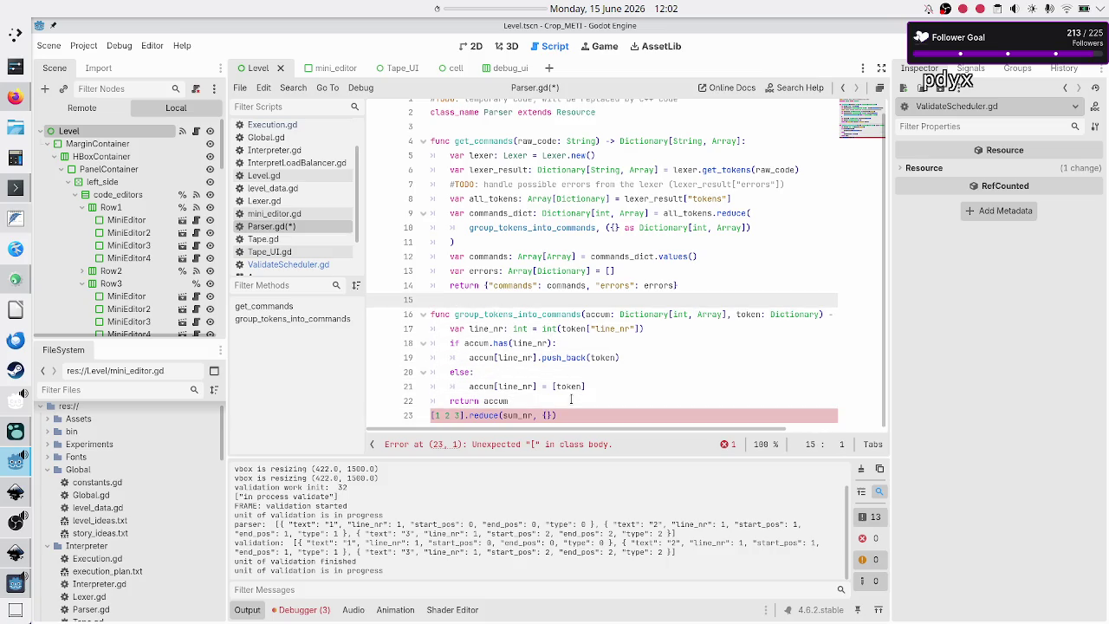
key("shift+Down")
key("shift+Down")
key("shift+Down")
key("shift+End")
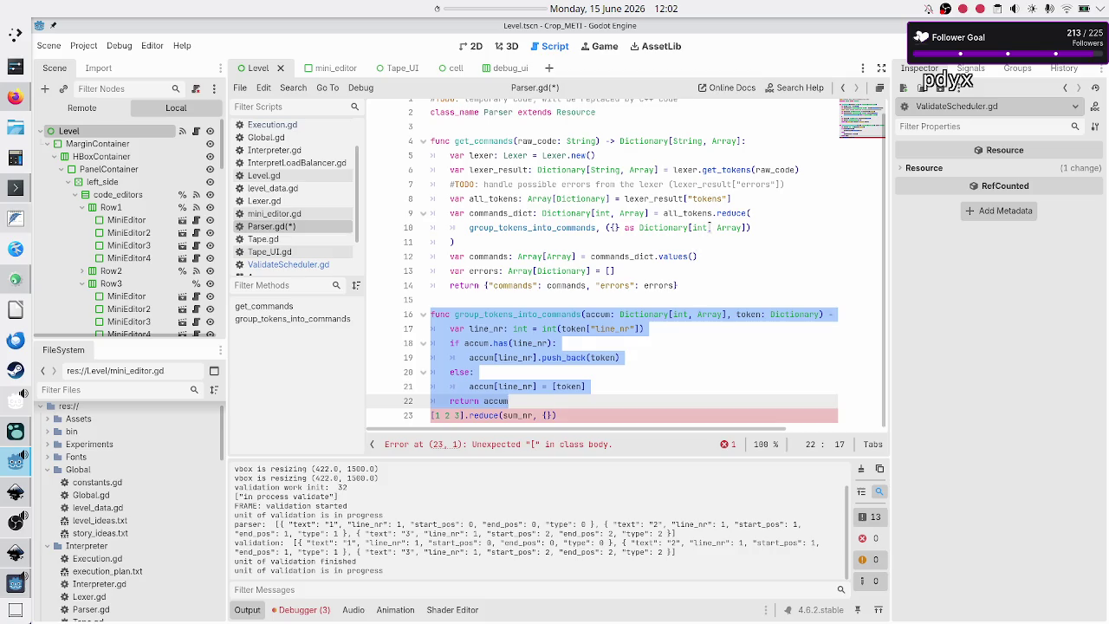
double_click(728, 212)
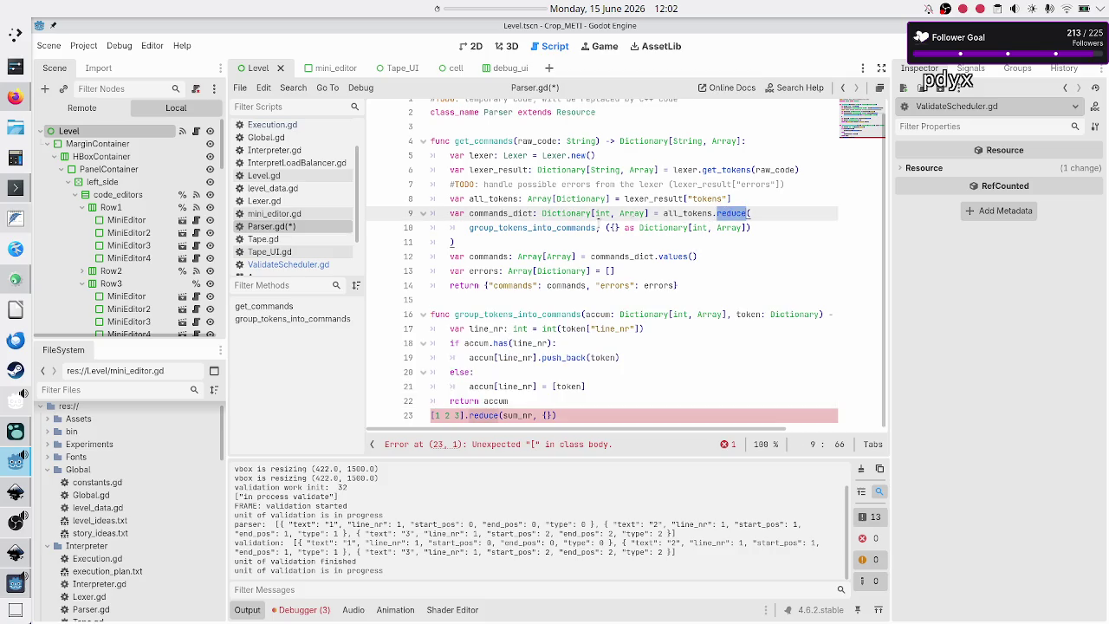
double_click(555, 227)
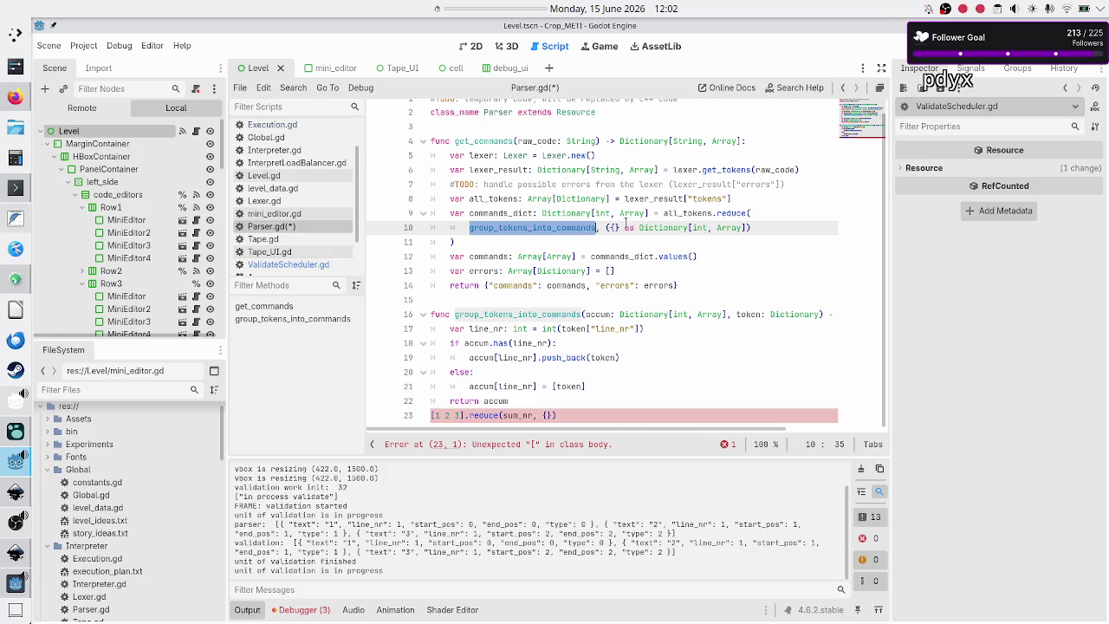
left_click_drag(761, 227, 606, 227)
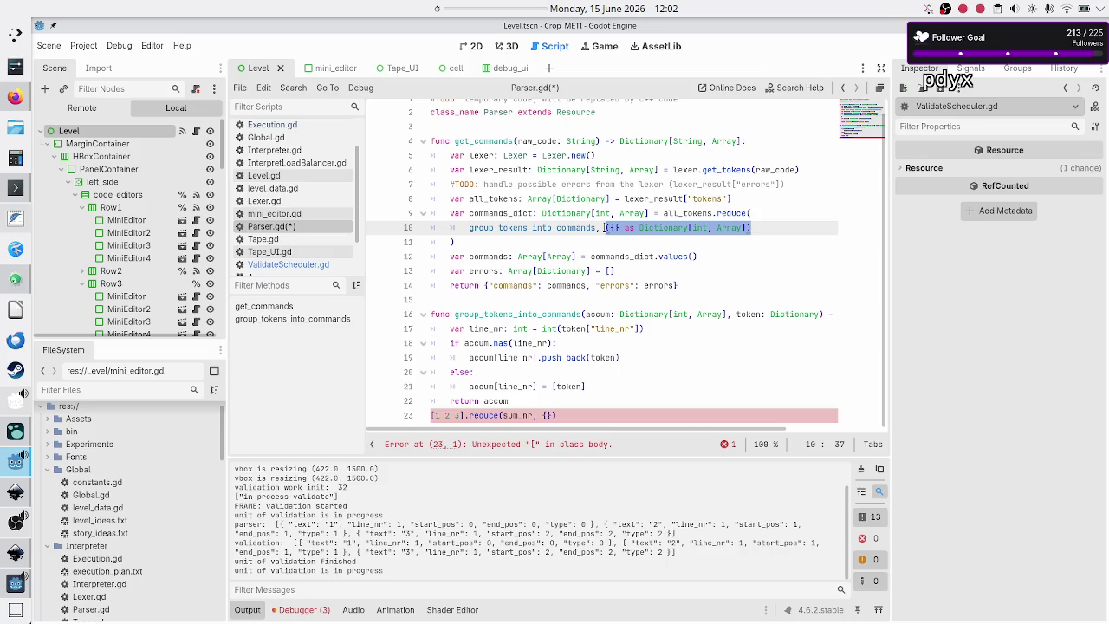
left_click(618, 227)
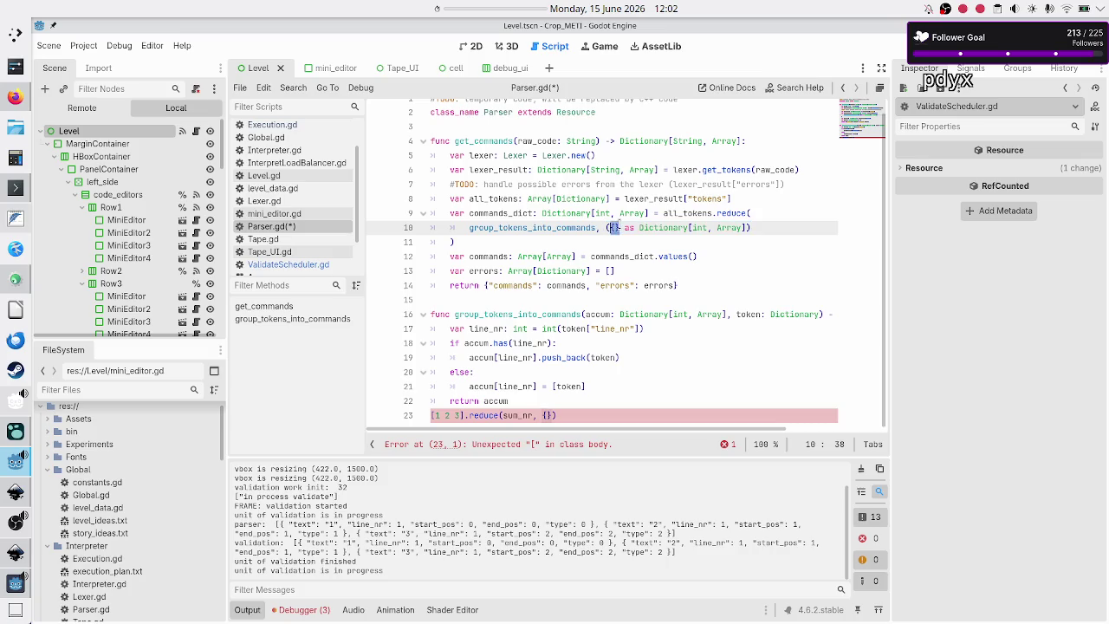
key("shift+Right")
key("shift+Right")
key("shift+Right")
key("shift+Right")
key("shift+Right")
key("shift+Right")
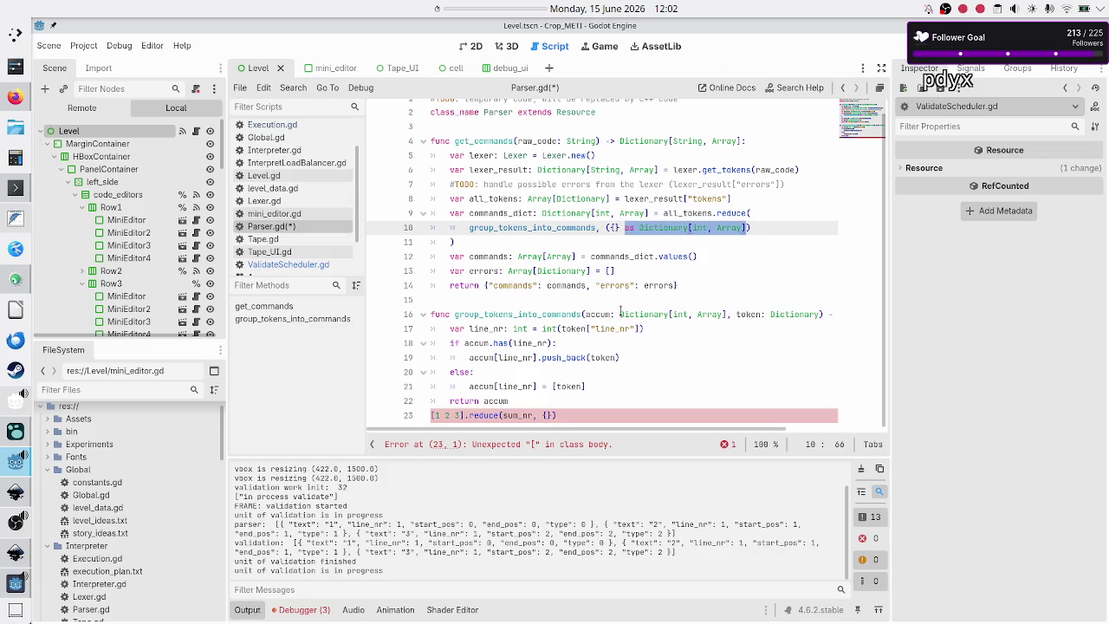
left_click_drag(611, 314, 750, 315)
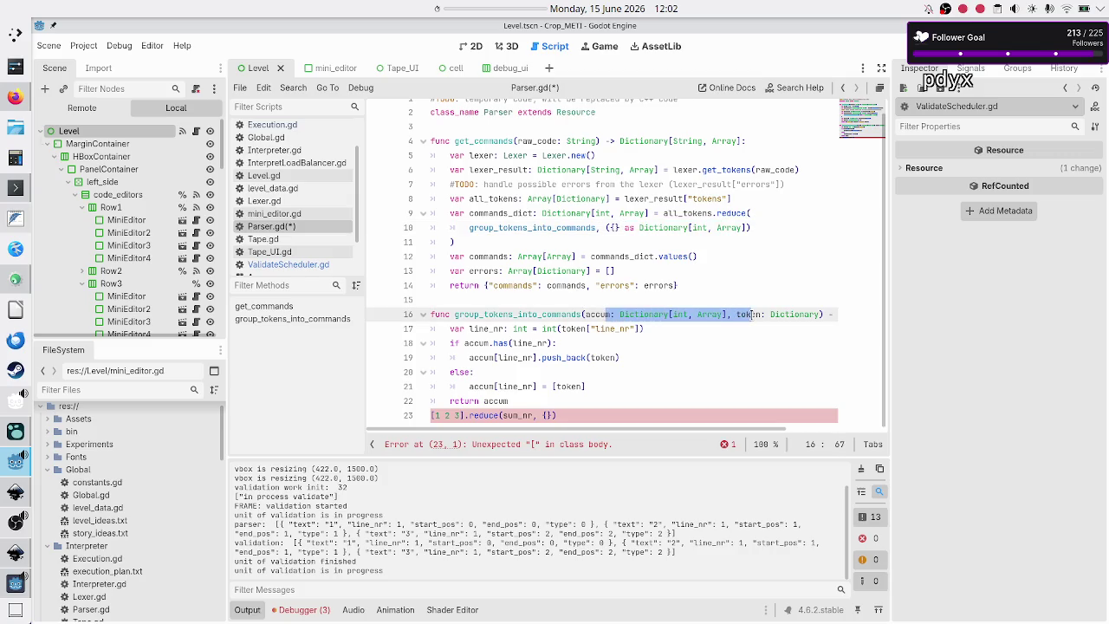
- Delete the stray reduce test line 23 with Ctrl+Shift+K
key("Down")
key("Down")
key("Down")
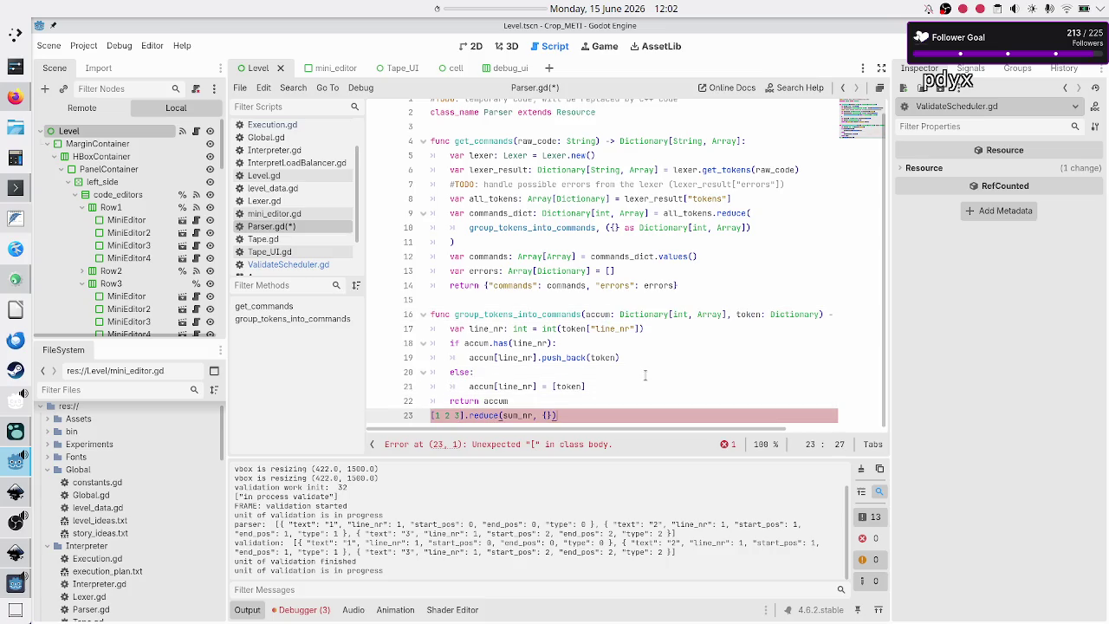
key("Home")
key("ctrl+shift+k")
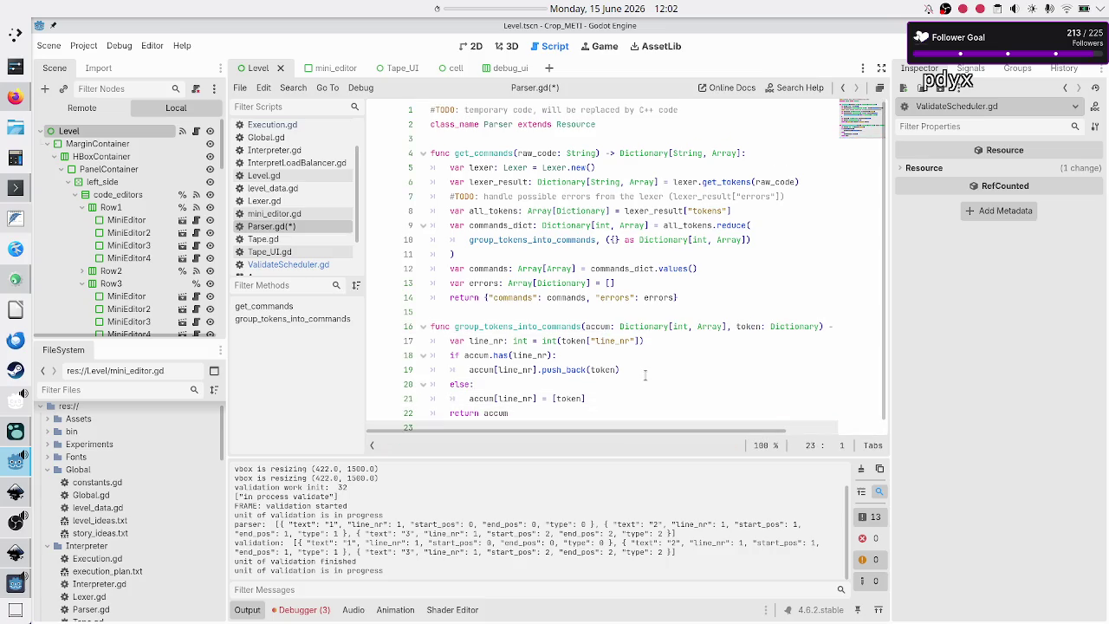
- Save Parser.gd and look at the debug prints line 26 in InterpretLoadBalancer.gd
key("ctrl+s")
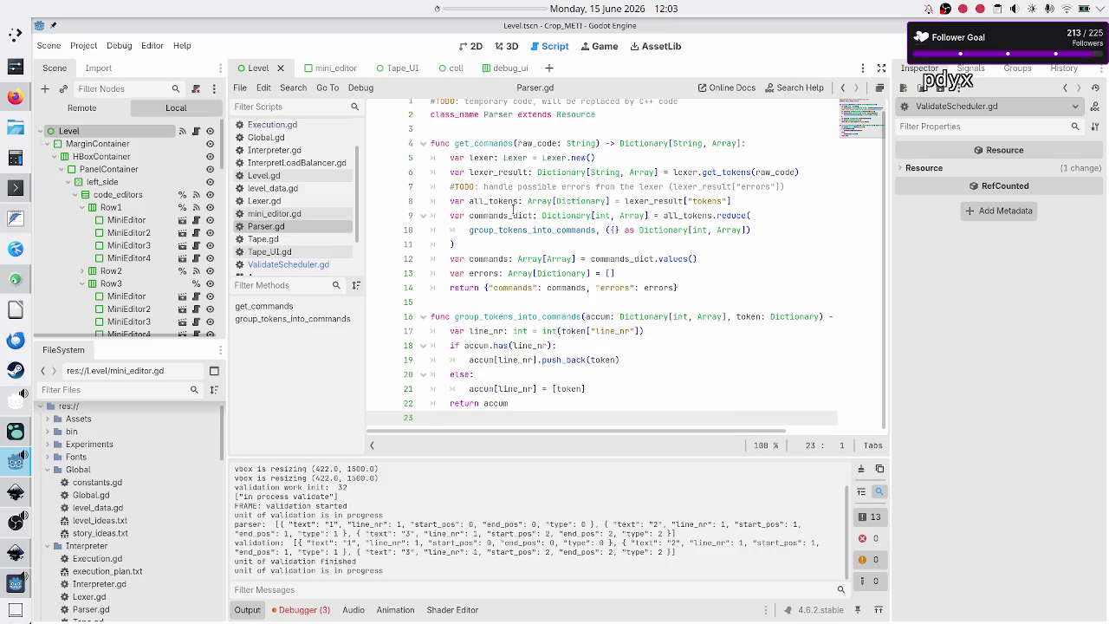
scroll(513, 207, "up", 1)
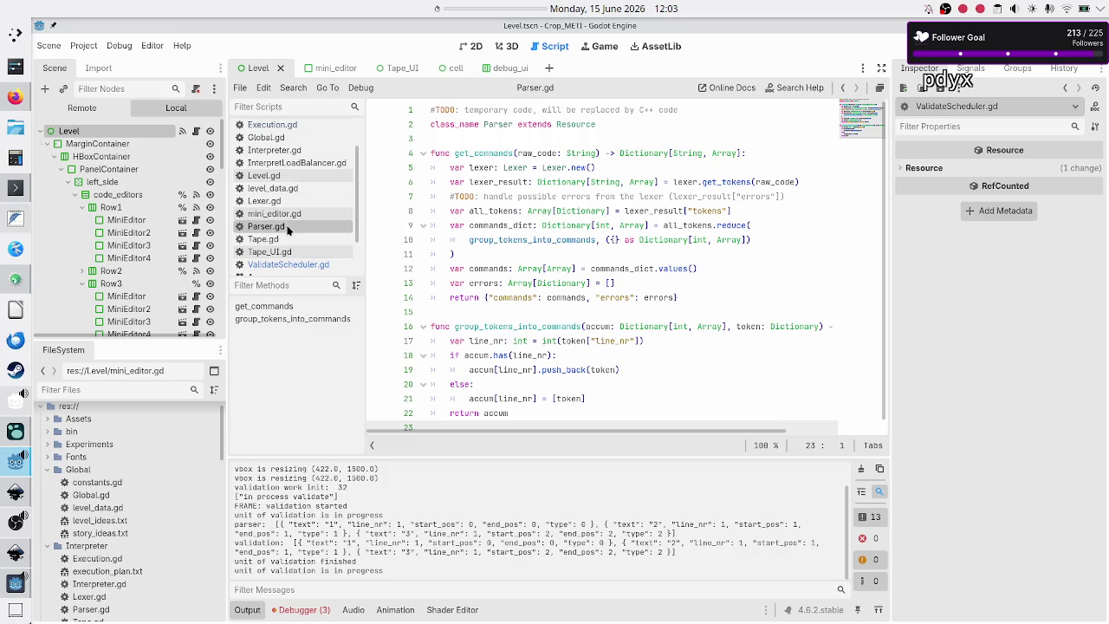
left_click(295, 168)
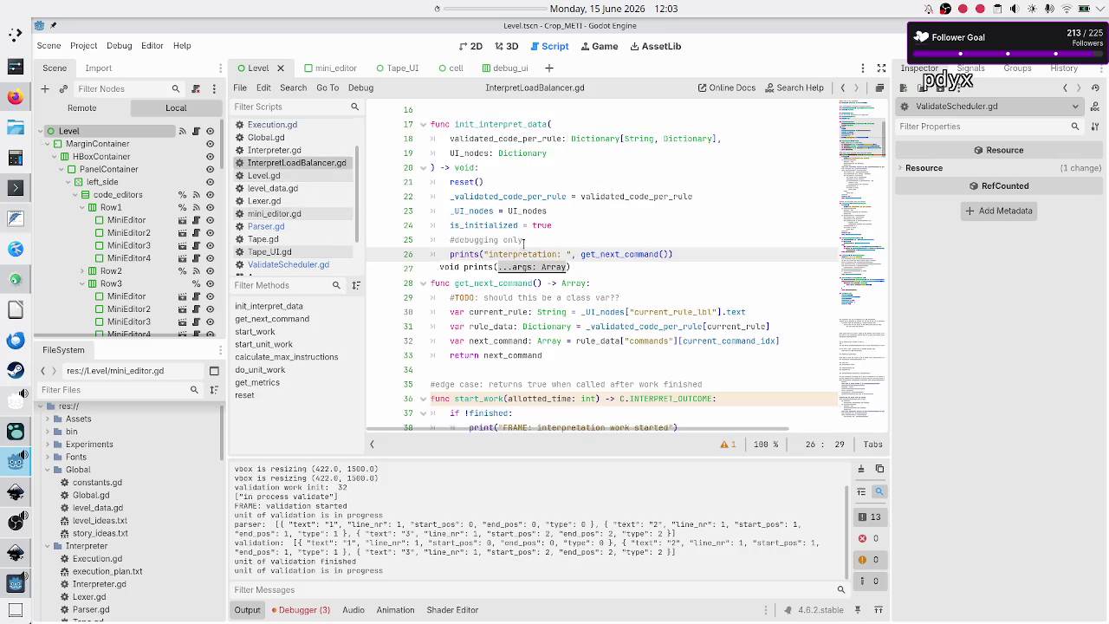
left_click(584, 229)
key("Down")
key("Up")
key("Up")
key("Up")
key("Down")
key("Down")
key("Down")
key("Down")
key("Home")
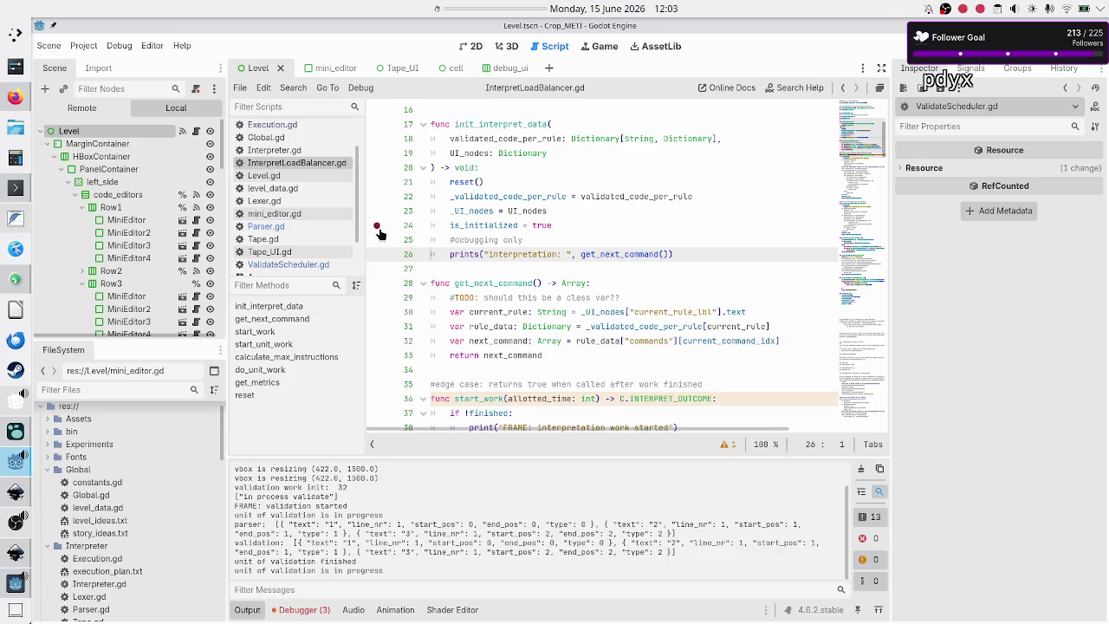
- Delete the validation debug prints line after line 69 in ValidateScheduler.gd
left_click(313, 265)
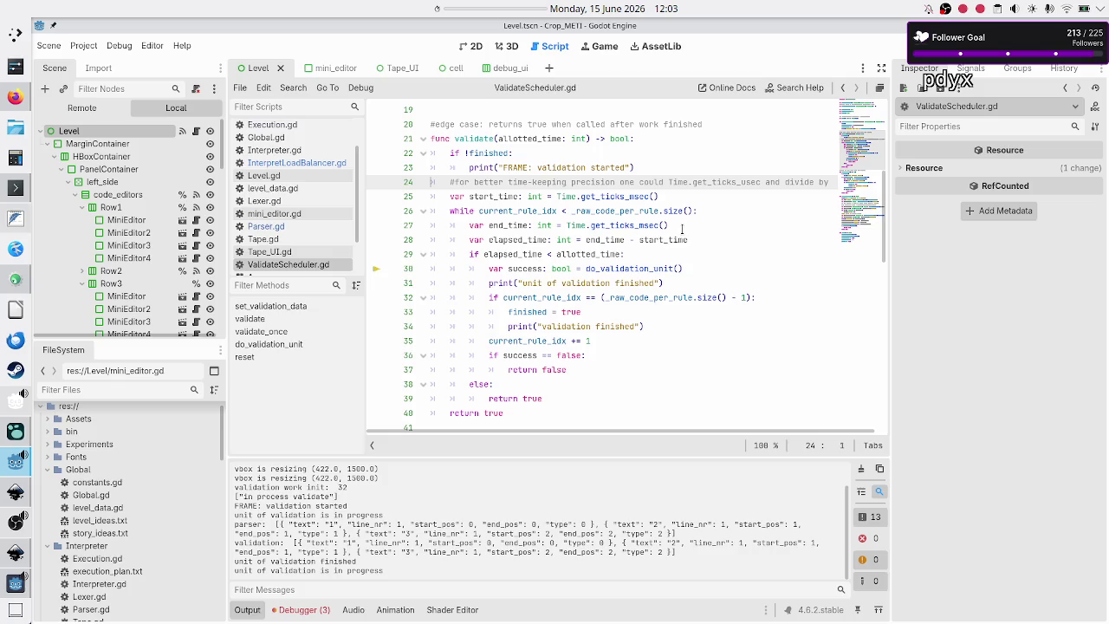
scroll(681, 229, "down", 14)
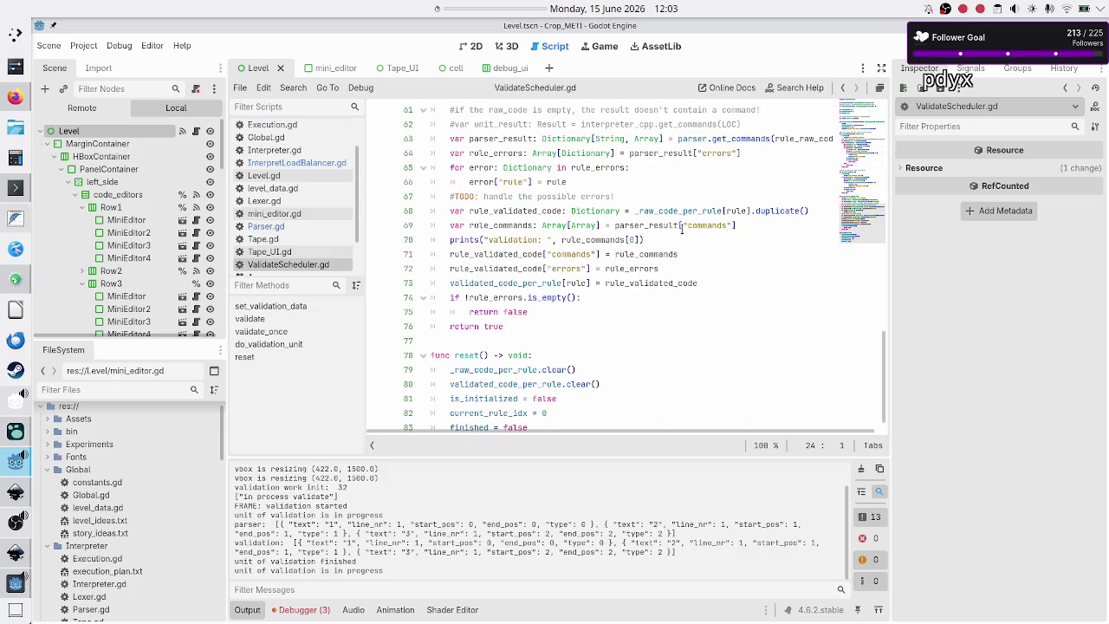
scroll(682, 228, "down", 1)
scroll(680, 179, "up", 2)
scroll(679, 179, "up", 1)
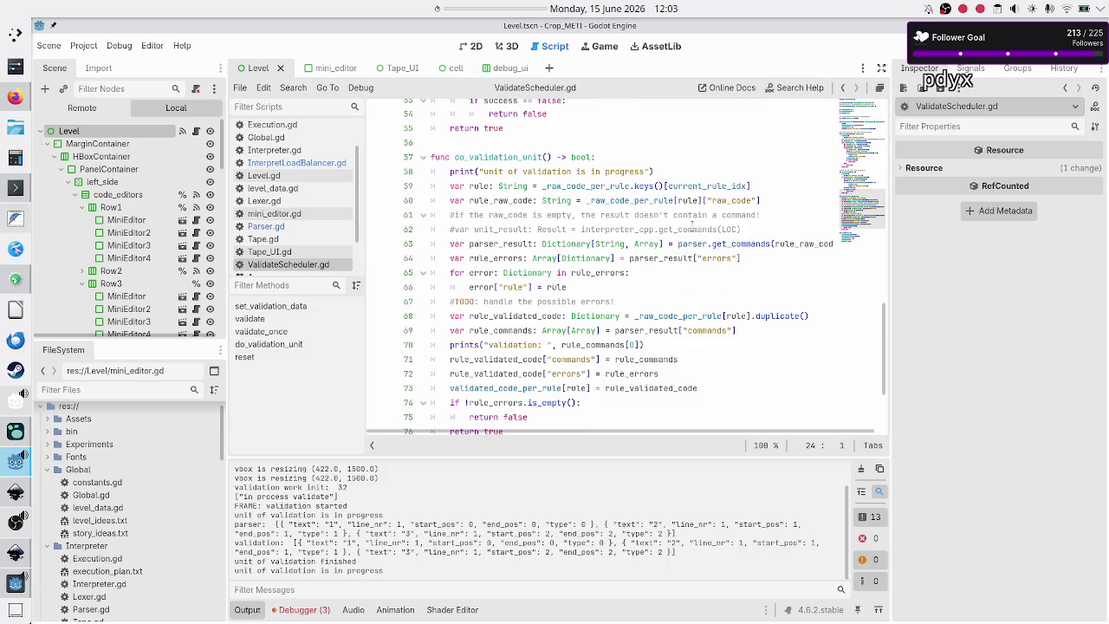
left_click(736, 330)
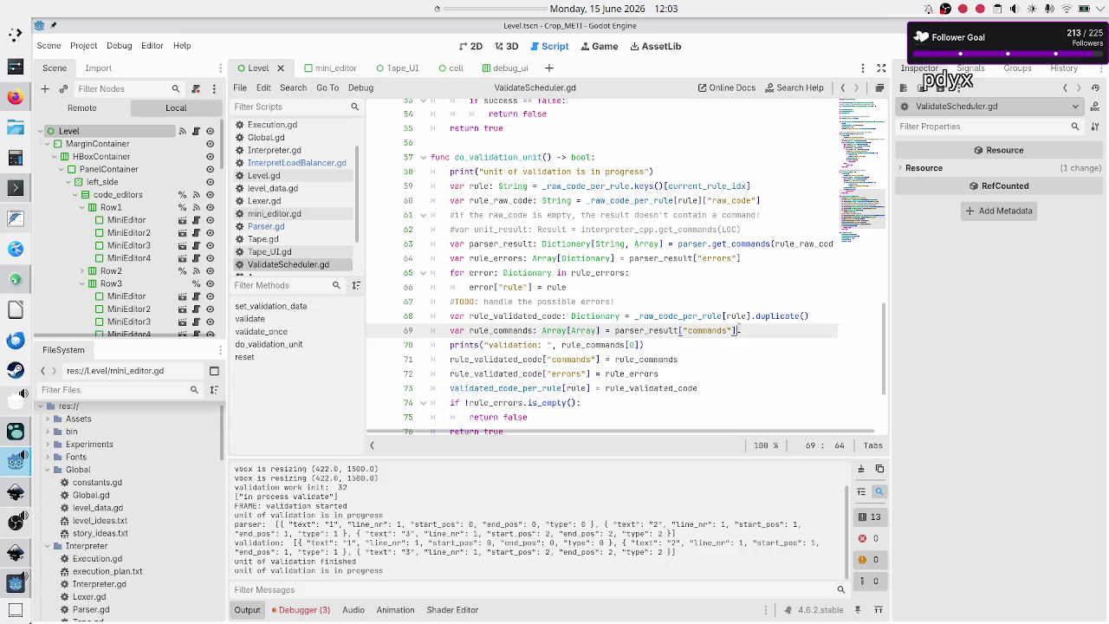
key("shift+Down")
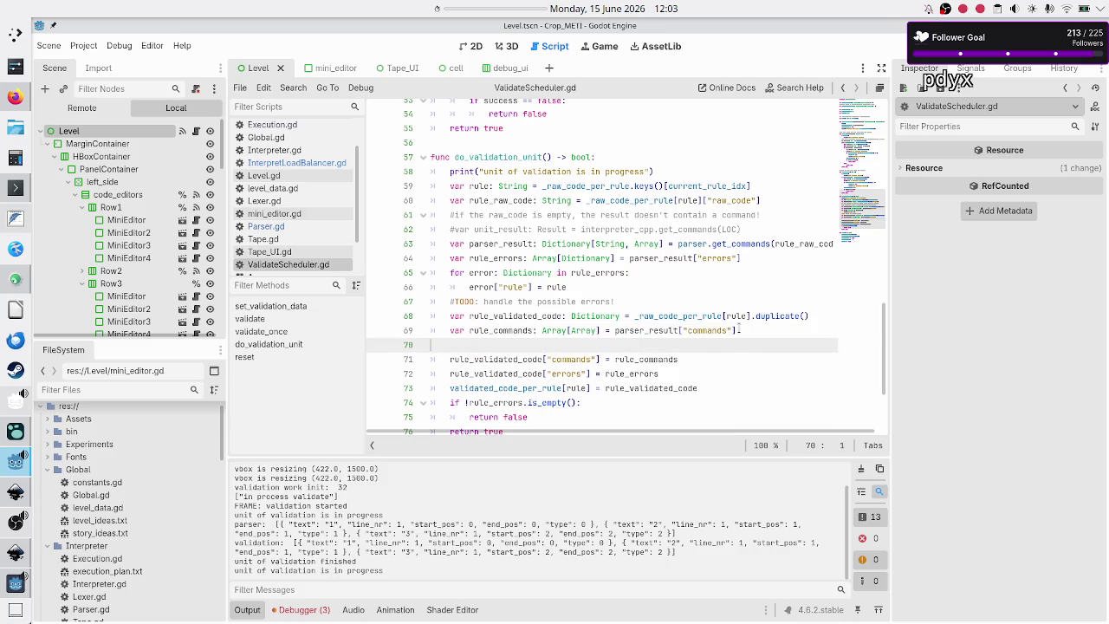
key("Delete")
key("Right")
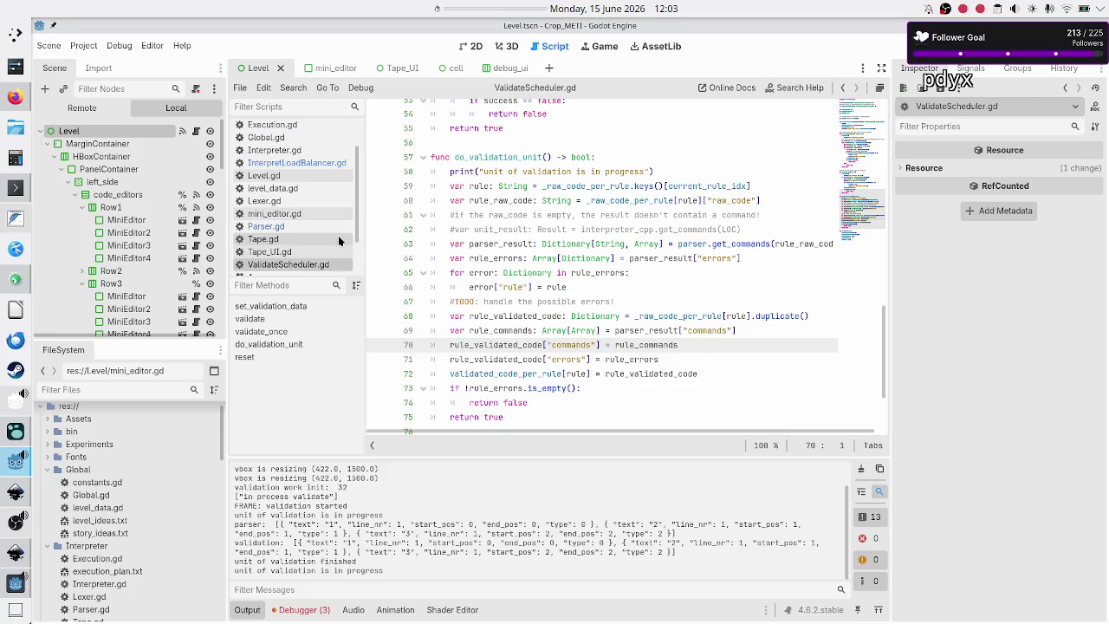
left_click(294, 163)
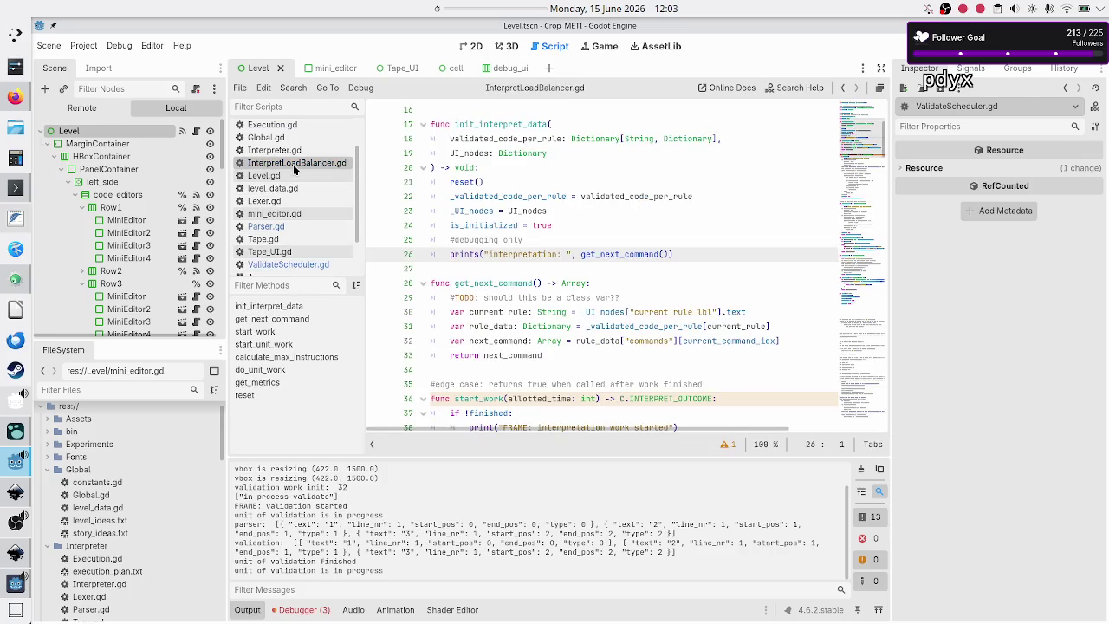
- Delete the '#TODO: should this be a class var??' comment line
triple_click(699, 260)
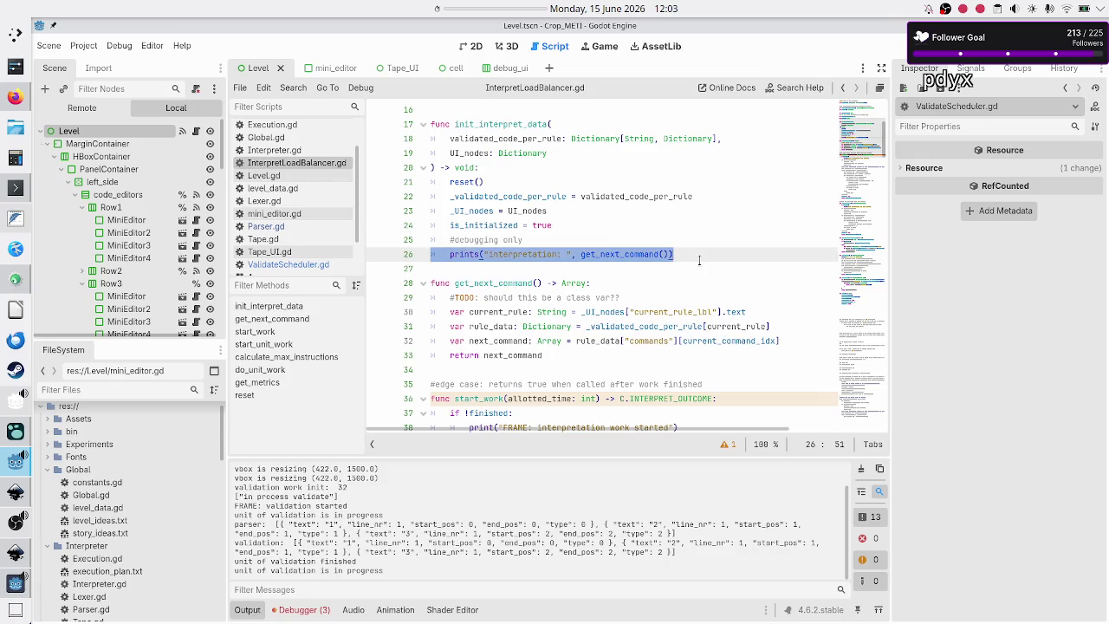
key("Left")
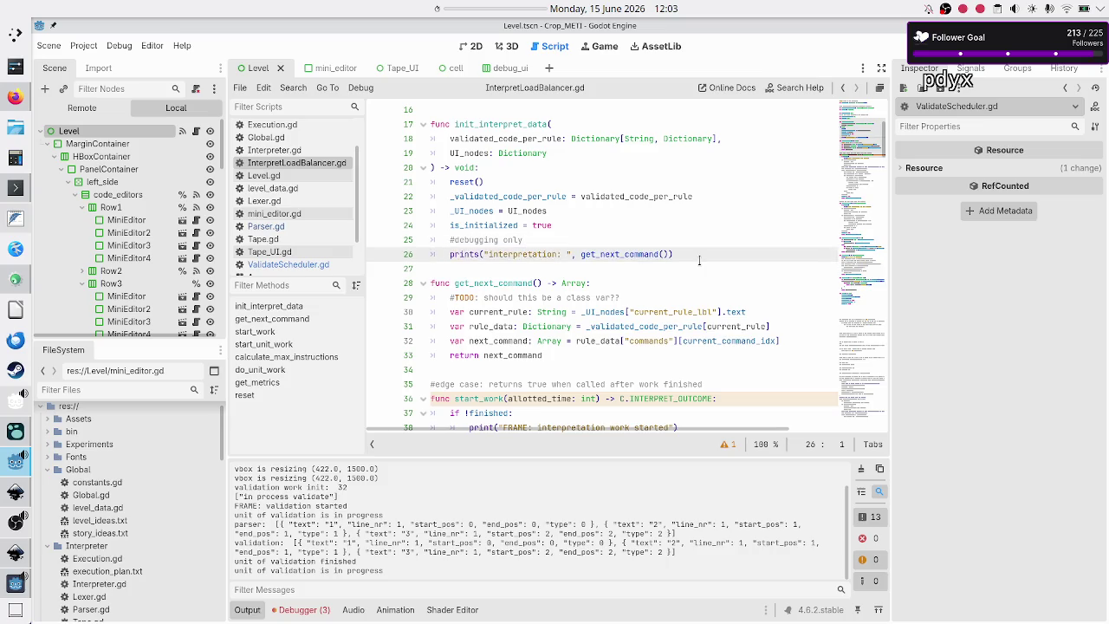
key("Down")
key("Down")
key("Down")
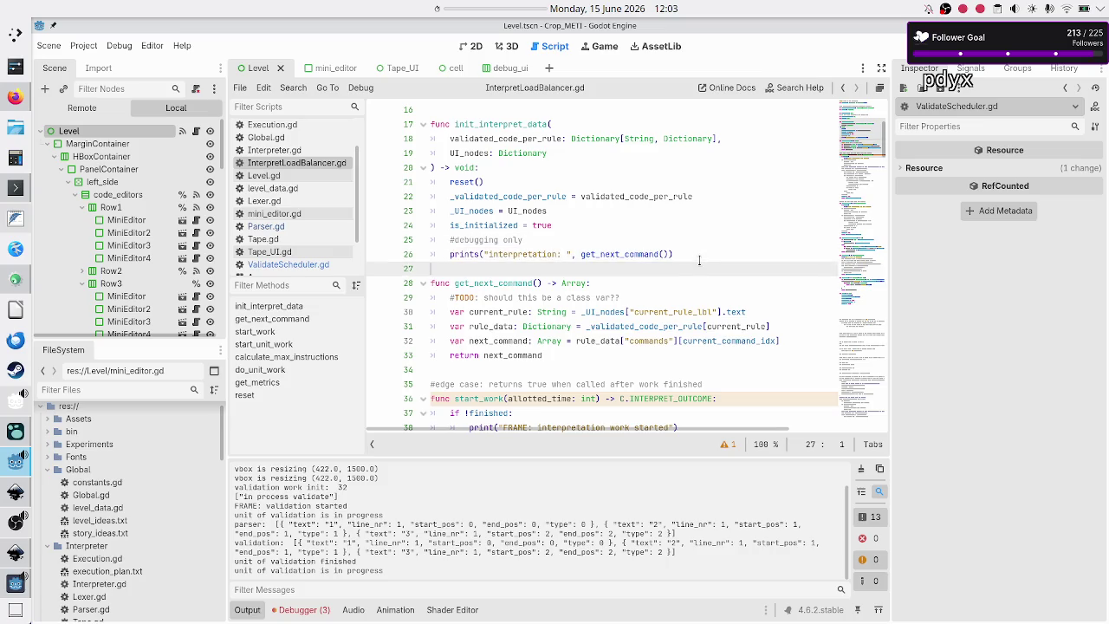
key("shift+End")
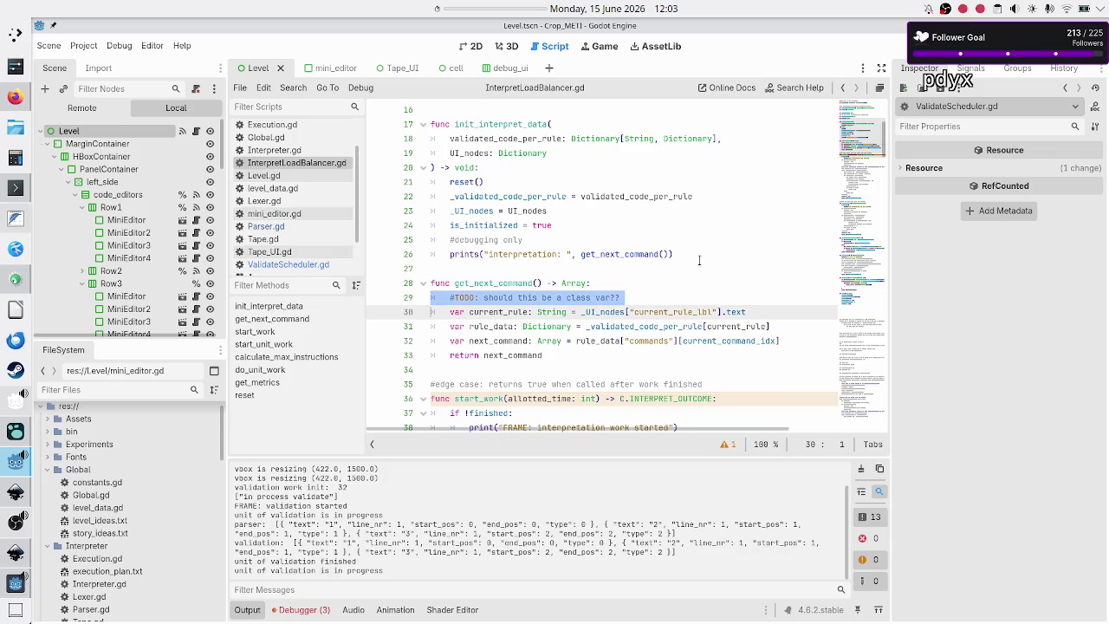
key("BackSpace")
key("BackSpace")
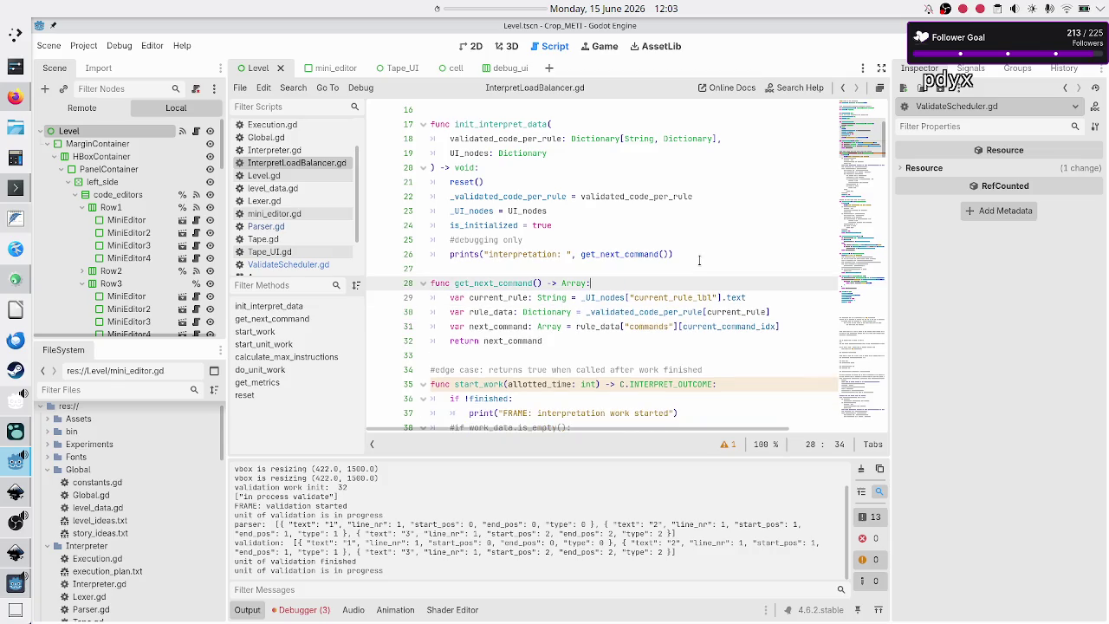
- Comment out the debug prints call on line 26, save, and collapse the output panel
key("Up")
key("Up")
key("Up")
key("Down")
key("Home")
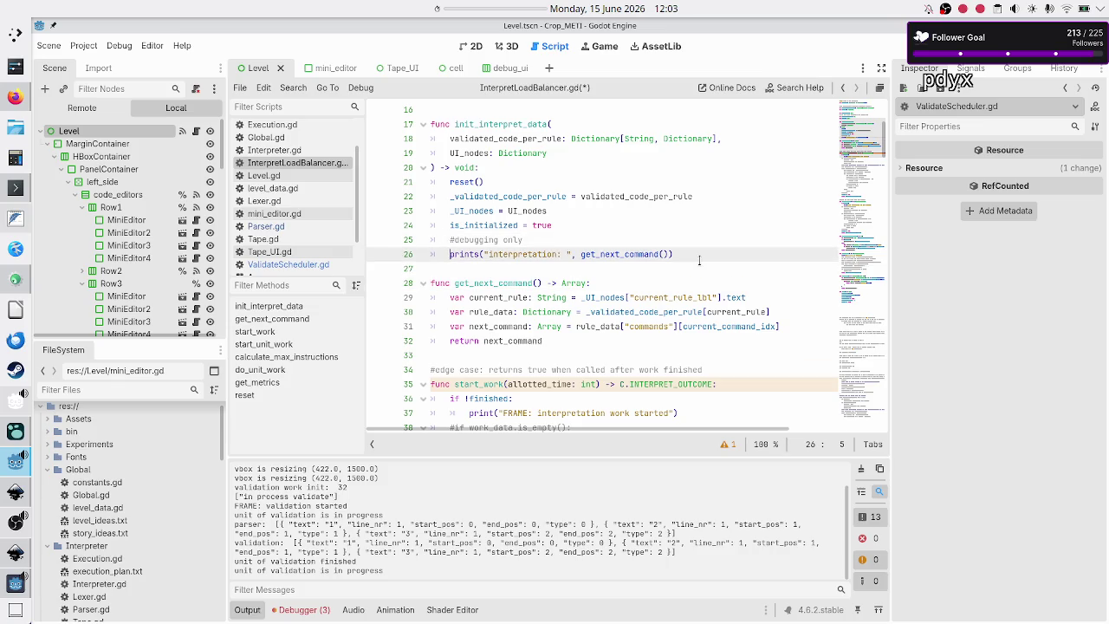
key("ctrl+k")
key("Down")
key("Down")
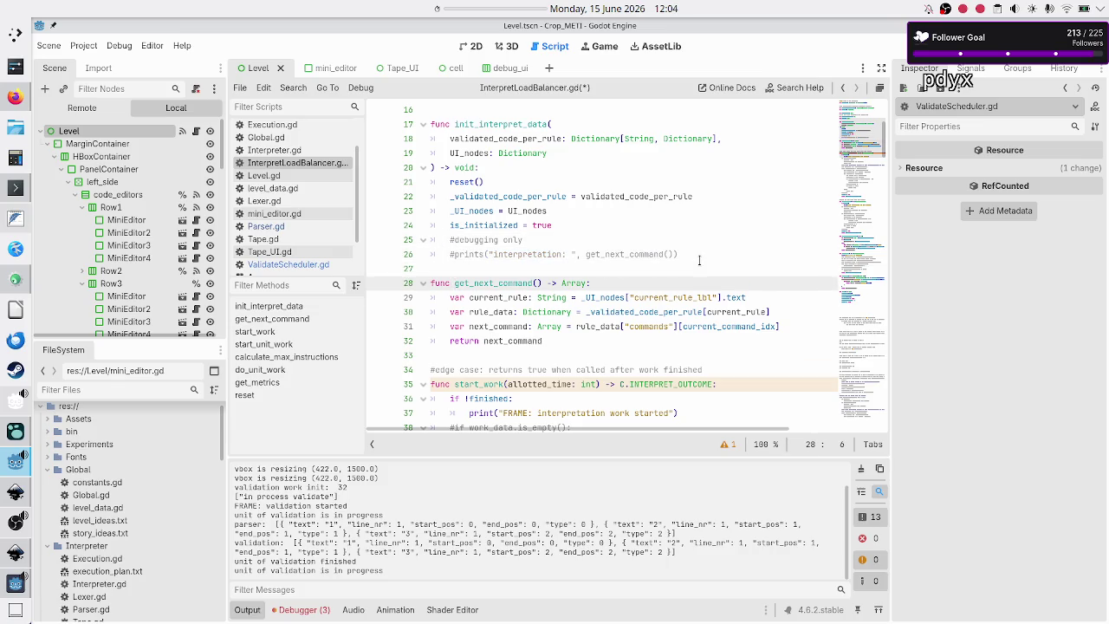
key("Down")
key("Down")
key("Down")
key("Up")
key("Up")
key("Up")
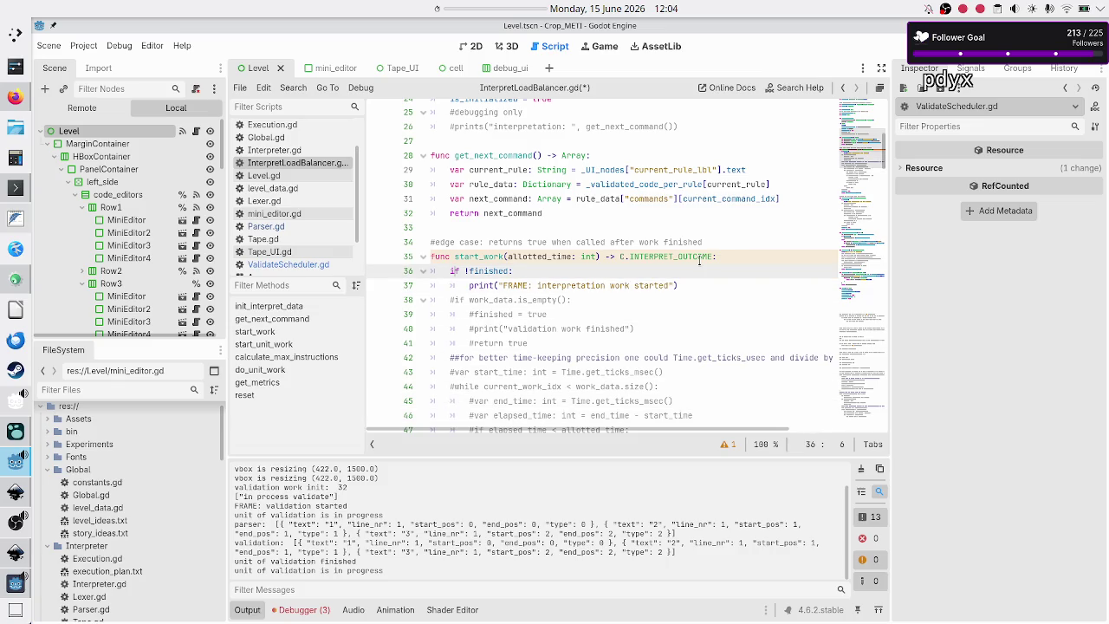
key("Down")
key("Down")
key("Down")
key("Down")
key("ctrl+s")
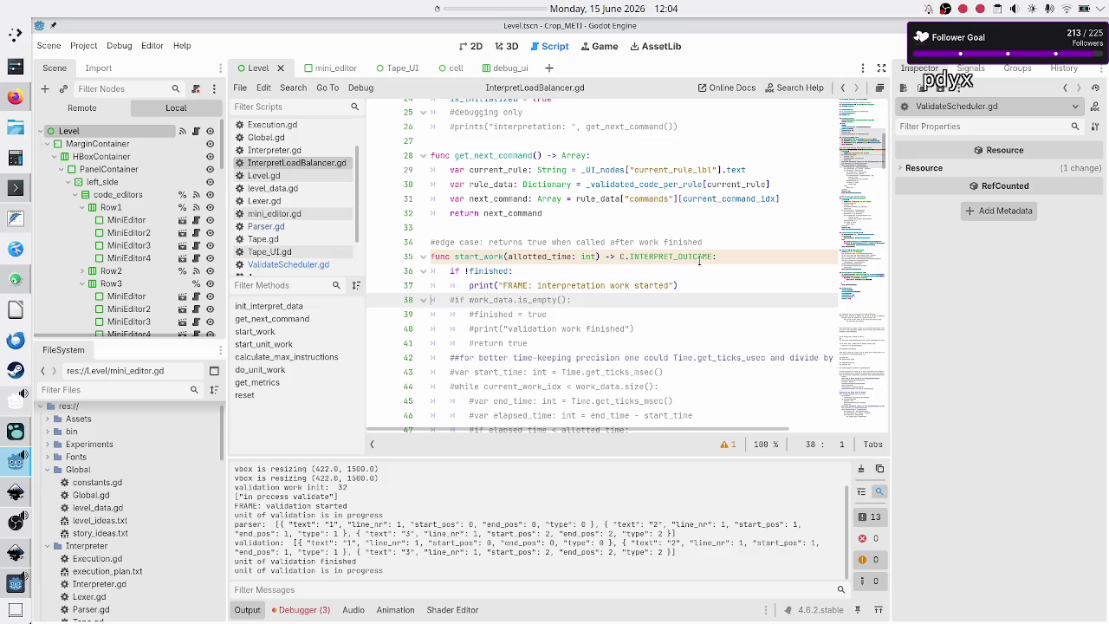
scroll(735, 227, "up", 2)
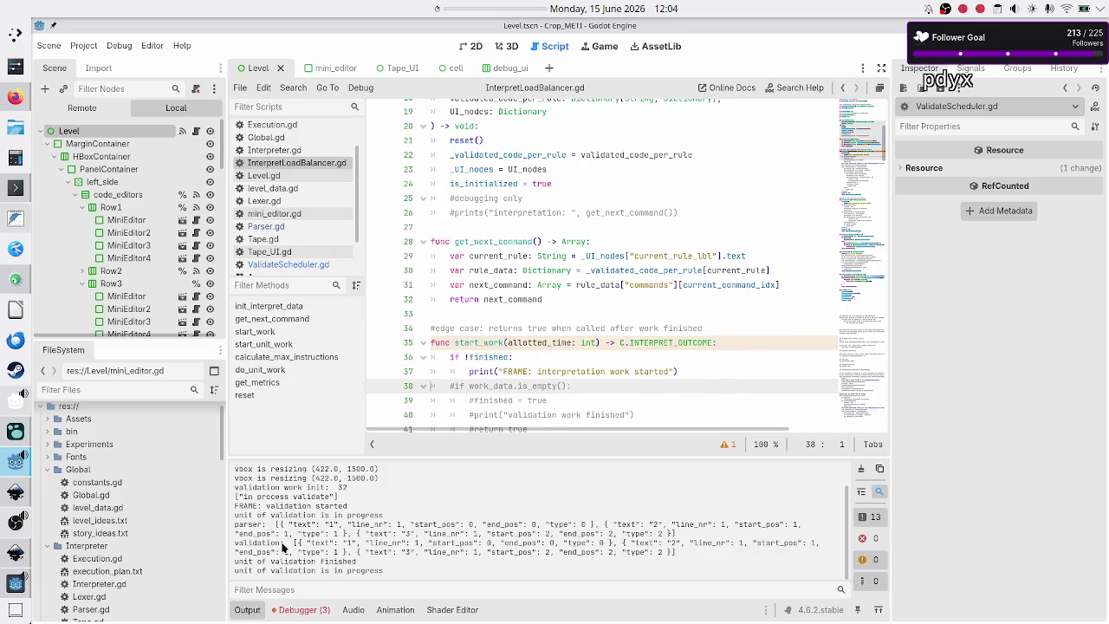
left_click(254, 611)
scroll(576, 398, "up", 3)
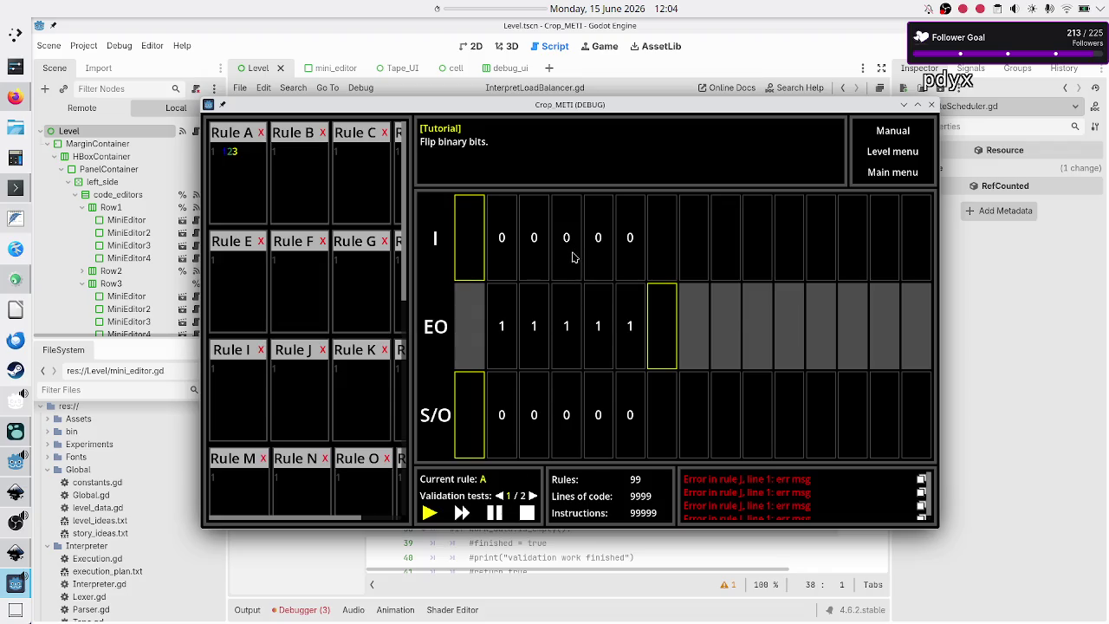
left_click(974, 324)
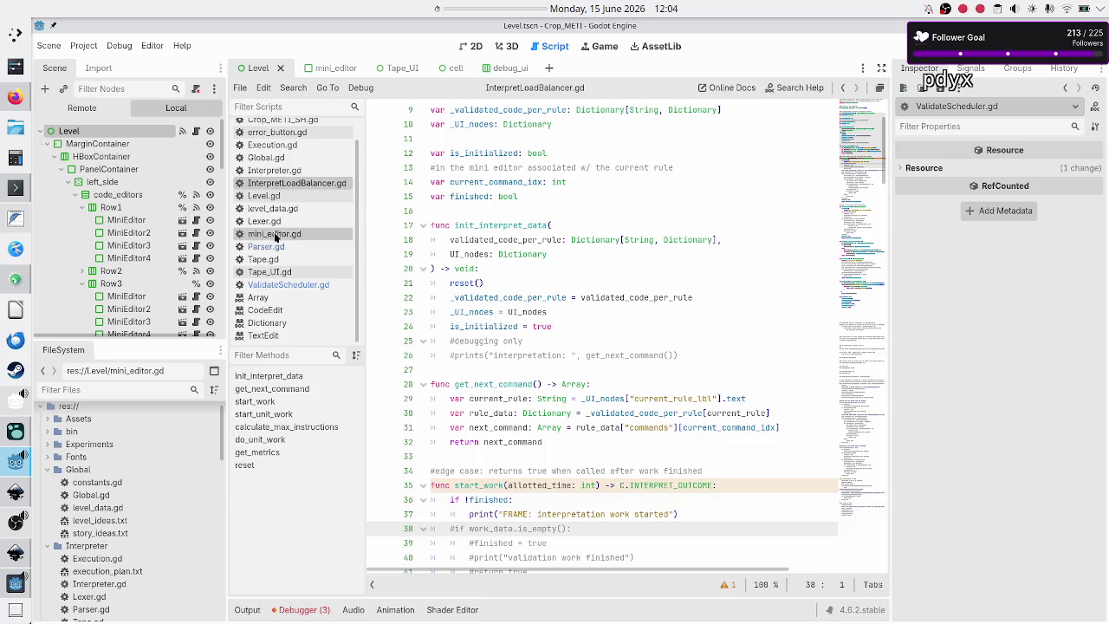
- Open level_data.gd and add a colon after the 0 key on line 25
left_click(286, 209)
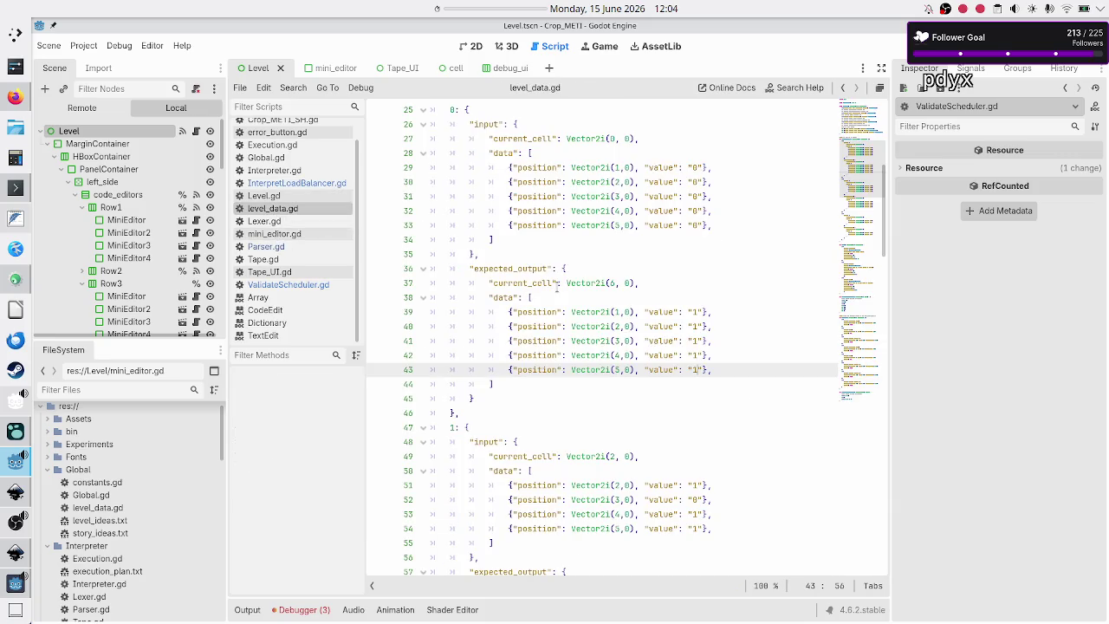
scroll(558, 283, "up", 1)
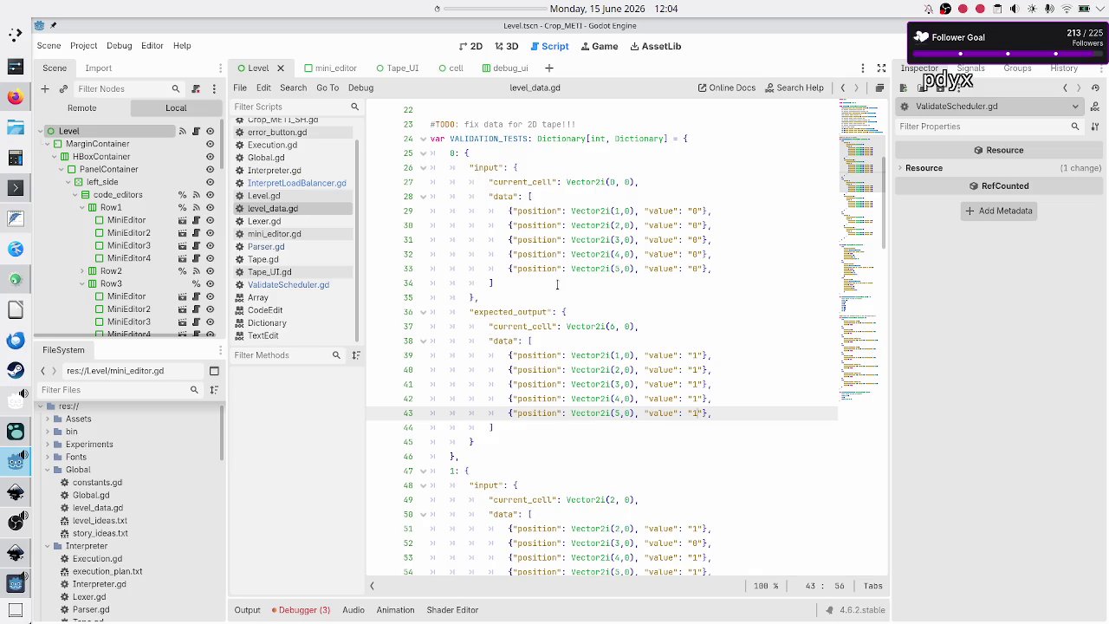
left_click(457, 152)
type(":")
left_click(485, 154)
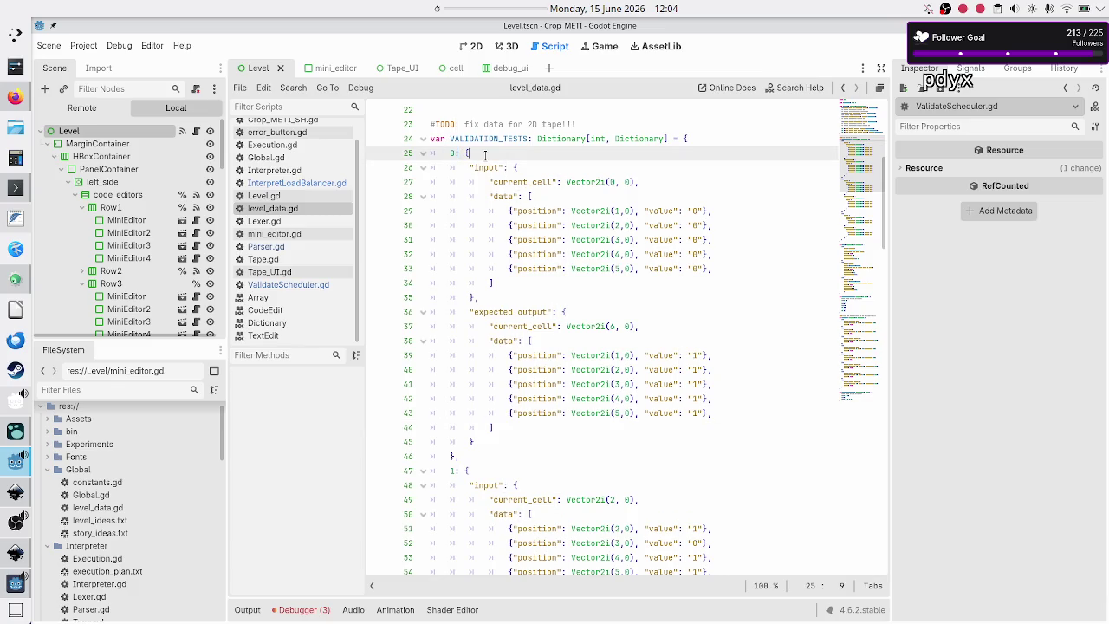
- Review the first test's five input entries and expected output, then run the level with F6
double_click(510, 312)
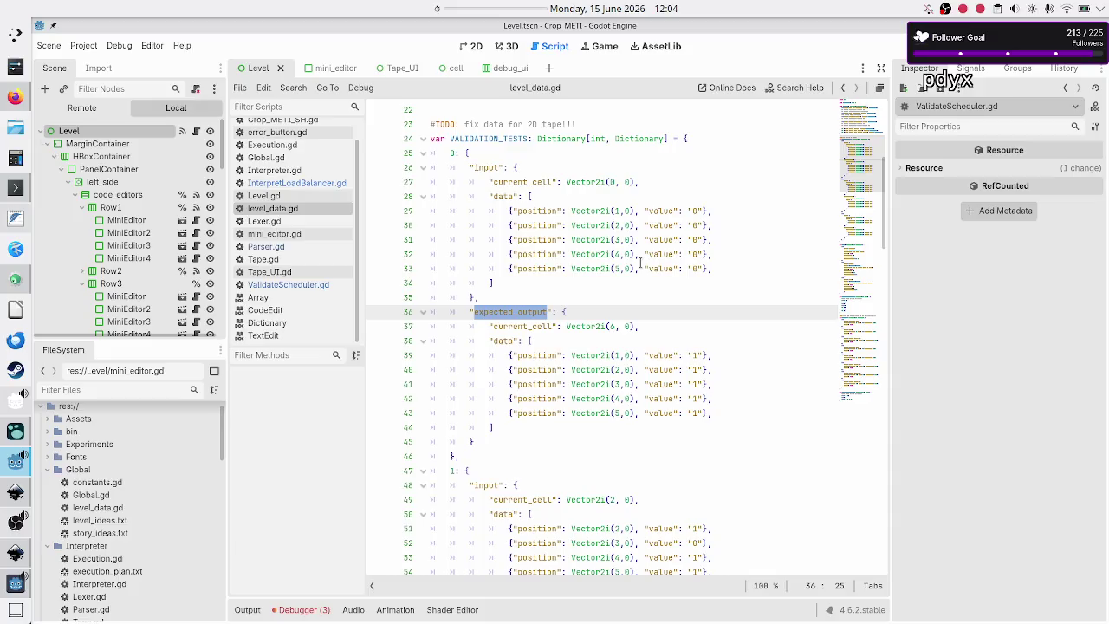
mouse_move(713, 269)
left_mouse_down()
mouse_move(658, 267)
mouse_move(489, 196)
left_mouse_up()
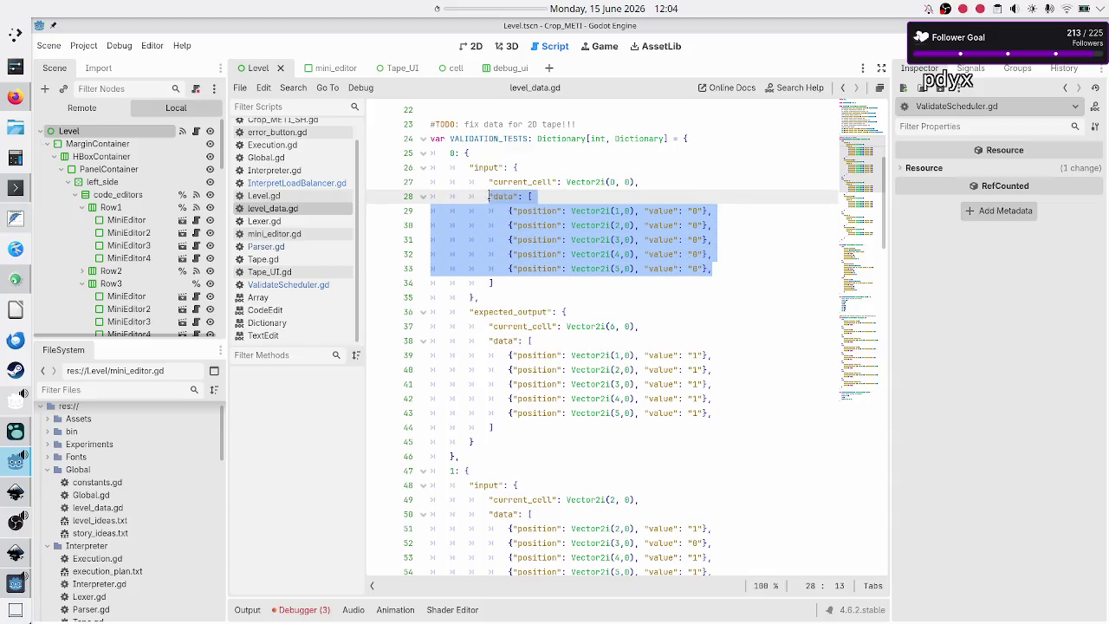
double_click(605, 210)
left_click(693, 210)
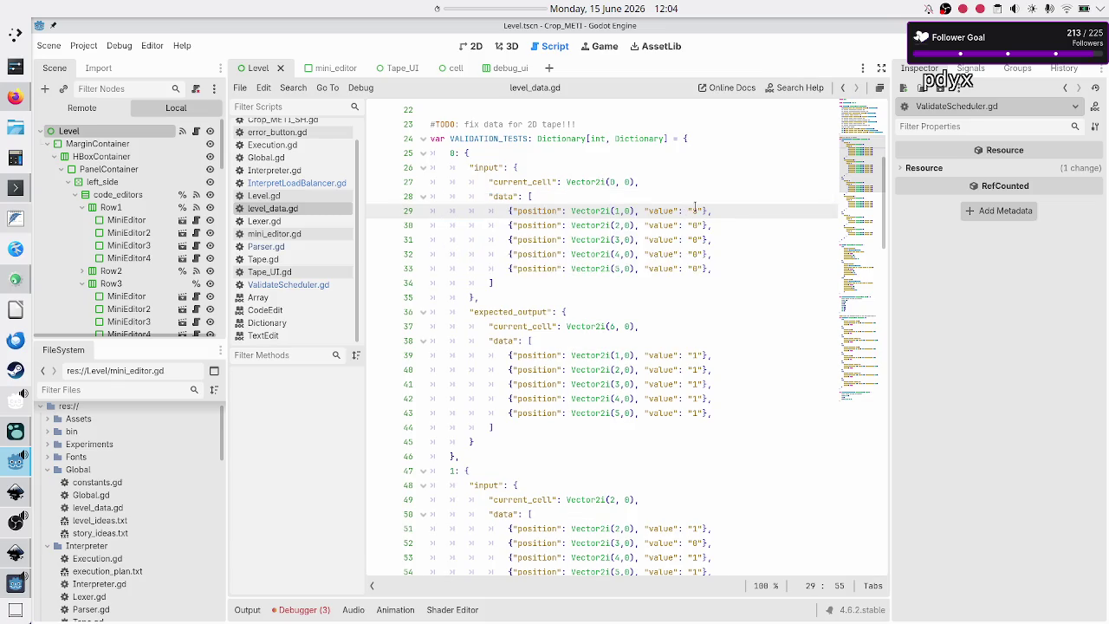
key("F6")
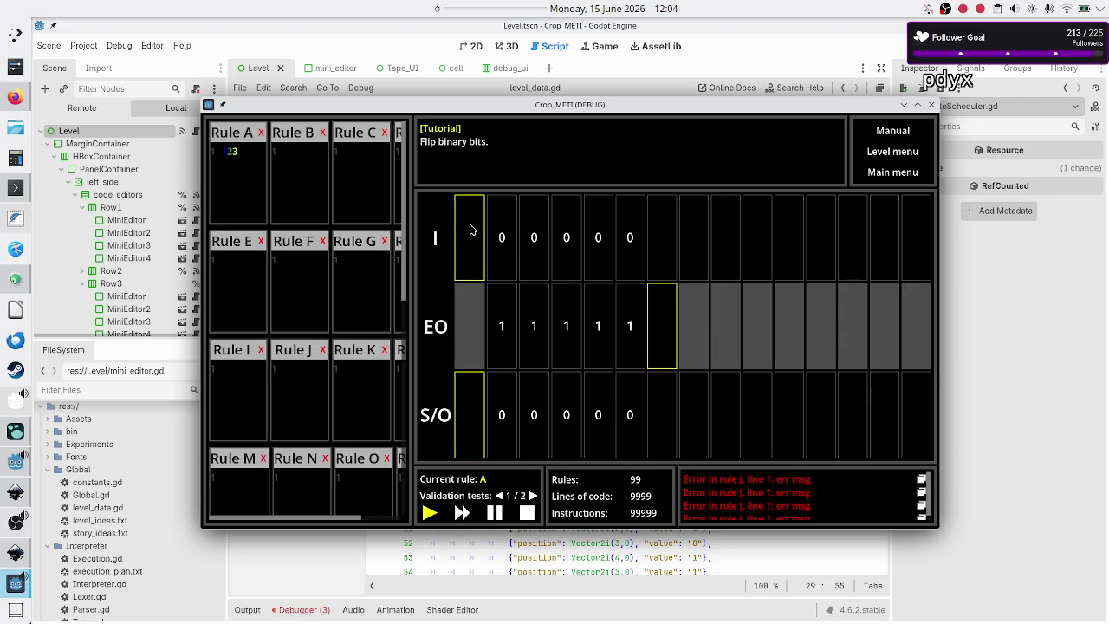
- Move the Crop_METI (DEBUG) window lower, then close it to end the session
mouse_move(557, 104)
left_mouse_down()
mouse_move(589, 228)
mouse_move(588, 317)
mouse_move(574, 140)
left_mouse_up()
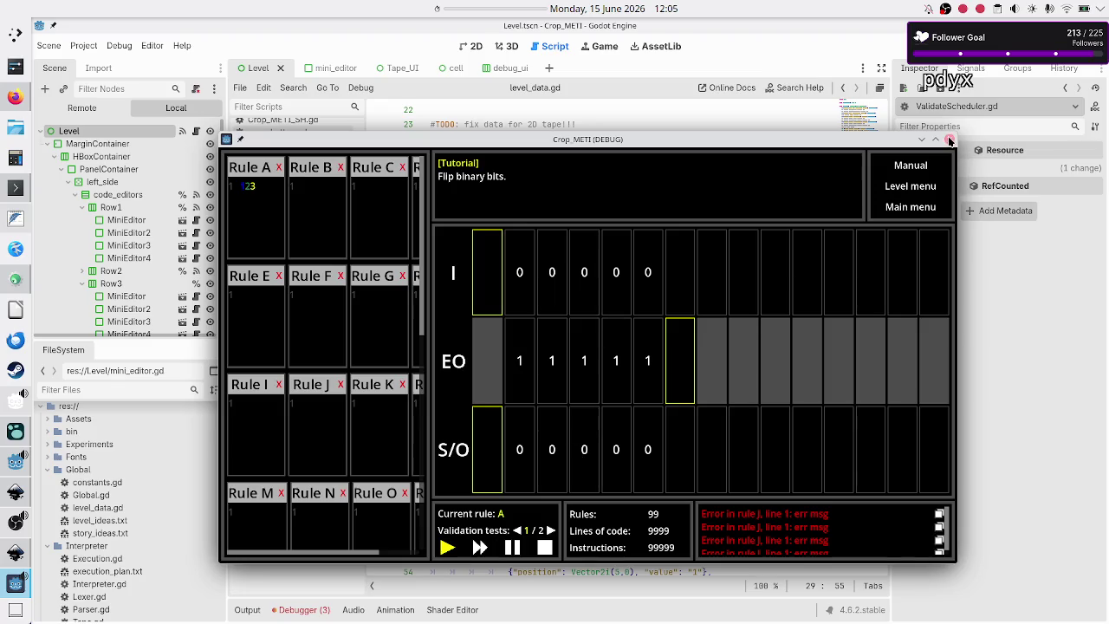
left_click(949, 139)
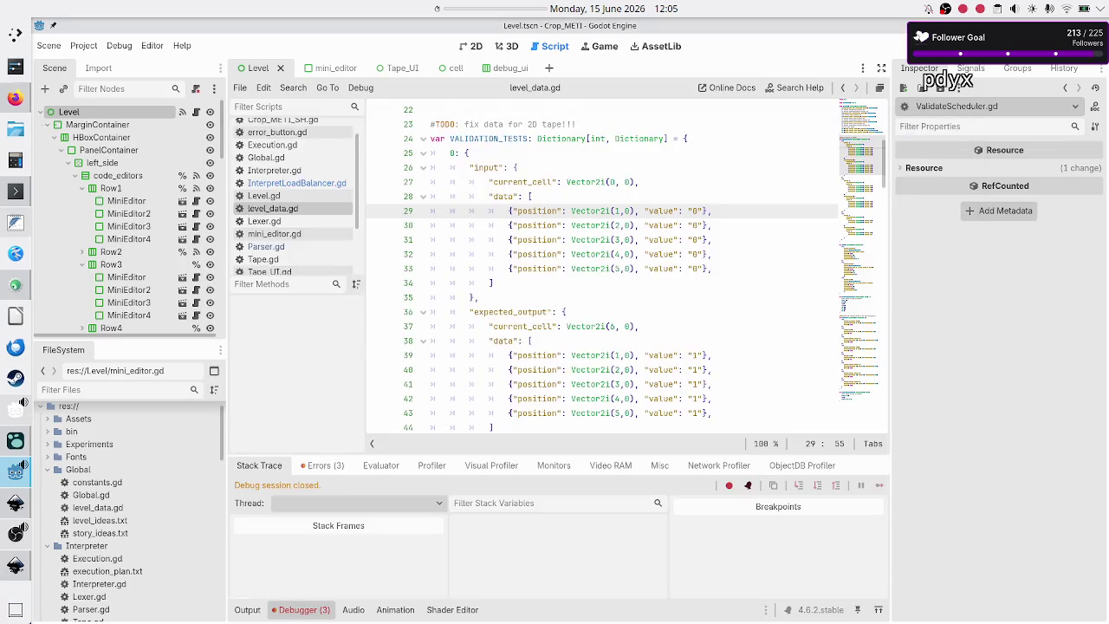
- Scroll level_data.gd down to the LEVELS entry for the Tutorial level, 'Flip binary bits.'
left_click_drag(719, 269, 507, 211)
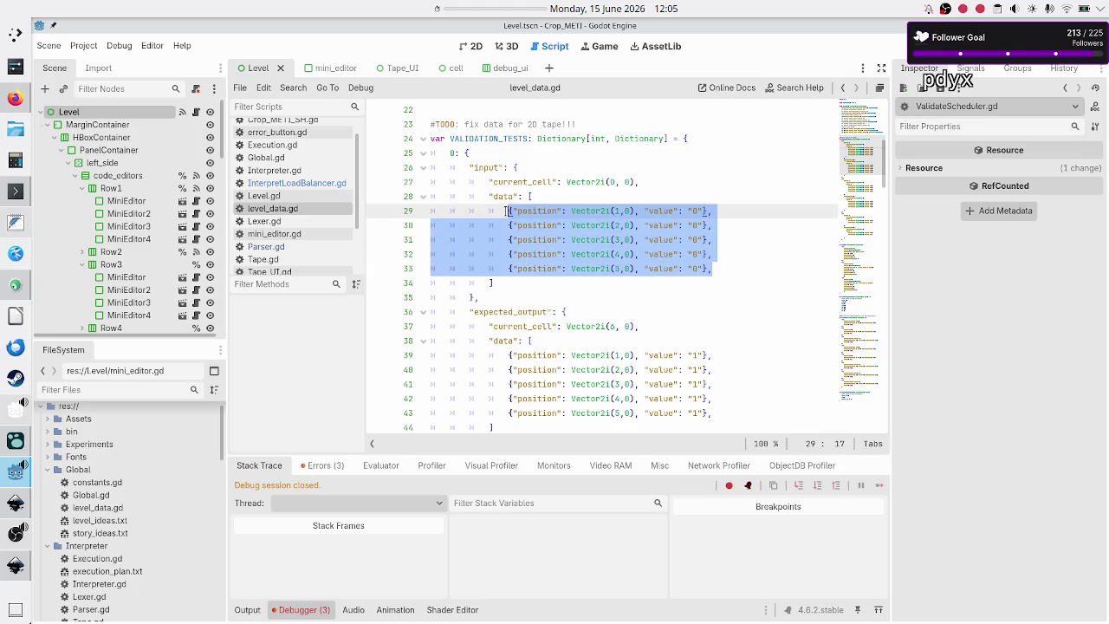
left_click(451, 155)
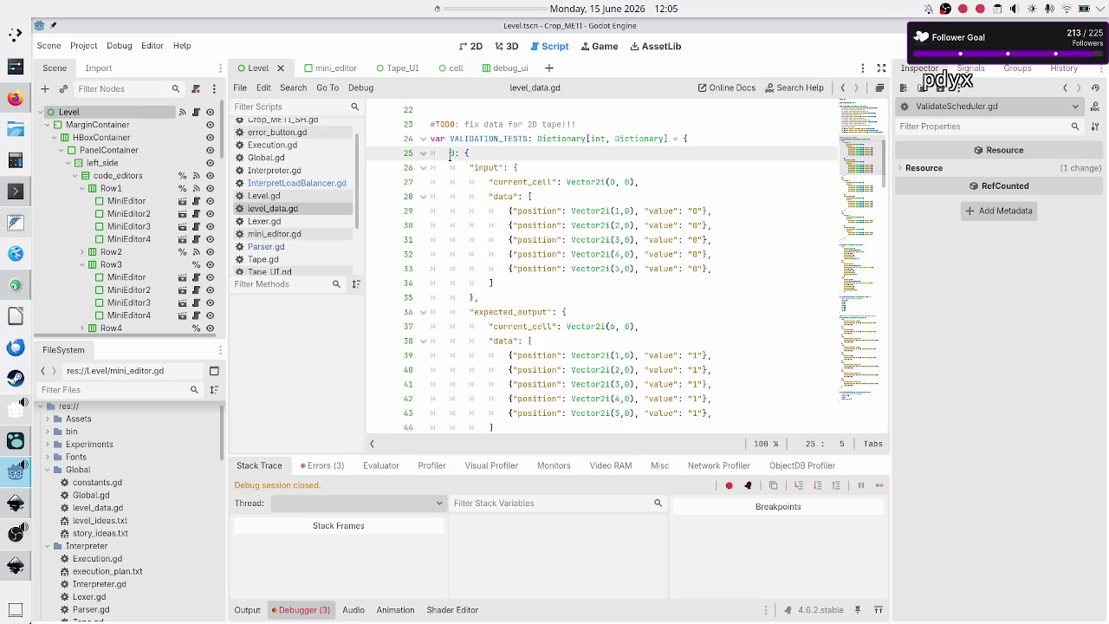
scroll(441, 240, "down", 5)
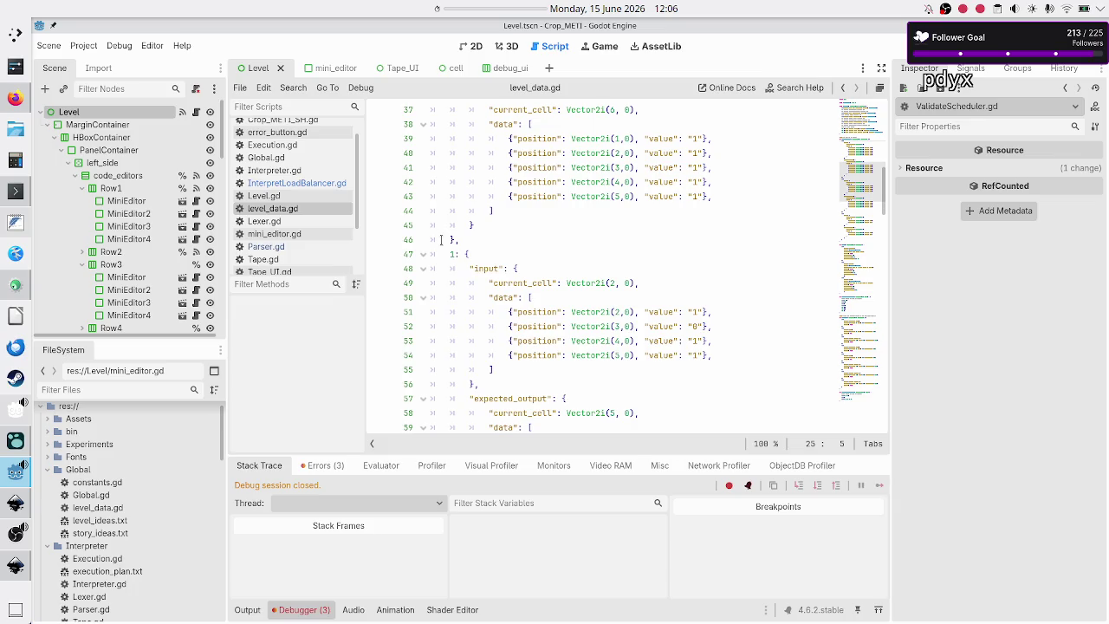
scroll(441, 240, "down", 12)
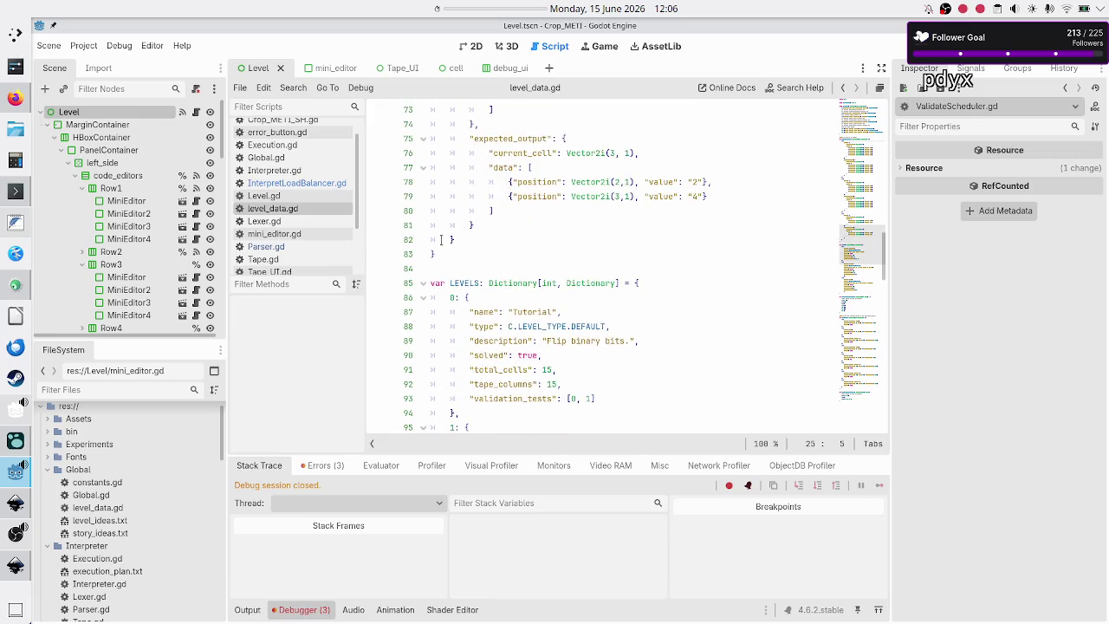
scroll(458, 320, "down", 4)
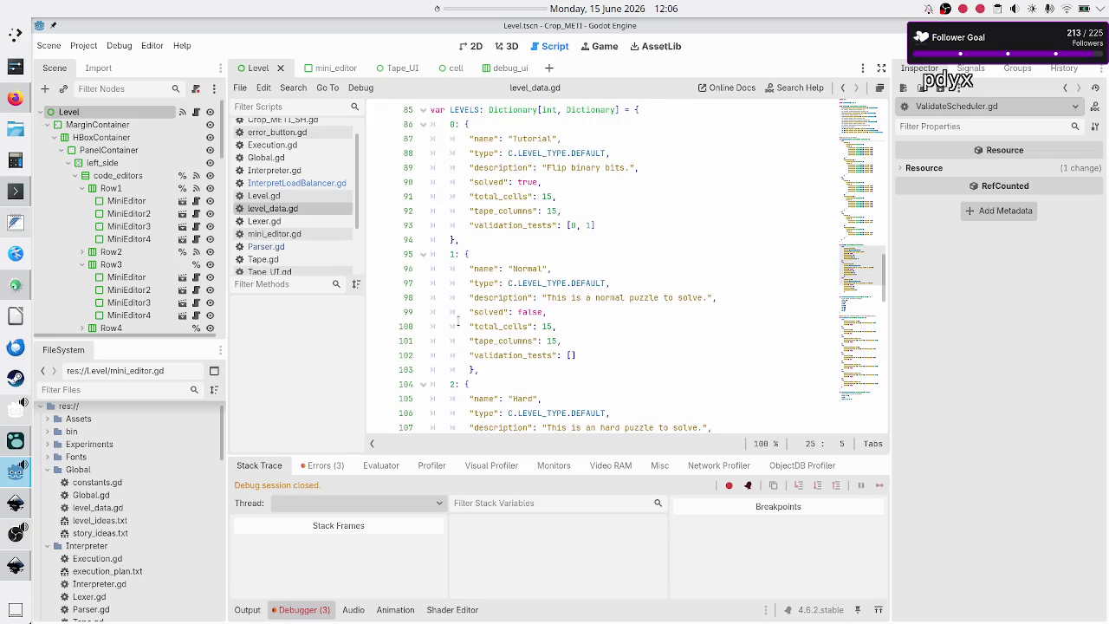
scroll(457, 321, "up", 2)
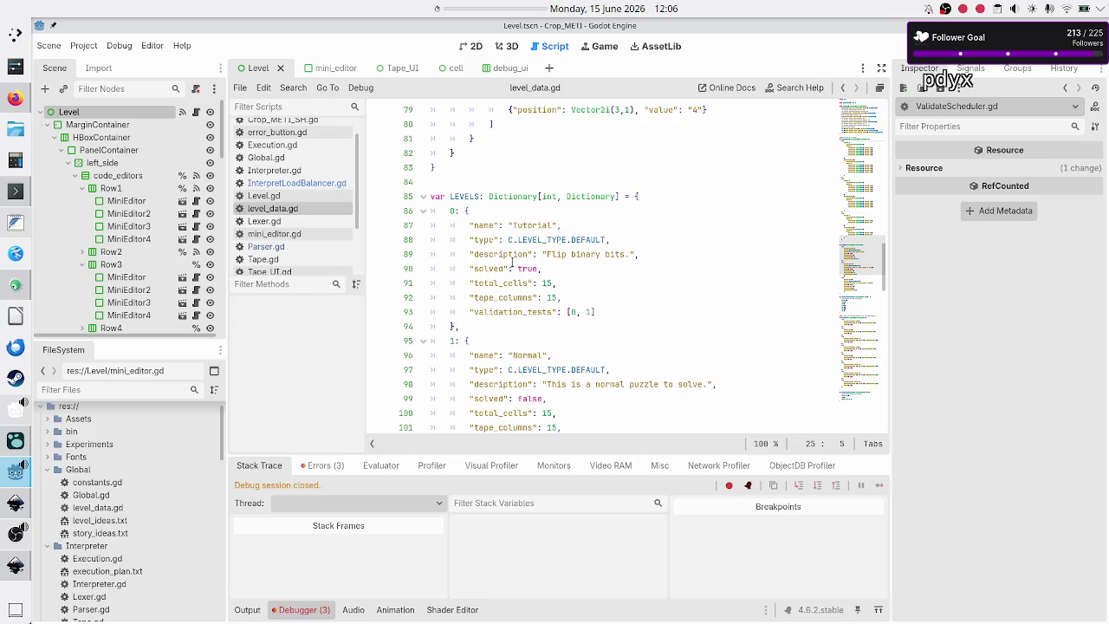
double_click(450, 211)
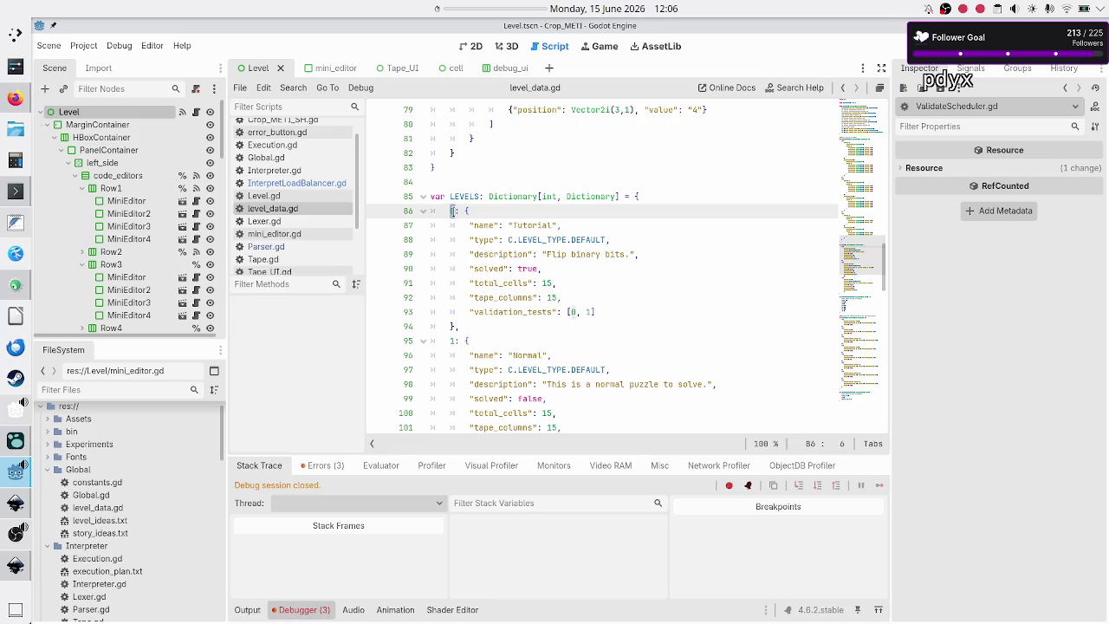
double_click(515, 312)
left_click(657, 306)
key("shift+Left")
key("shift+Left")
key("shift+Left")
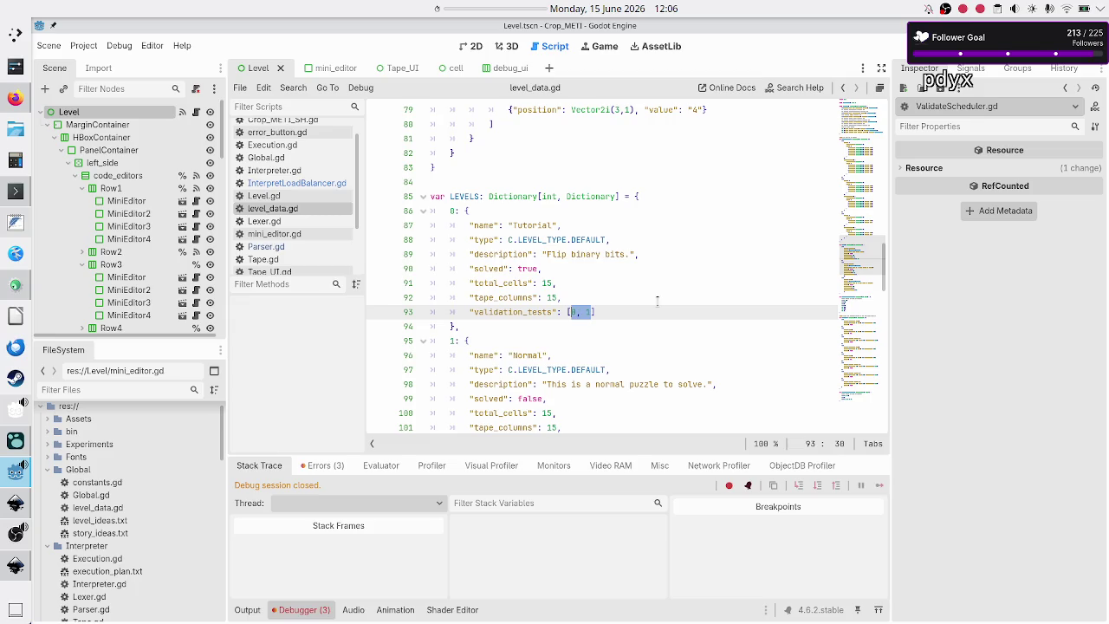
key("Right")
key("shift+Left")
key("shift+Left")
key("shift+Left")
key("Right")
key("shift+Left")
key("shift+Left")
key("shift+Left")
key("End")
key("shift+Left")
key("shift+Left")
key("shift+Left")
key("End")
key("shift+Left")
key("shift+Left")
key("shift+Left")
key("End")
key("shift+Left")
key("shift+Left")
key("shift+Left")
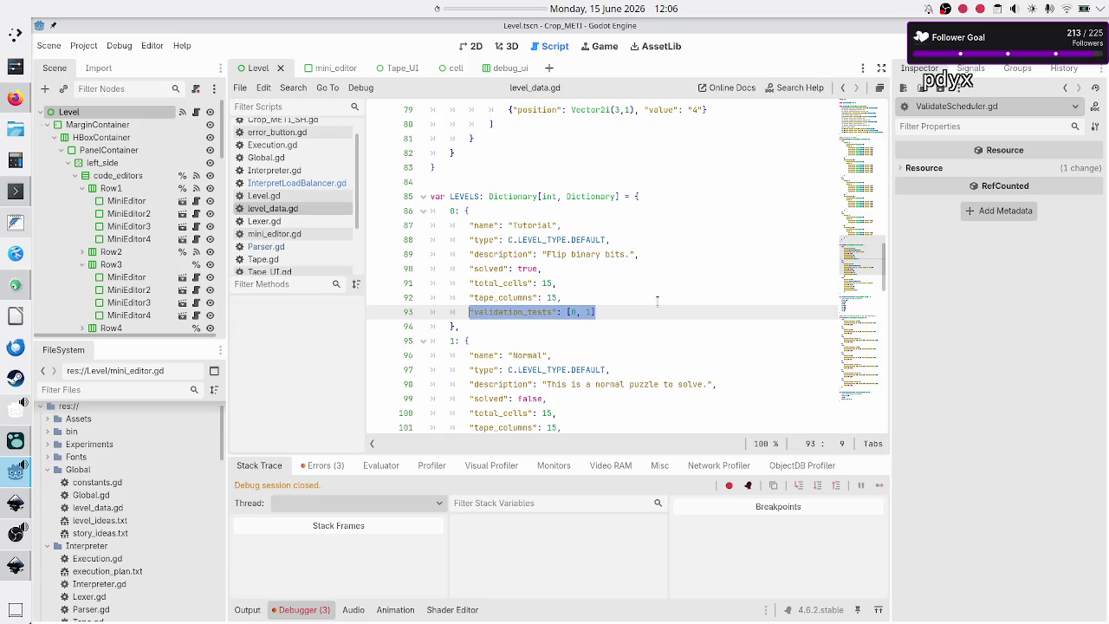
key("End")
key("Left")
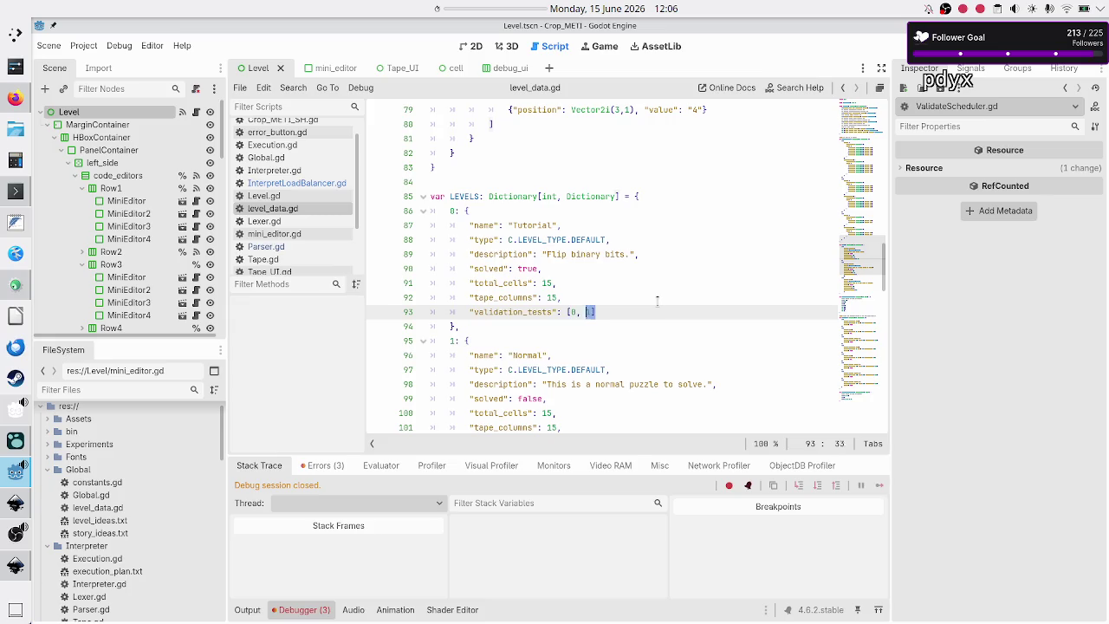
key("shift+Left")
key("shift+Left")
key("shift+Left")
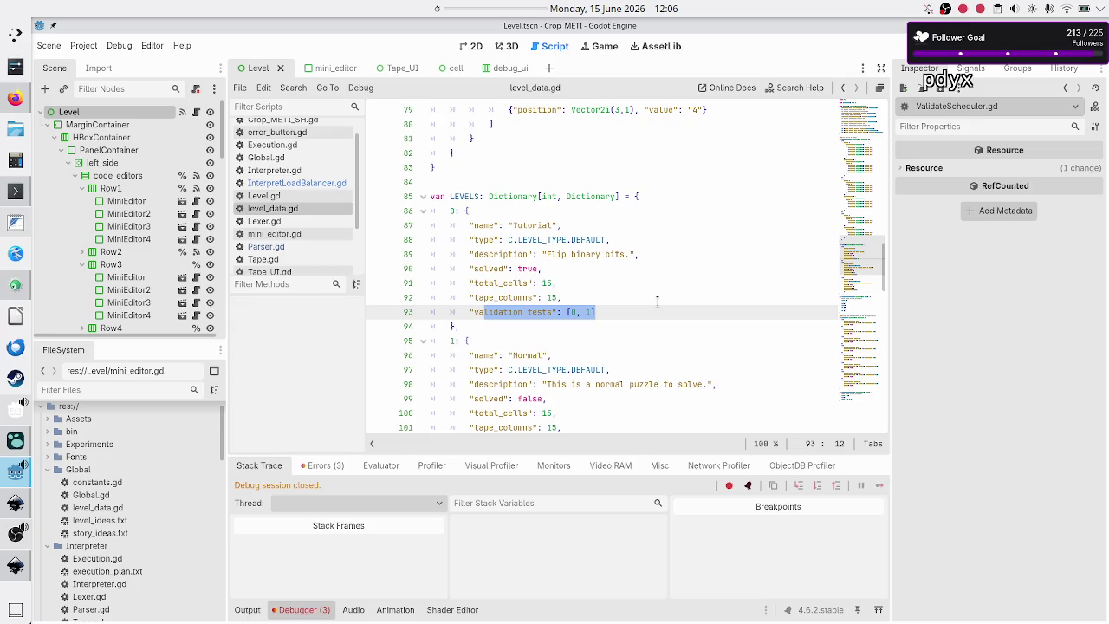
key("End")
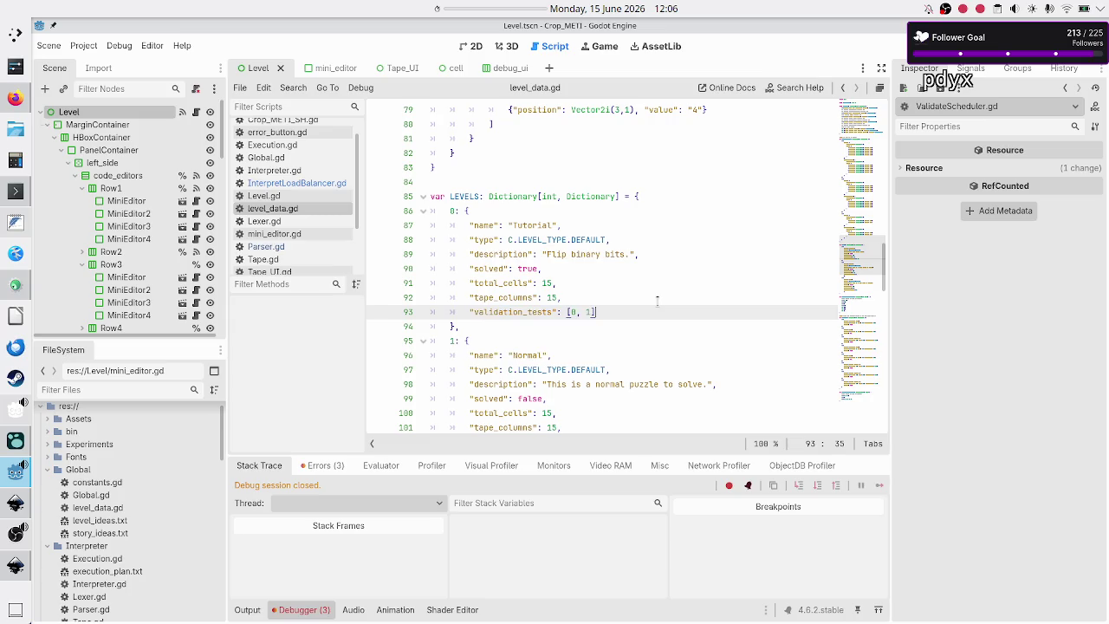
key("shift+Left")
key("shift+Left")
key("shift+Left")
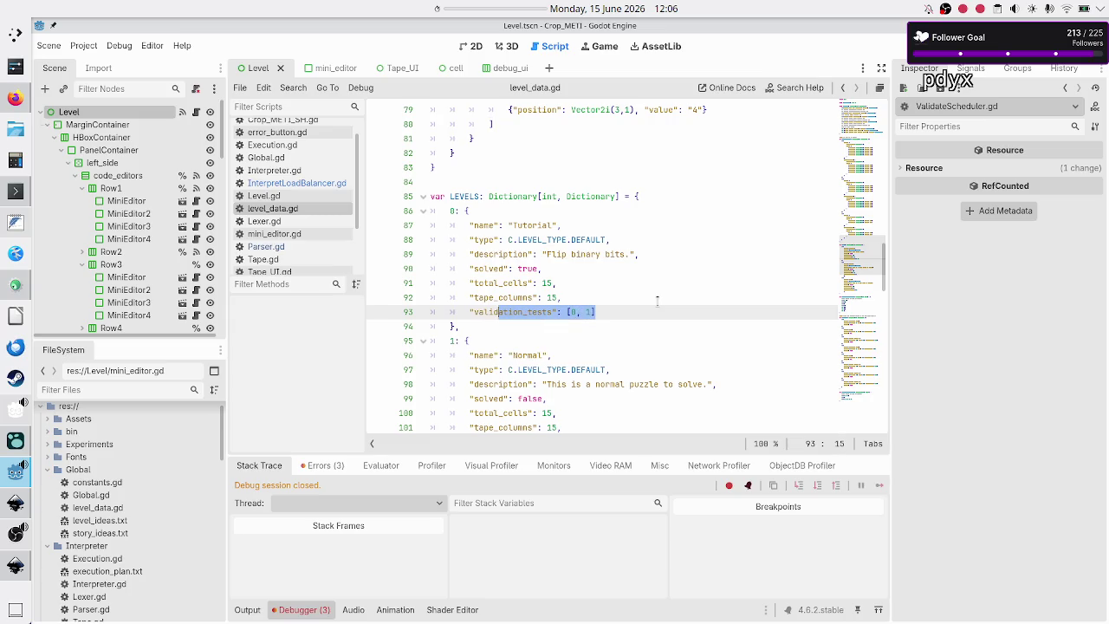
key("shift+Left")
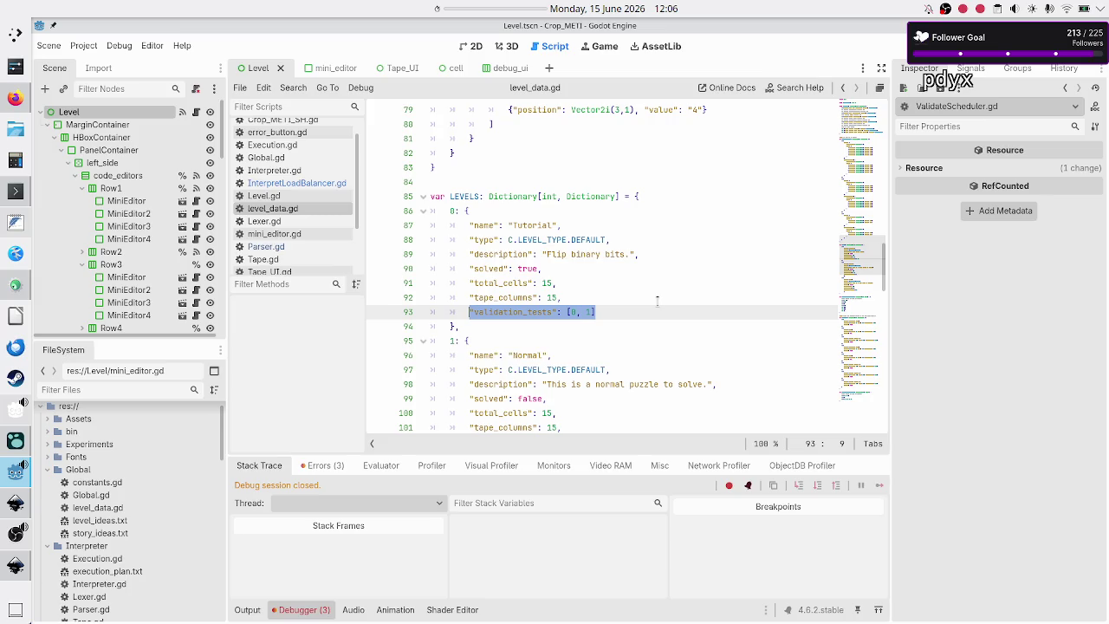
key("End")
key("shift+Left")
key("shift+Left")
key("shift+Left")
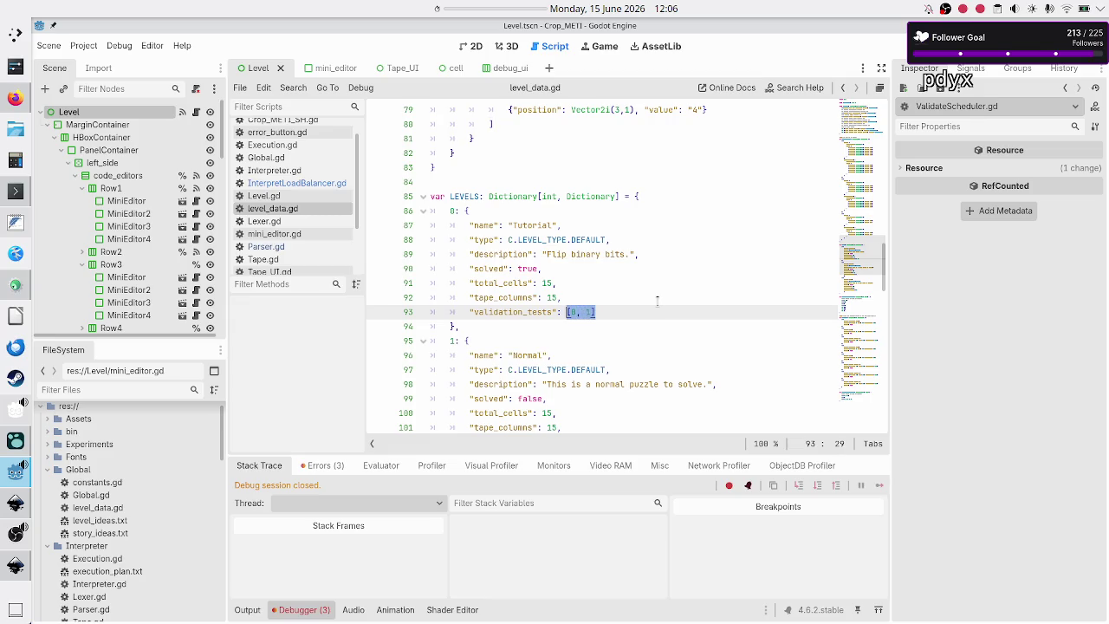
left_click(620, 313)
key("Left")
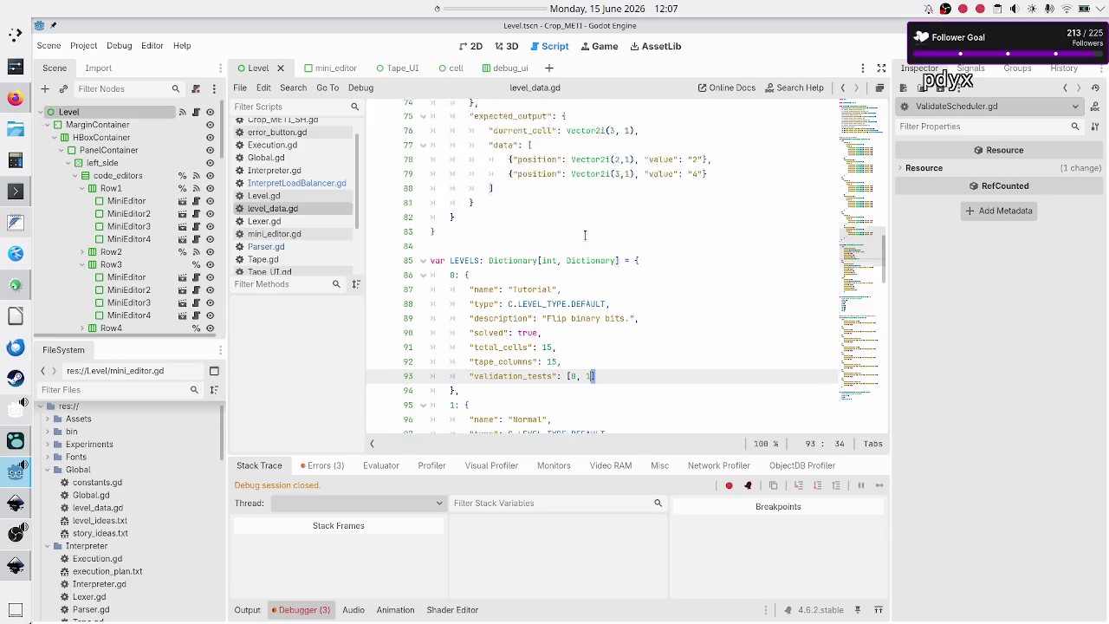
scroll(585, 234, "up", 6)
scroll(585, 234, "up", 13)
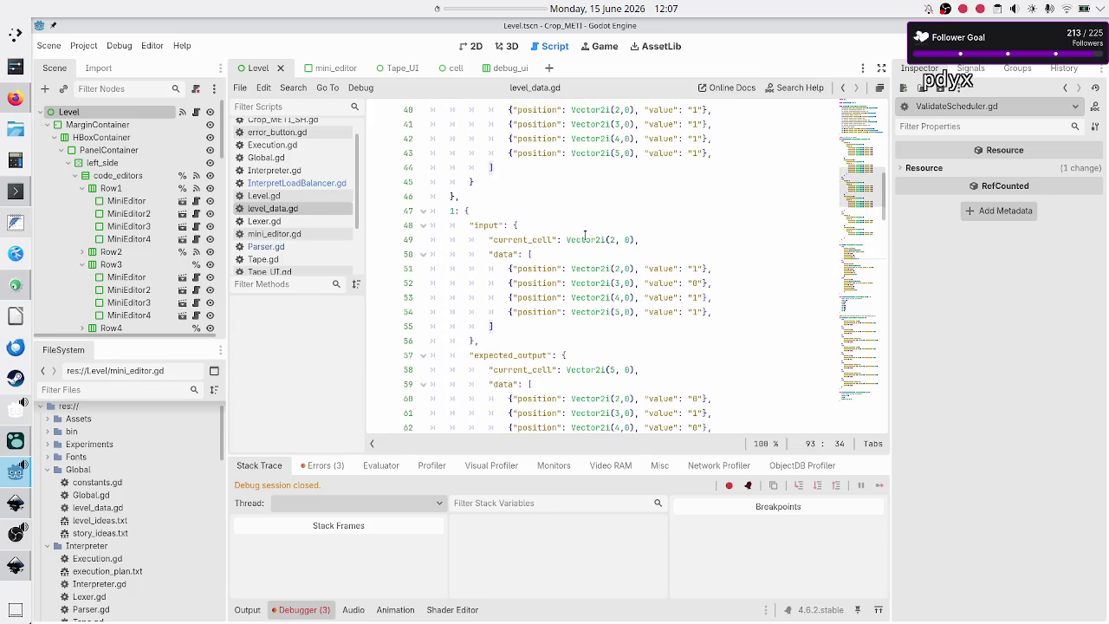
scroll(585, 234, "up", 3)
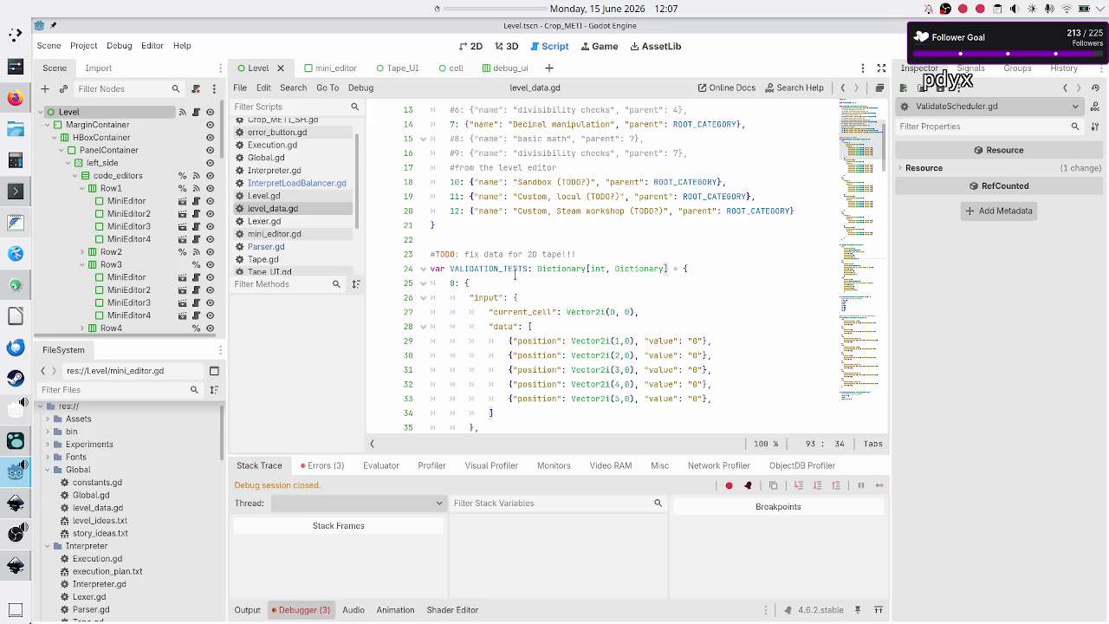
left_click(460, 282)
left_click_drag(458, 283, 469, 284)
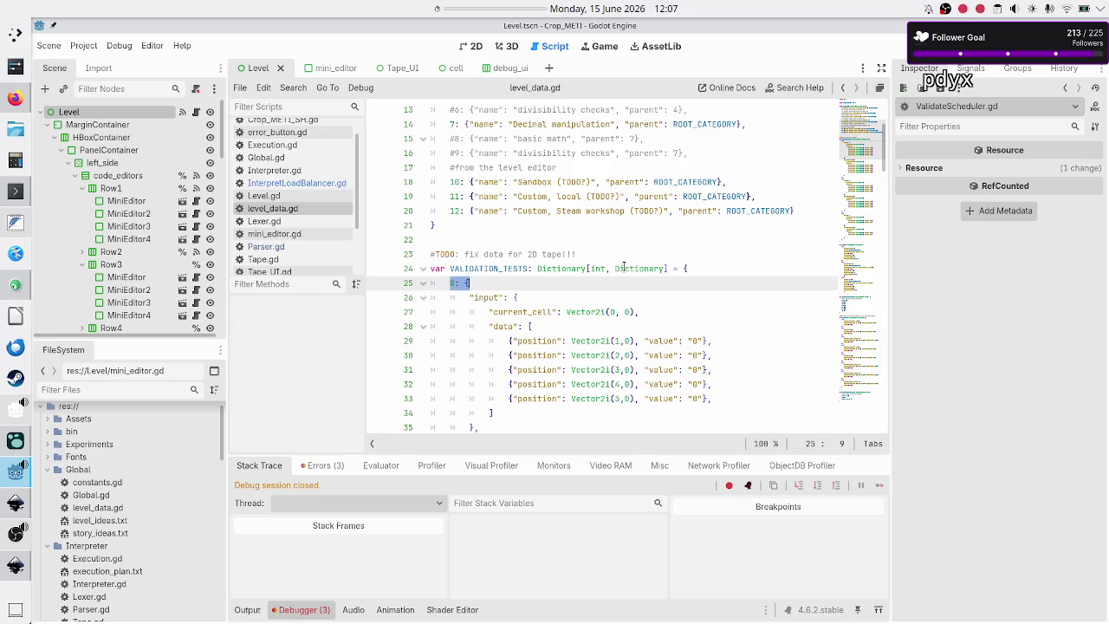
left_click(624, 268)
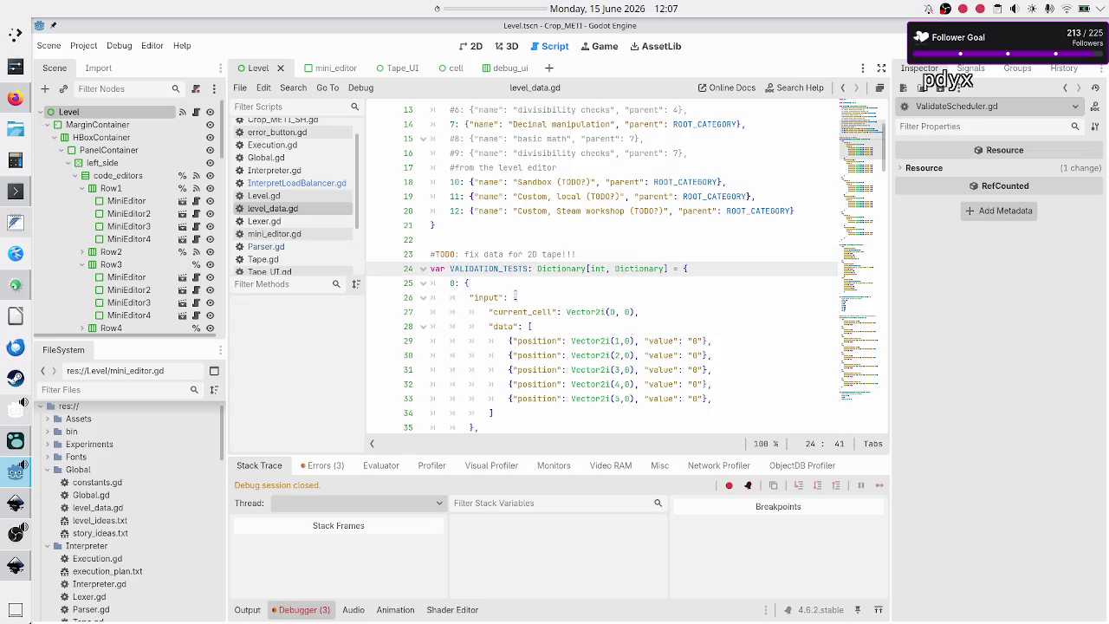
scroll(516, 297, "down", 7)
scroll(516, 297, "down", 14)
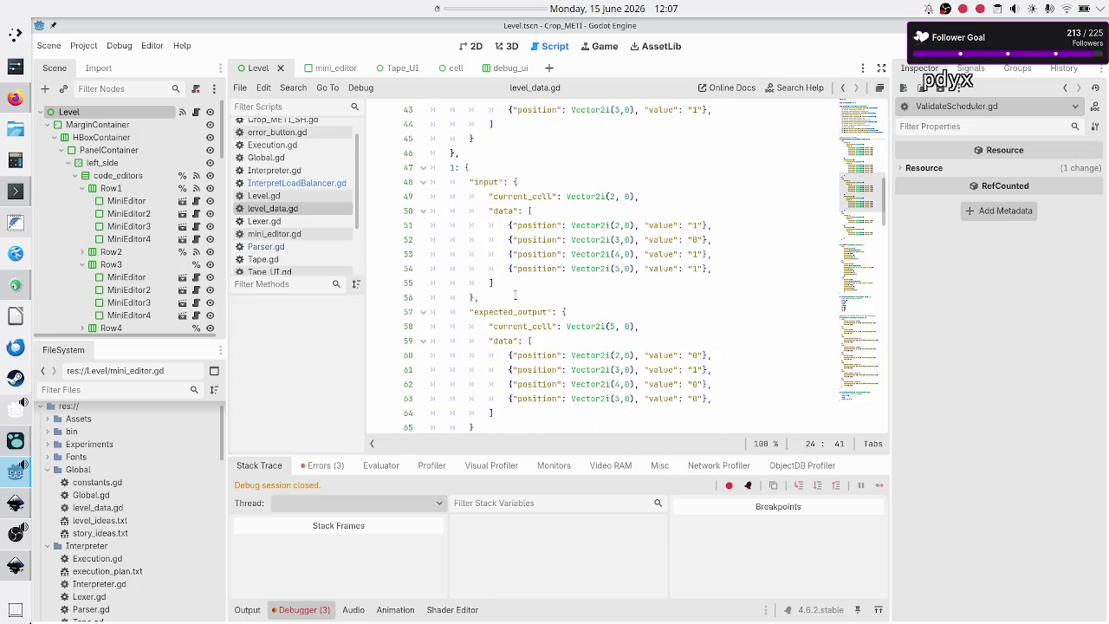
scroll(514, 294, "down", 2)
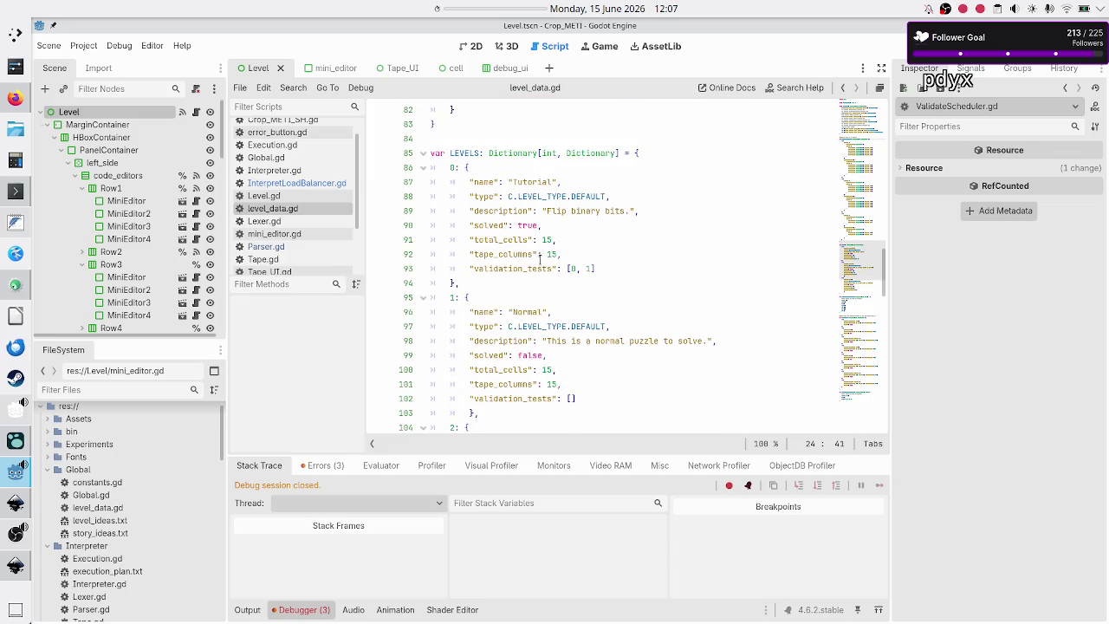
mouse_move(598, 269)
left_mouse_down()
mouse_move(518, 269)
mouse_move(566, 269)
left_mouse_up()
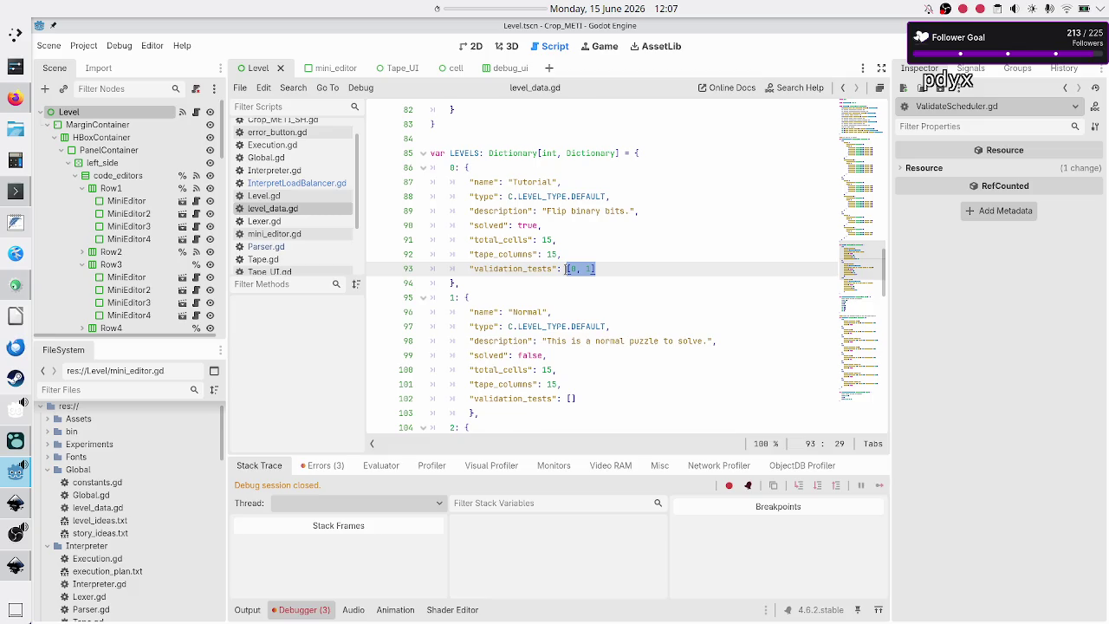
double_click(499, 268)
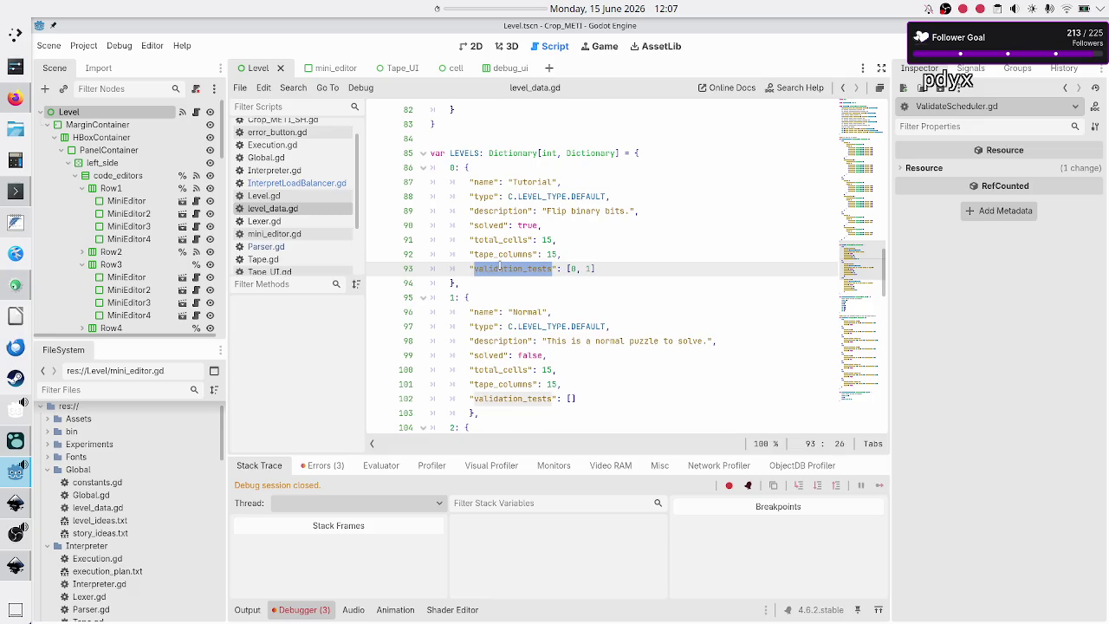
left_click(607, 269)
left_click_drag(606, 270, 565, 270)
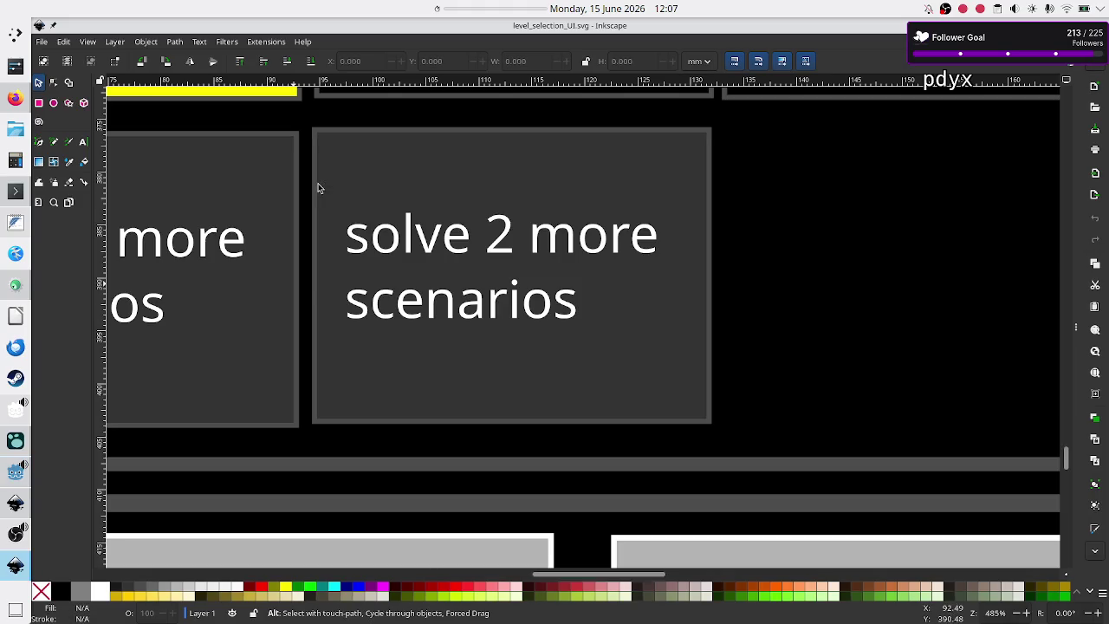
- Review the level_UI_concepts.svg mockup in Inkscape, then return to level_data.gd in Godot
scroll(602, 252, "up", 4)
scroll(602, 254, "down", 10)
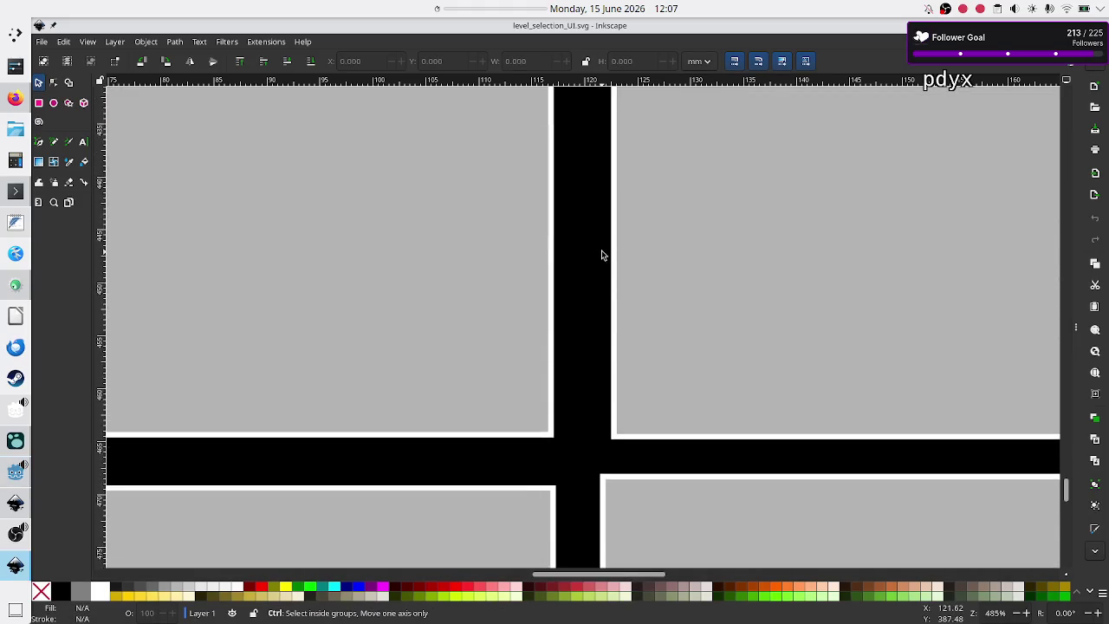
scroll(603, 253, "up", 4)
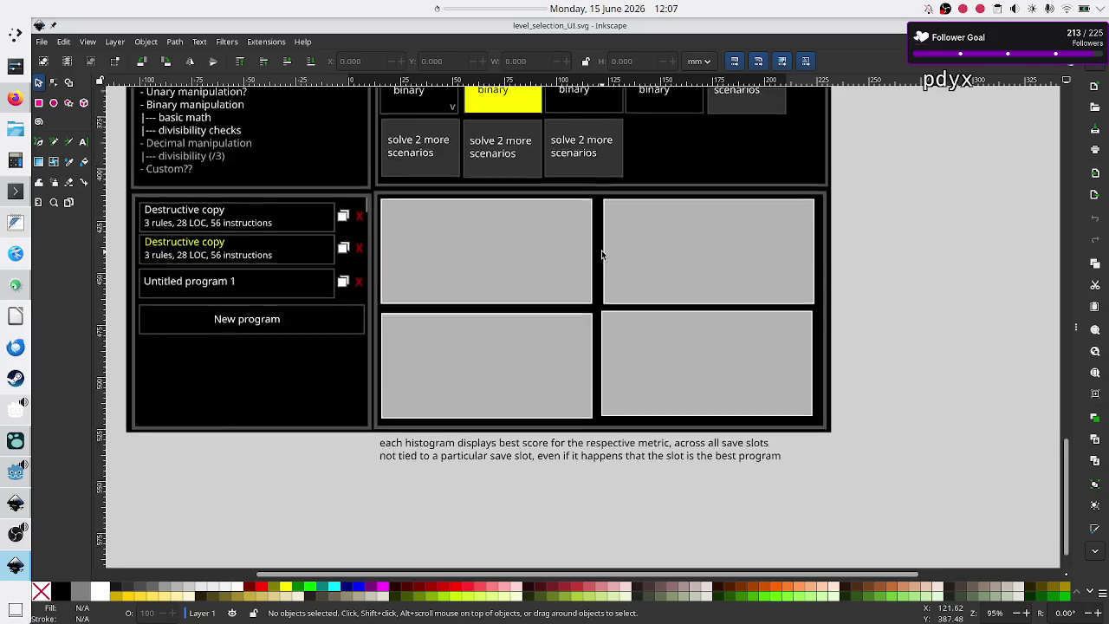
scroll(602, 254, "up", 3)
left_click(15, 501)
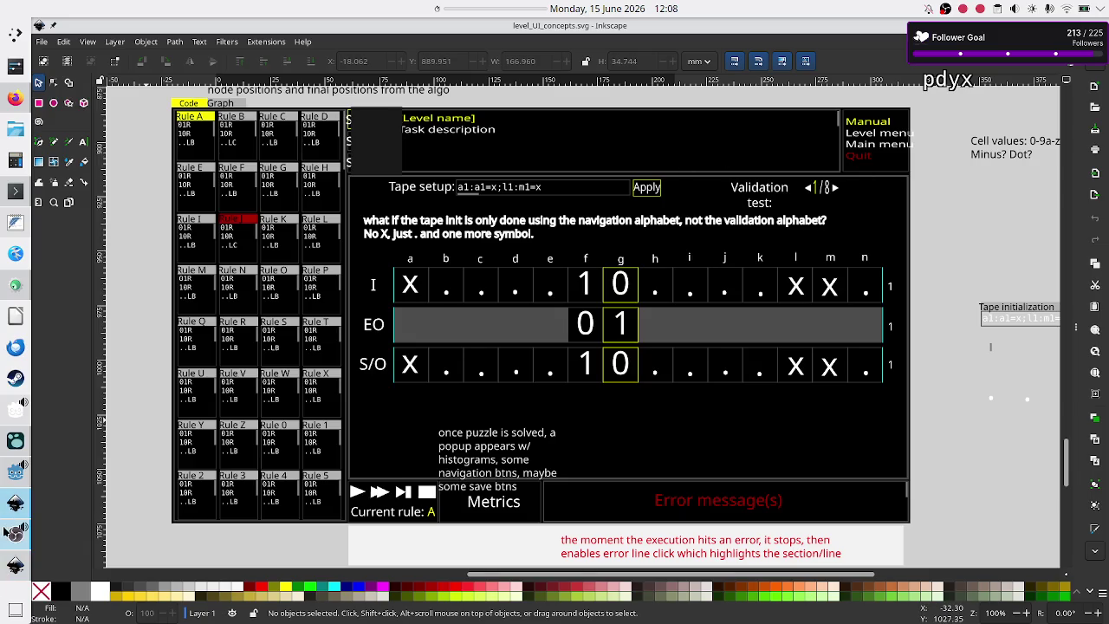
left_click(7, 475)
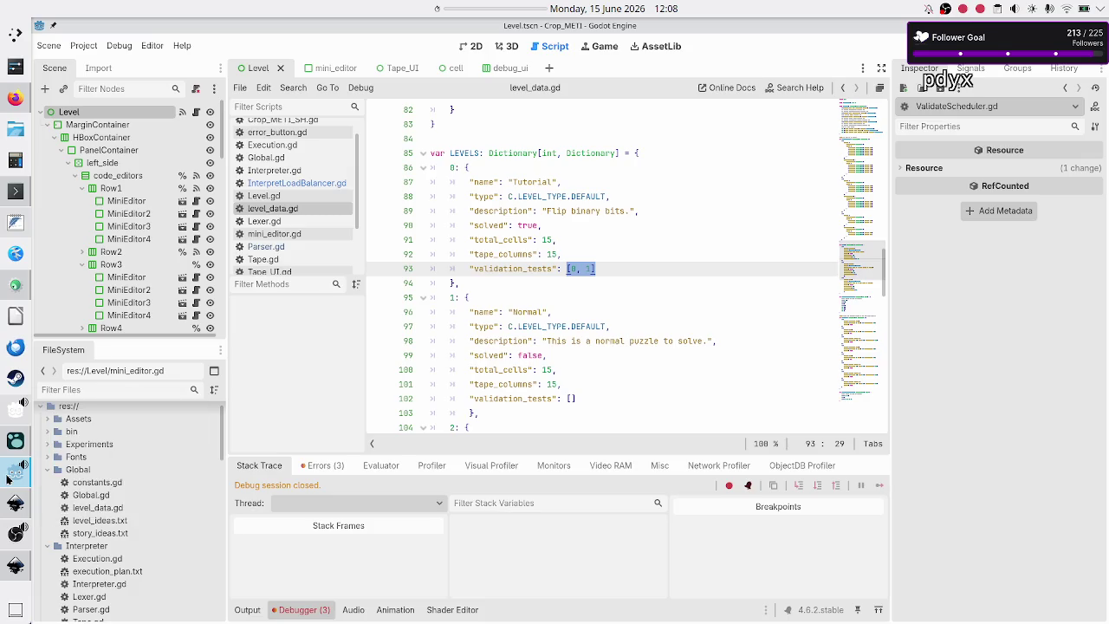
- Run the tutorial level and flip the tape between validation tests 1 and 2 several times
key("F5")
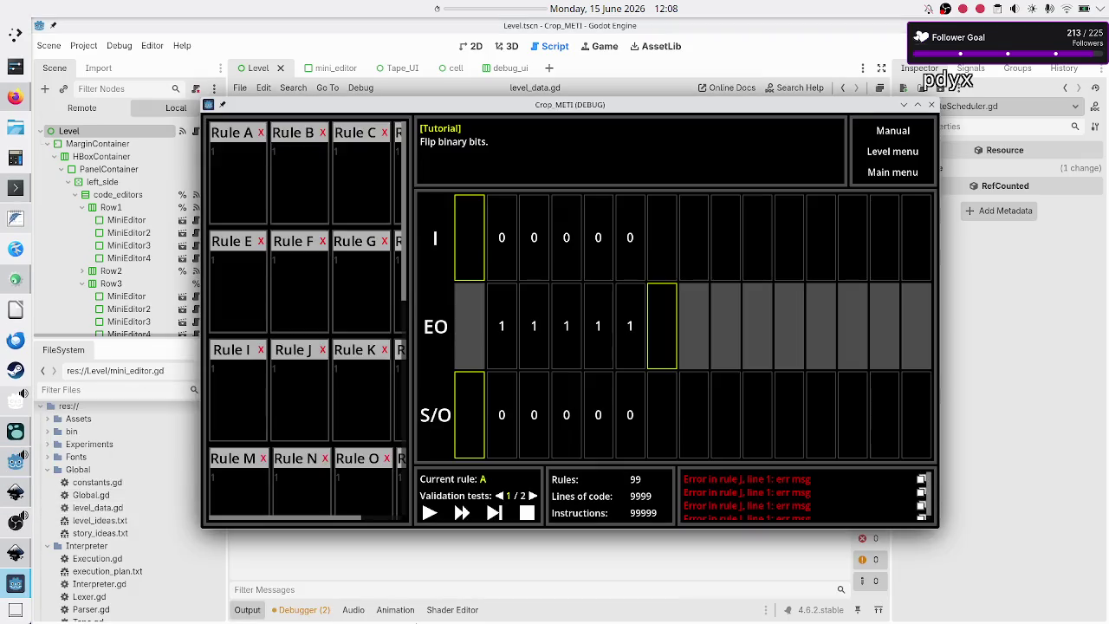
left_click(533, 495)
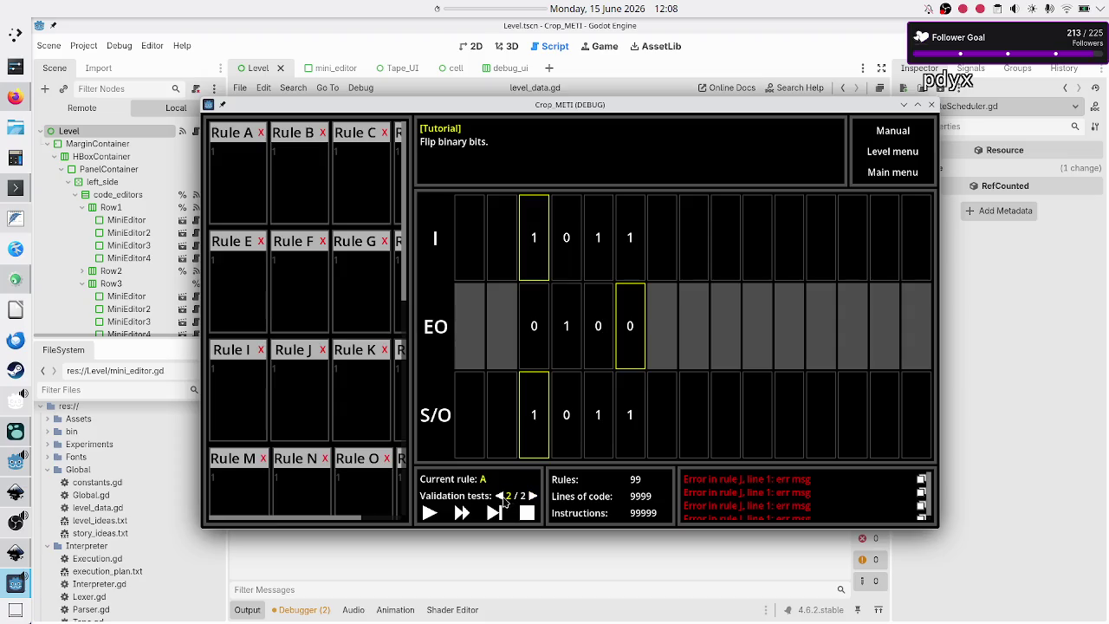
left_click(500, 496)
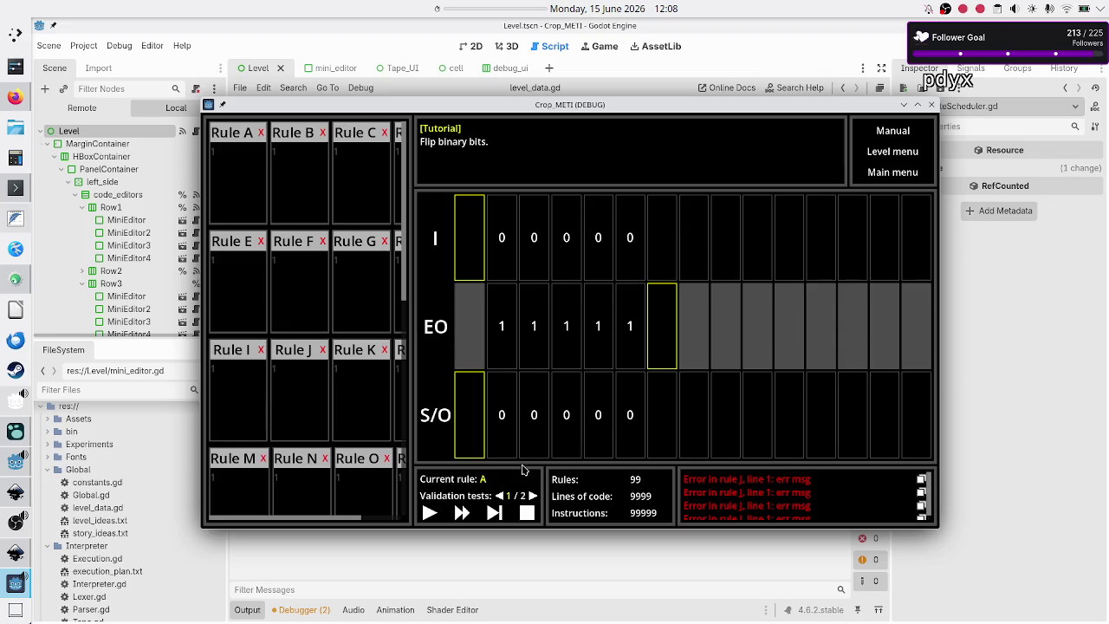
left_click(532, 496)
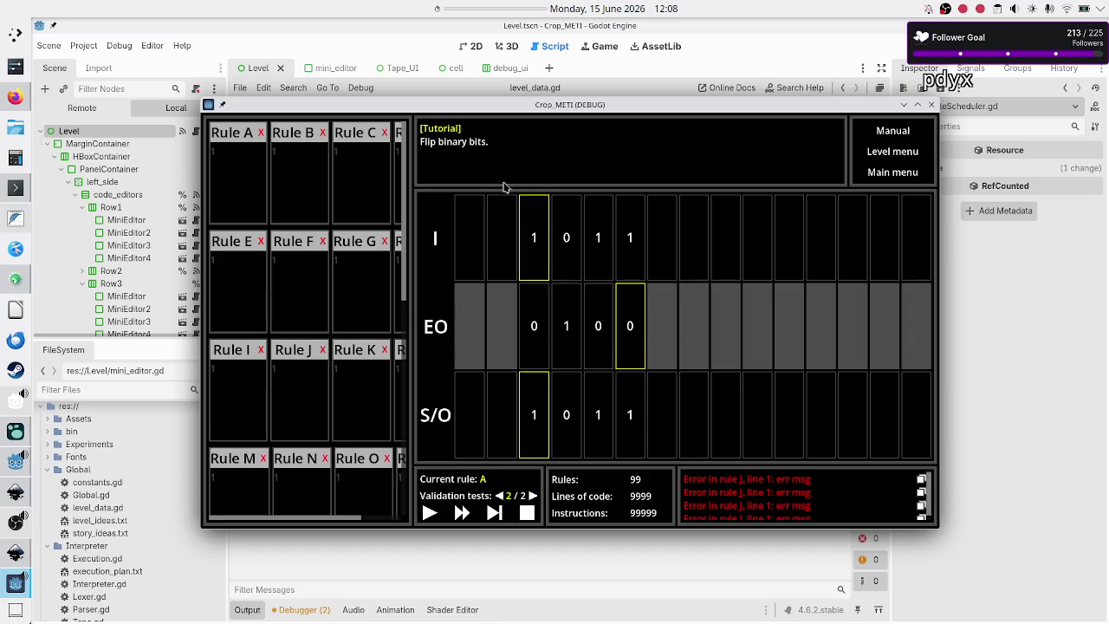
left_click(500, 496)
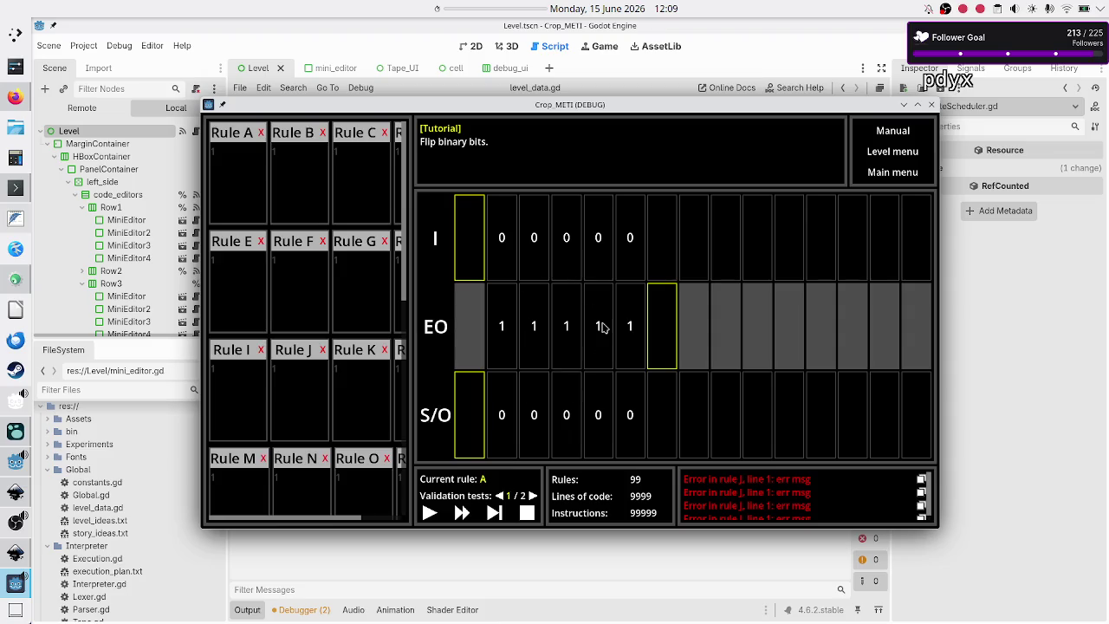
left_click(533, 496)
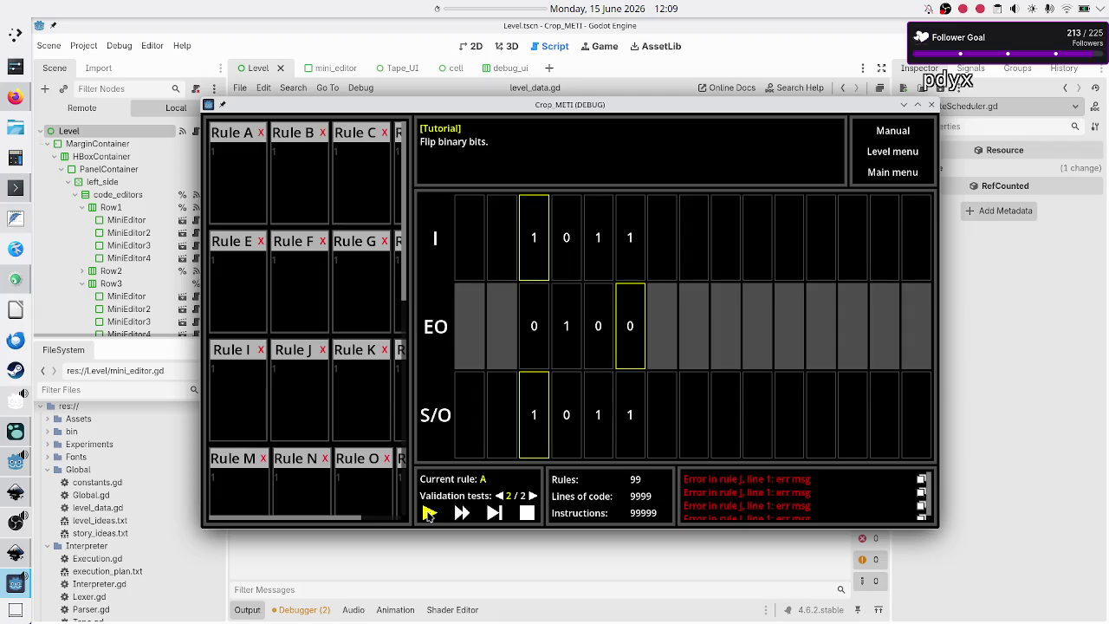
left_click(500, 496)
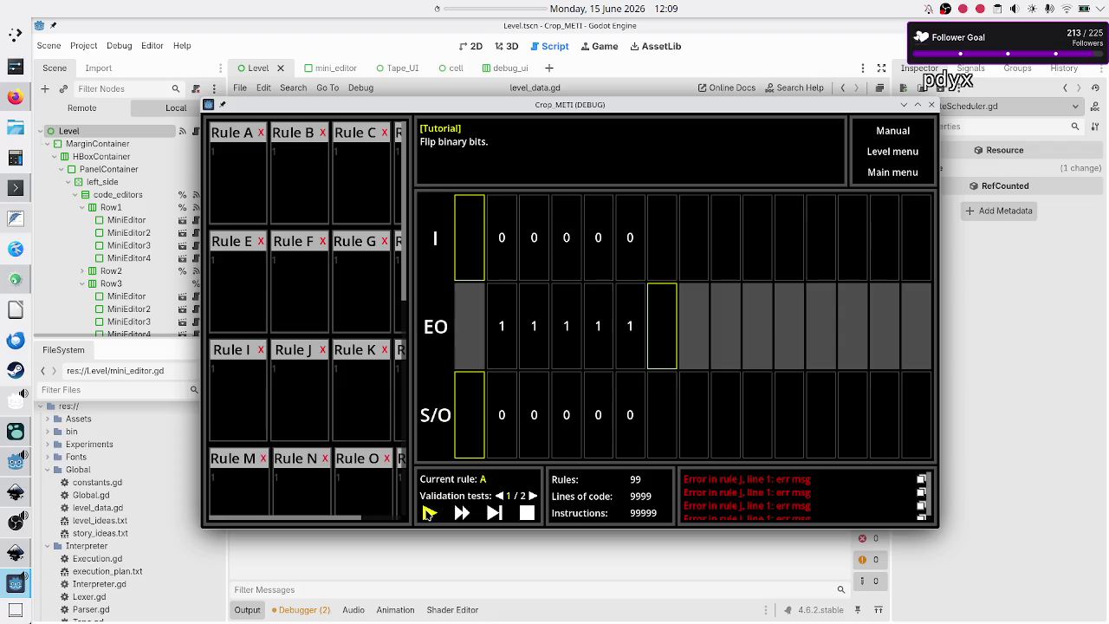
left_click(531, 496)
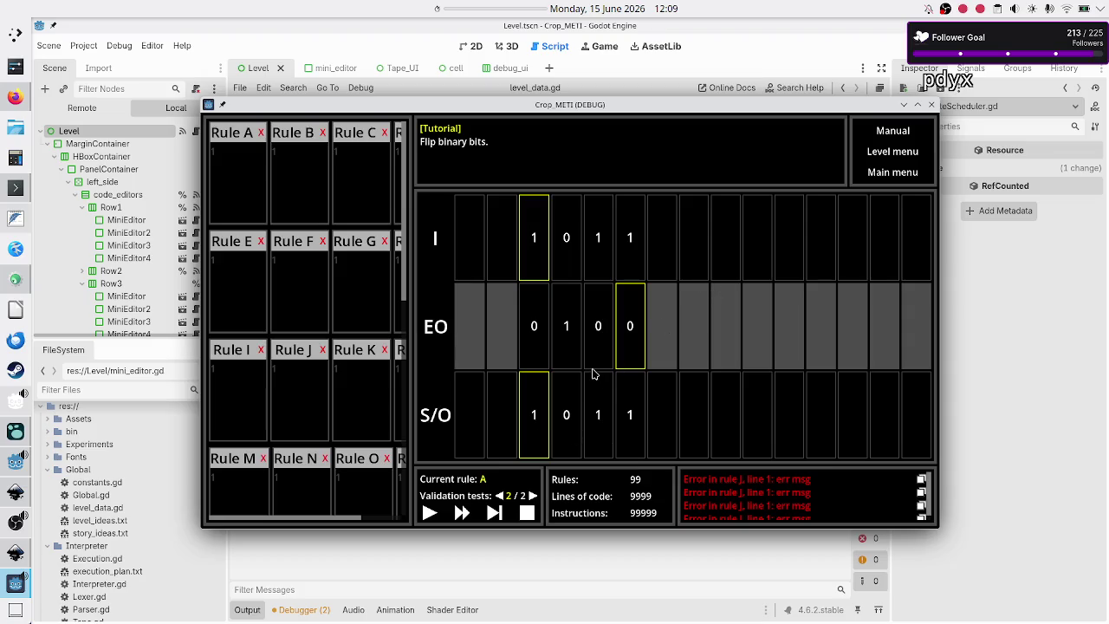
left_click(975, 358)
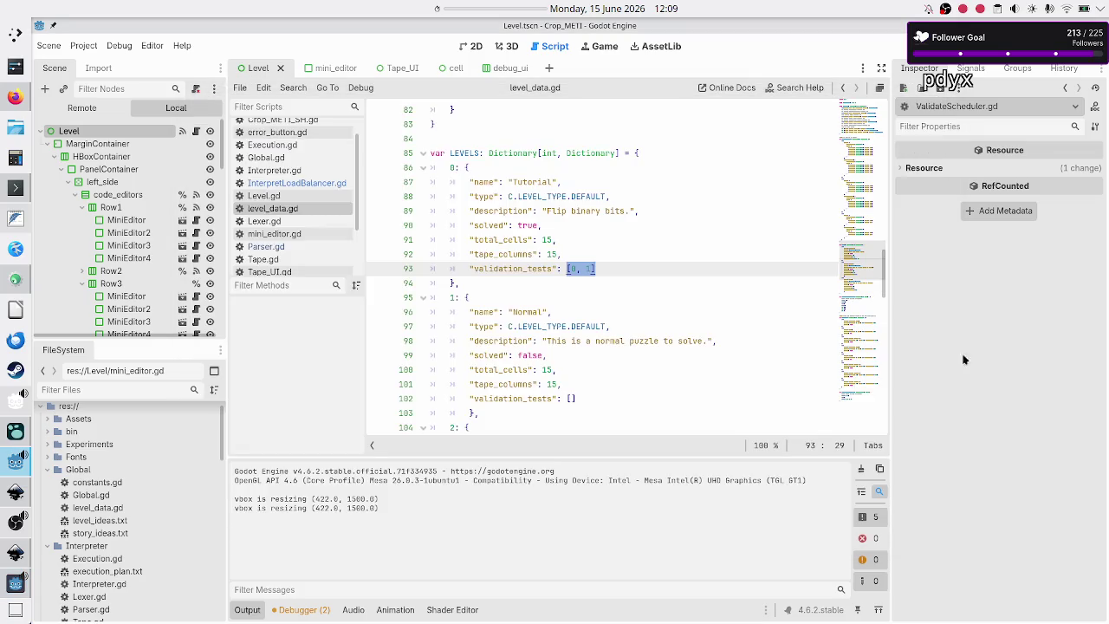
- Open InterpretLoadBalancer.gd and scroll to start_work's commented-out timing loop around line 41
left_click(621, 257)
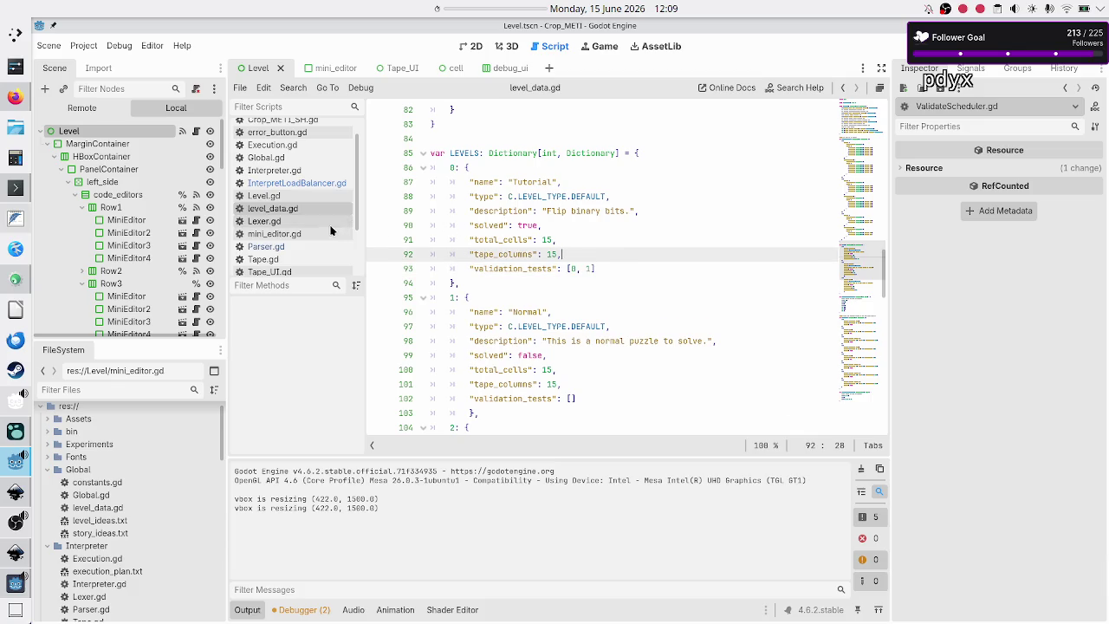
left_click(305, 183)
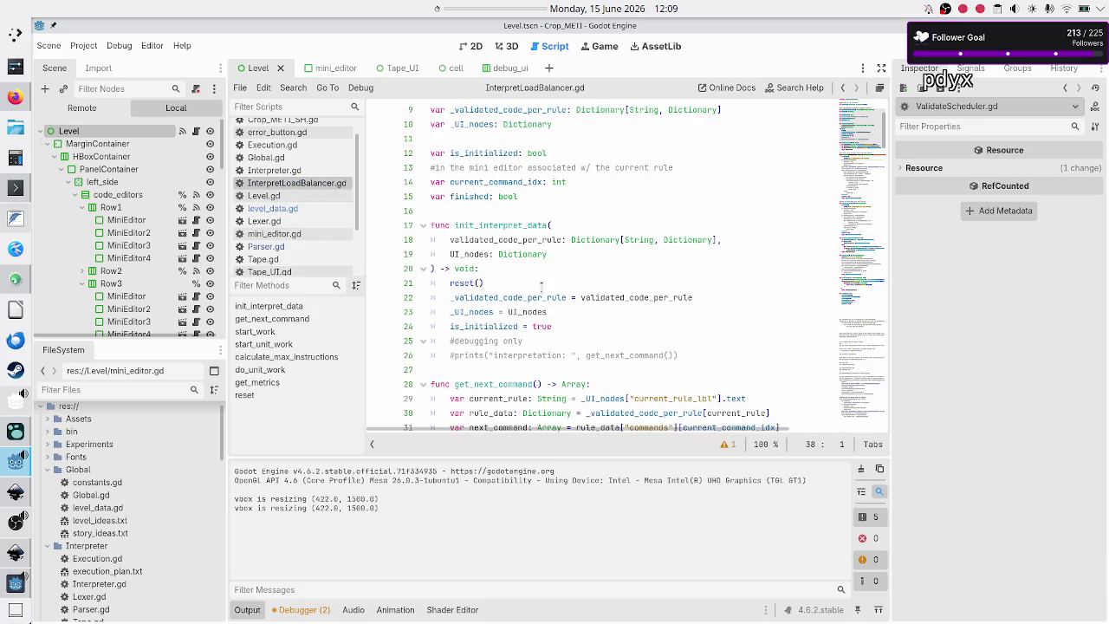
scroll(542, 323, "down", 1)
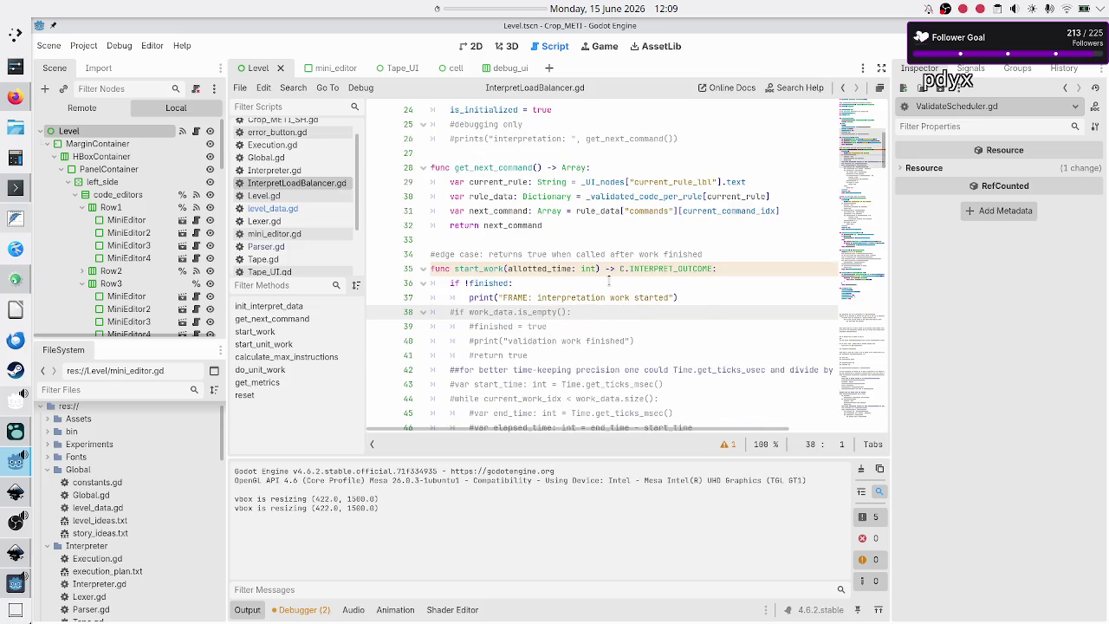
scroll(609, 280, "down", 3)
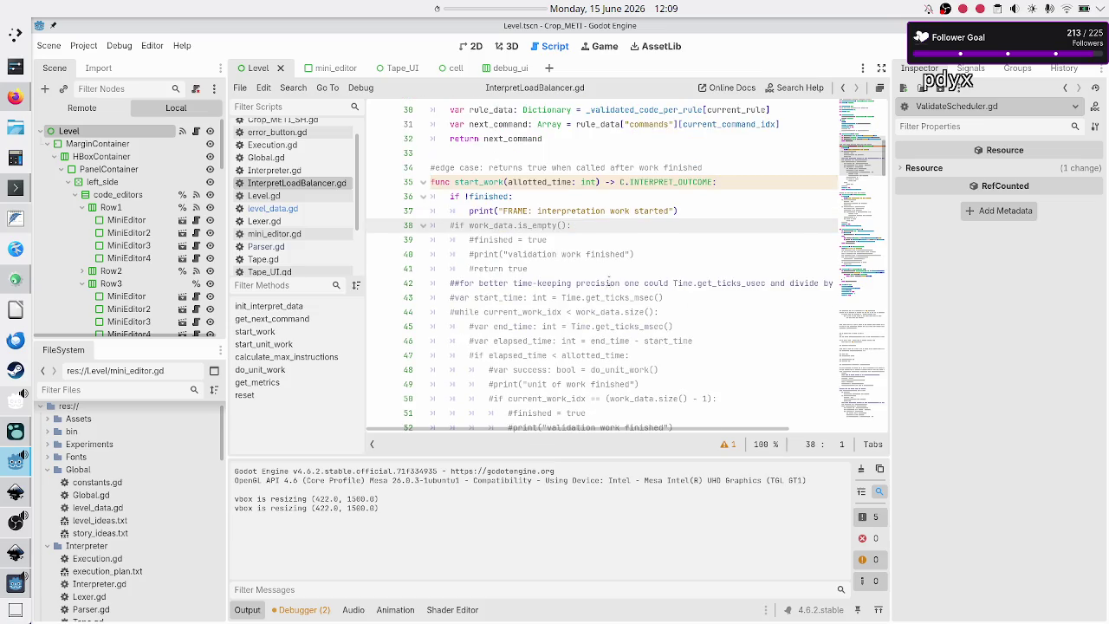
left_click(624, 271)
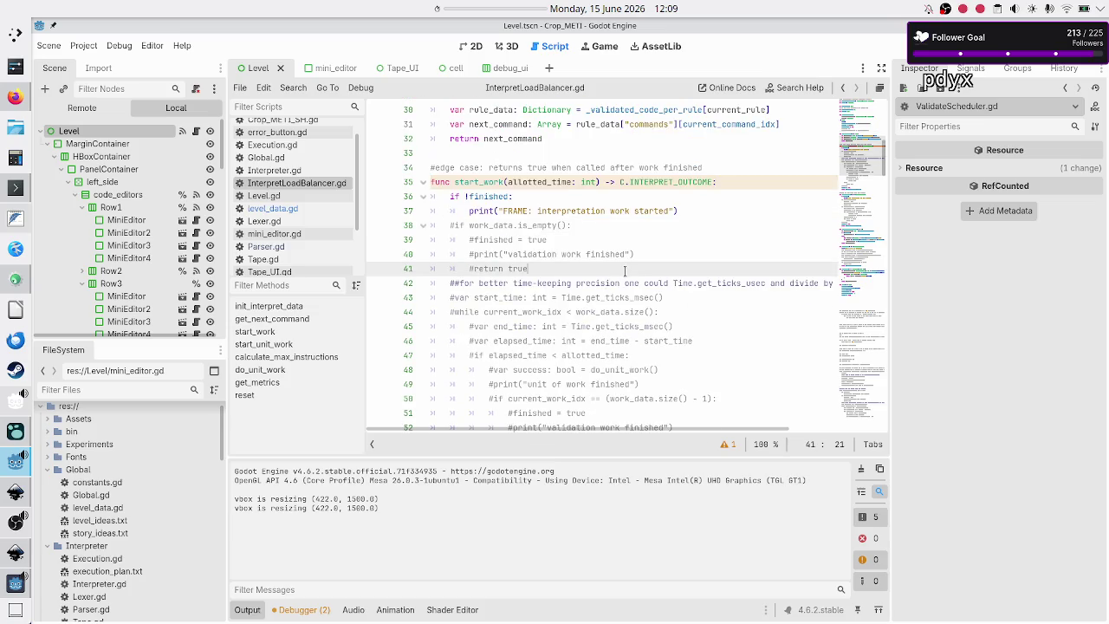
scroll(624, 271, "up", 10)
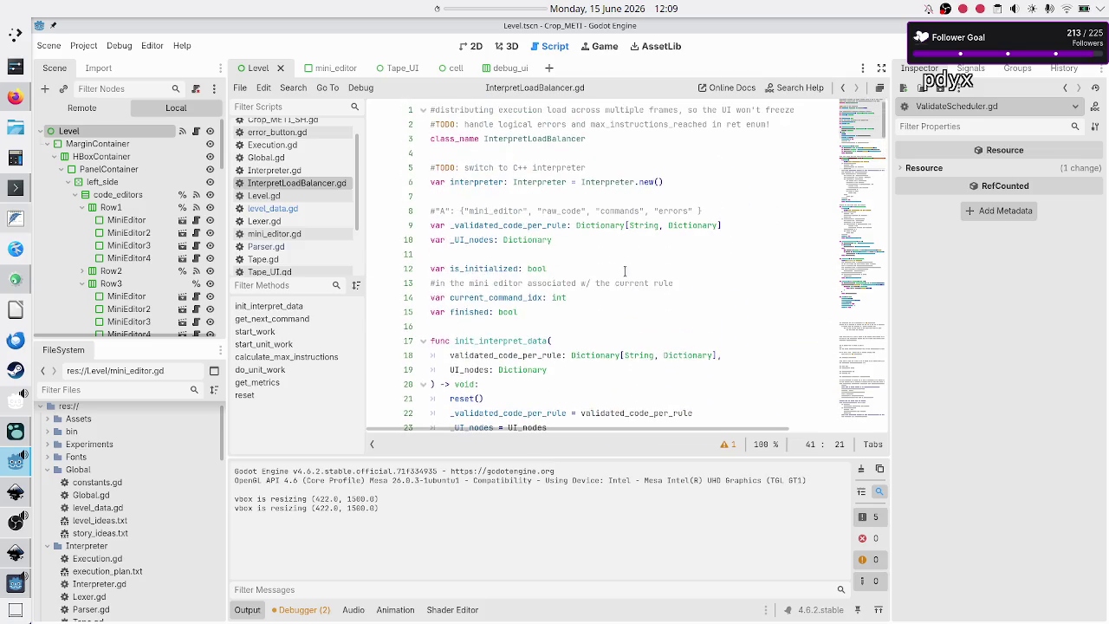
scroll(625, 272, "down", 6)
scroll(625, 271, "down", 1)
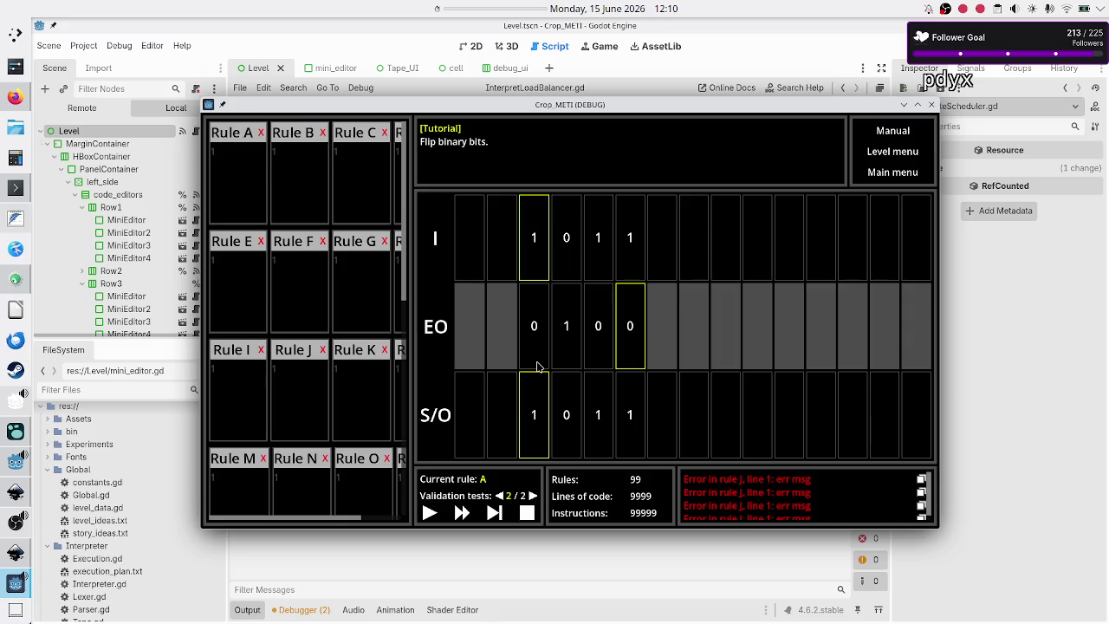
key("F8")
scroll(569, 330, "down", 3)
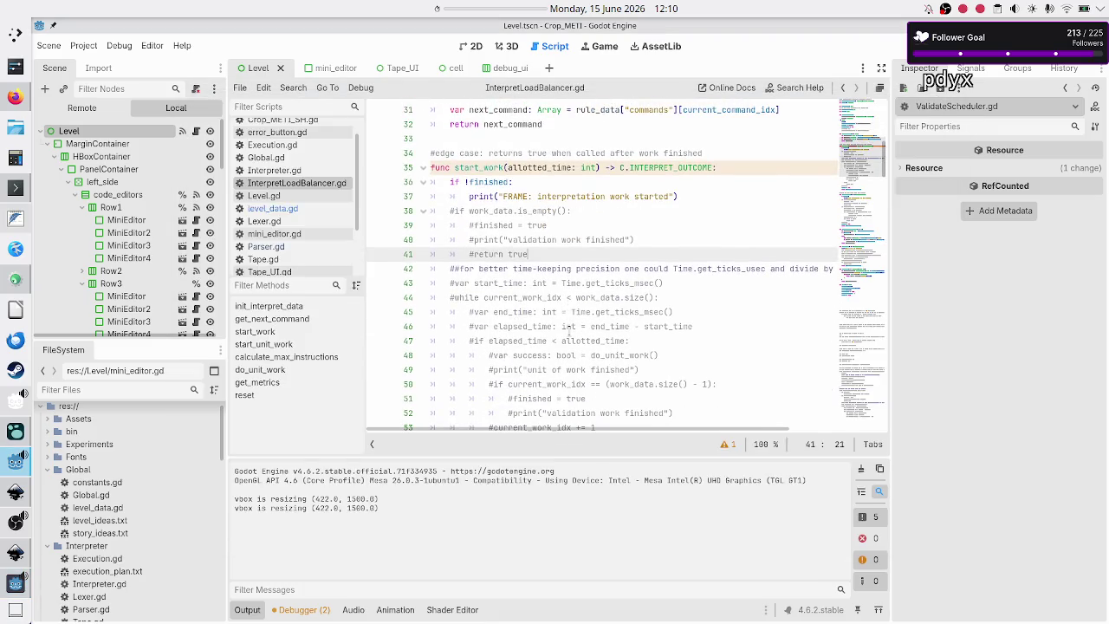
- Uncomment the start_time declaration on line 43 and select the #while condition below it
left_click(621, 269)
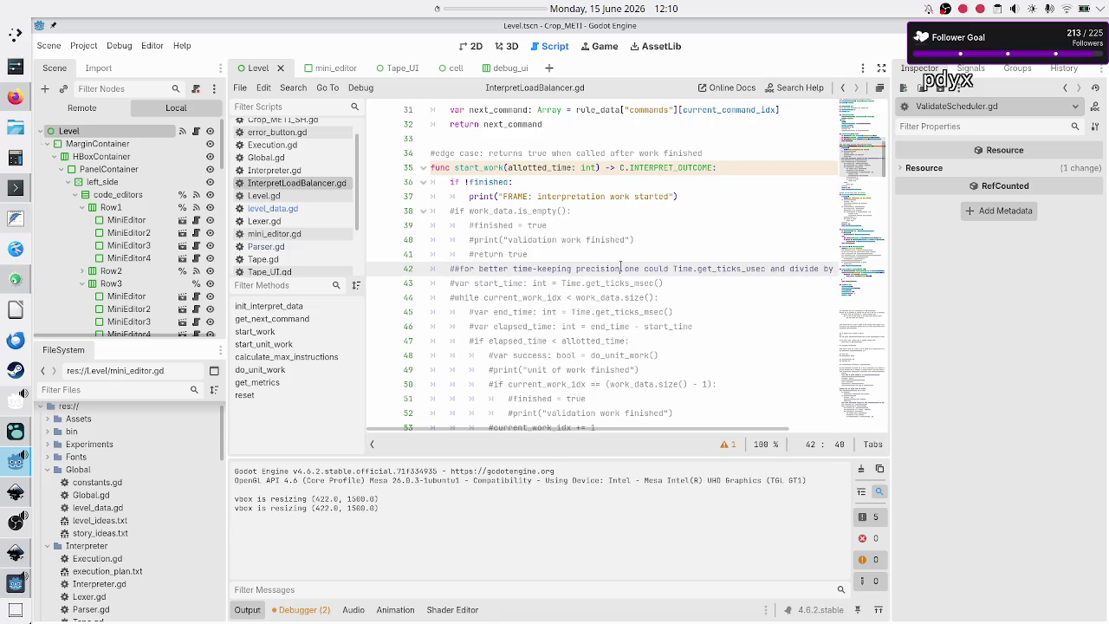
key("Down")
key("Up")
key("Down")
key("Home")
key("Right")
key("BackSpace")
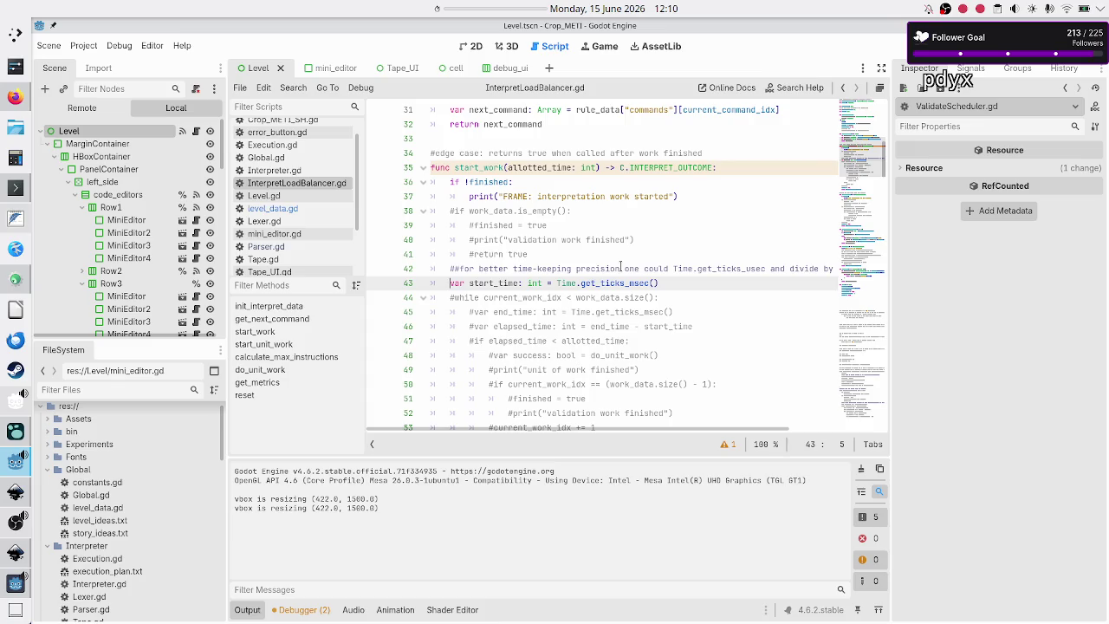
key("Down")
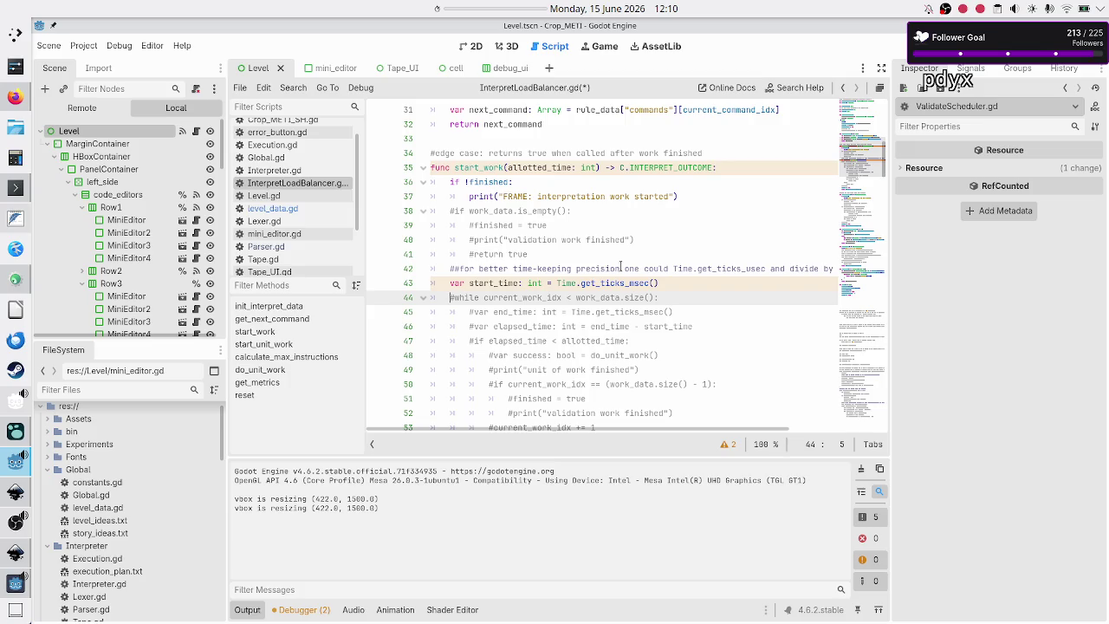
key("shift+Right")
key("shift+Right")
key("shift+Right")
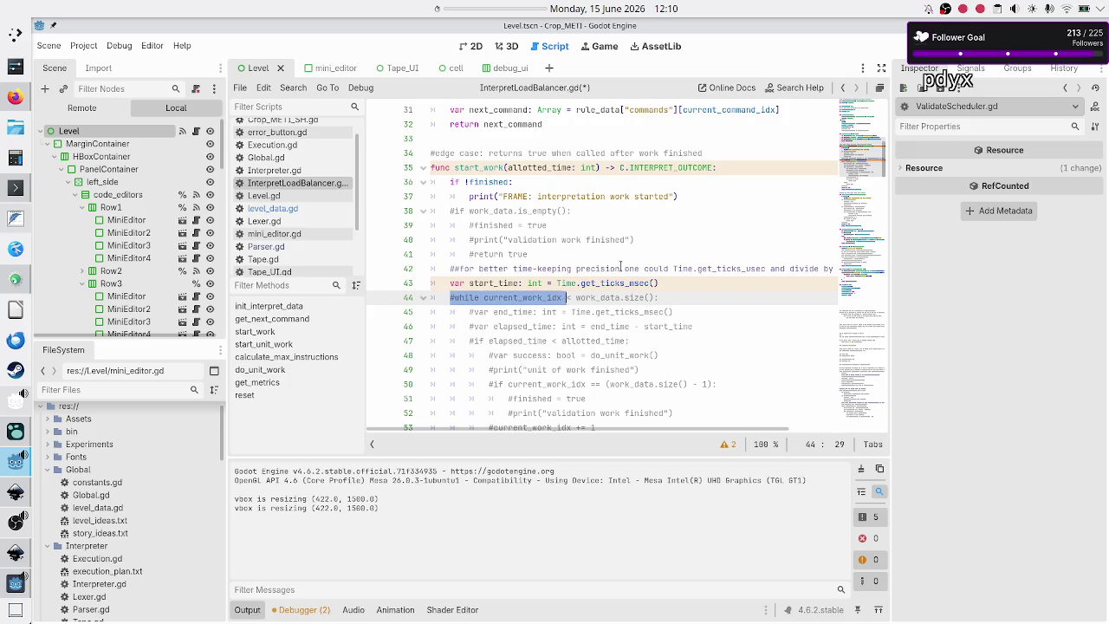
key("shift+Right")
key("shift+Right")
key("shift+Right")
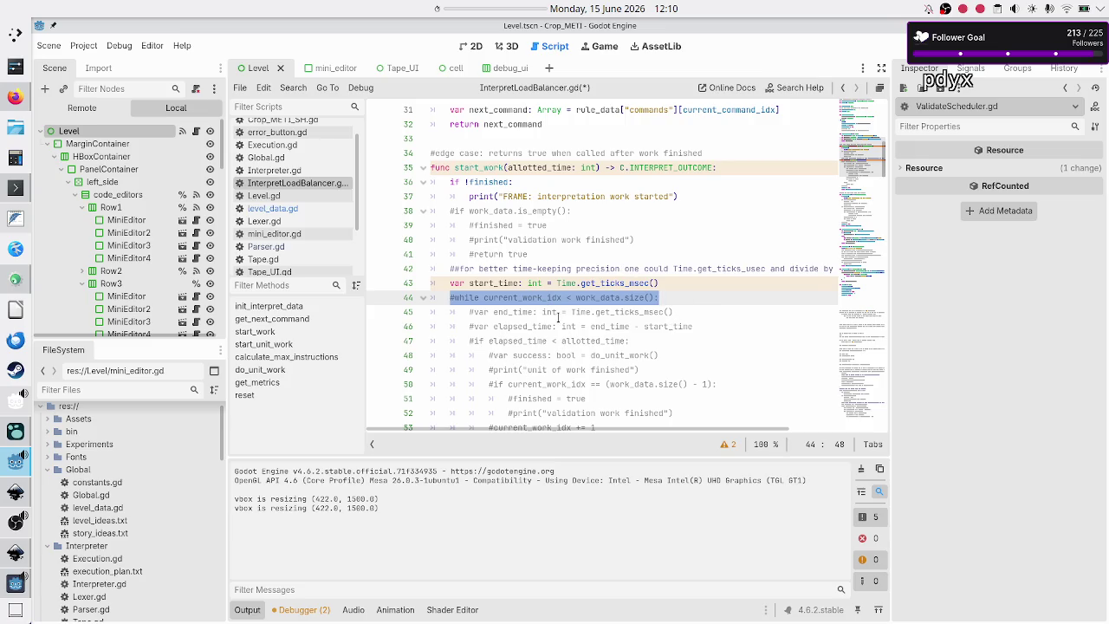
scroll(557, 317, "down", 1)
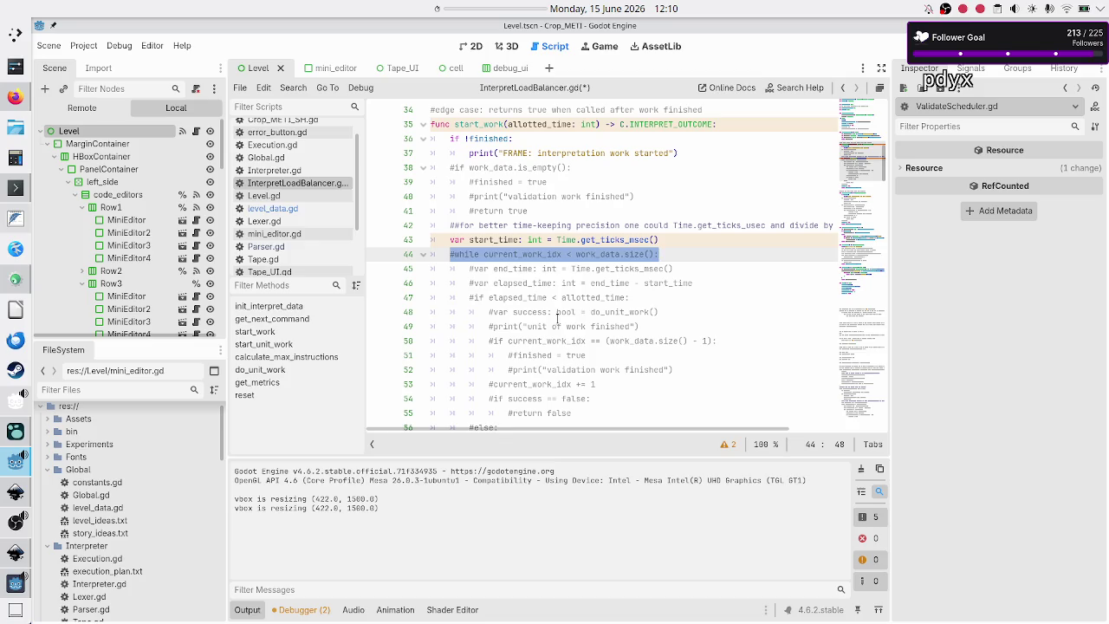
- Rerun the game, check where current_work_idx is used, and move to the execution_plan.txt notes
key("F5")
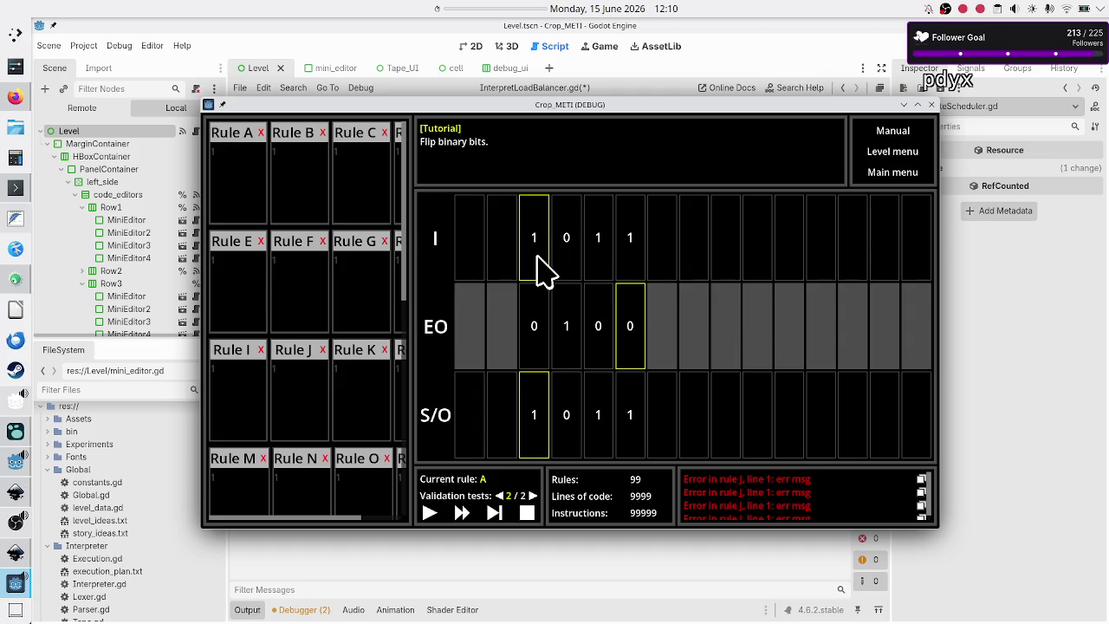
key("alt+Tab")
left_click(670, 268)
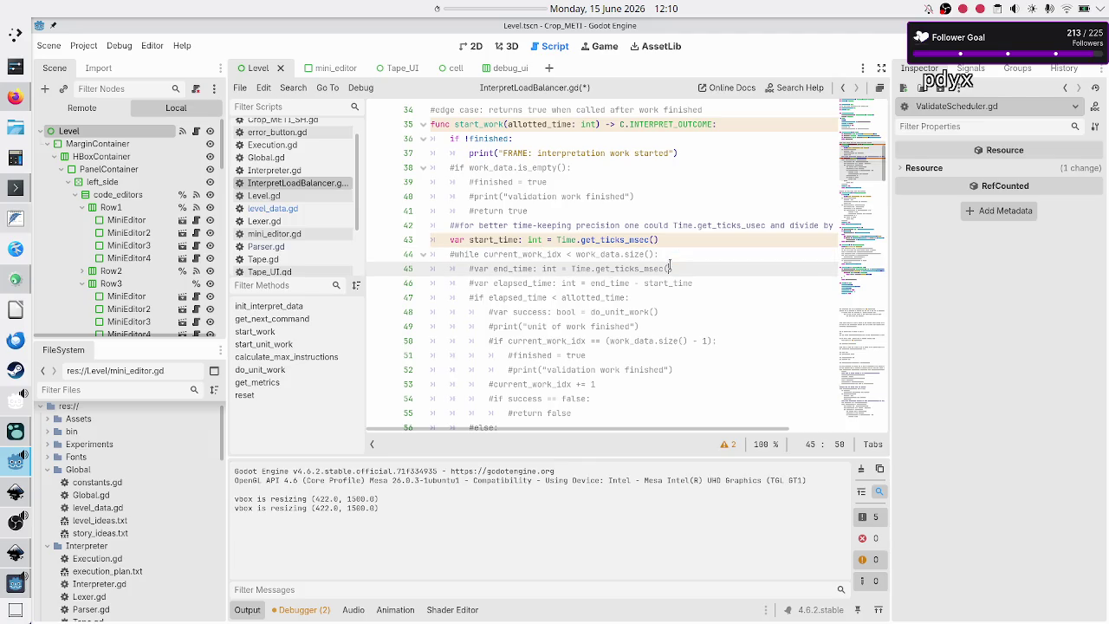
double_click(544, 254)
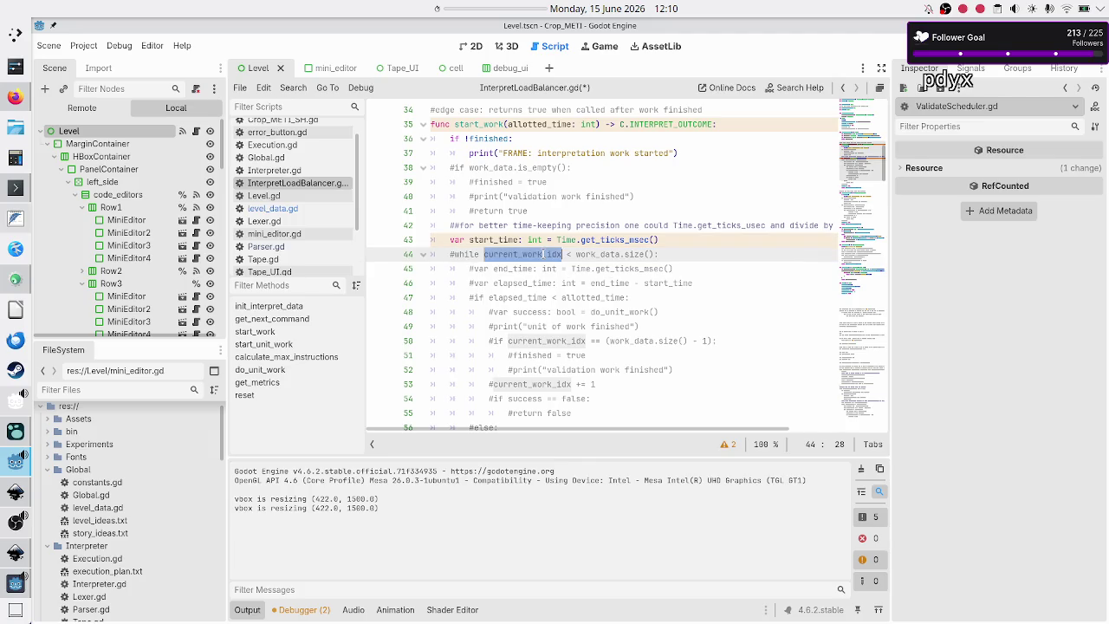
key("alt+Tab")
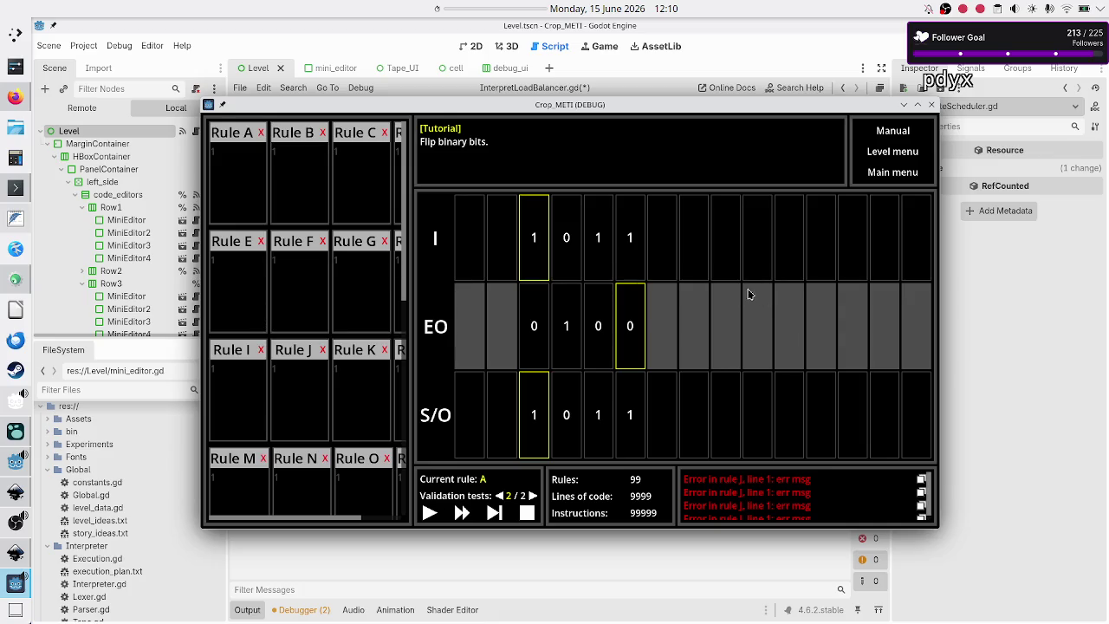
left_click(16, 218)
left_click(205, 379)
- Sketch a scratch list of 0 and c1–c4 below the execution_plan.txt notes
key("Return")
key("Return")
key("Return")
key("Return")
type("c")
key("Return")
type("c3")
key("Return")
type("c4")
key("Up")
key("Up")
key("Up")
key("Return")
type("0")
- Append '> c4' to the c1 line of the scratch list
key("Down")
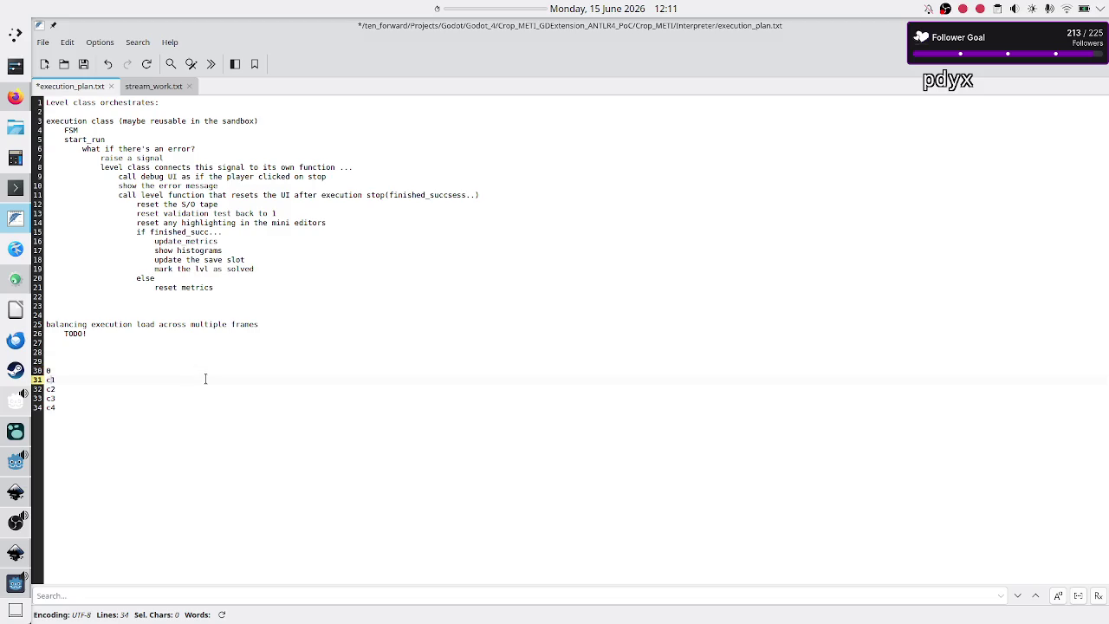
key("Down")
key("shift+End")
key("Right")
key("Down")
key("Down")
key("Home")
left_click(206, 379)
type("> c4")
- Delete the scratch lines so the notes end after the TODO, and return to Godot
key("Down")
key("Down")
key("Down")
key("shift+Home")
key("Home")
key("shift+Up")
key("shift+Up")
key("shift+Up")
key("ctrl+shift+End")
key("BackSpace")
key("BackSpace")
key("BackSpace")
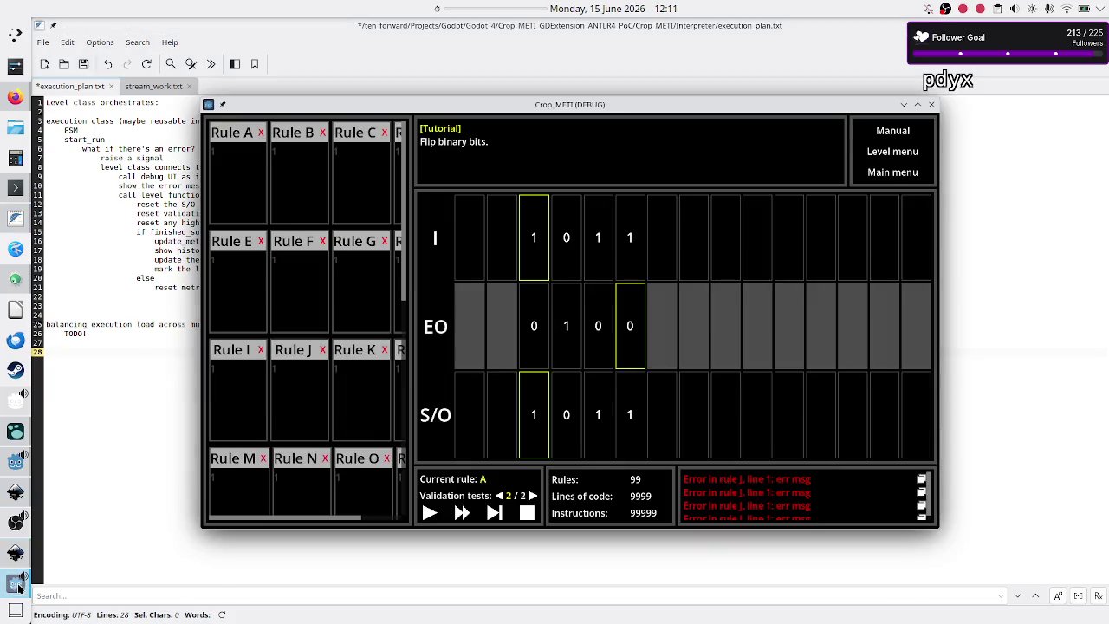
left_click(10, 463)
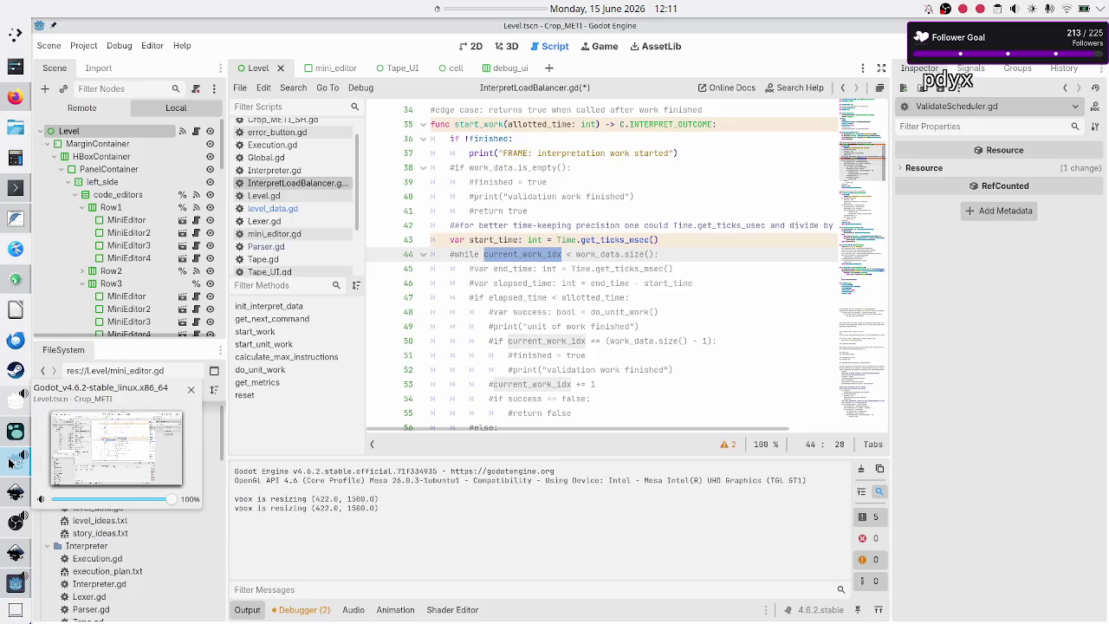
- Look over the loop condition and the finished and is_initialized flag declarations
double_click(606, 254)
double_click(468, 254)
scroll(558, 265, "up", 6)
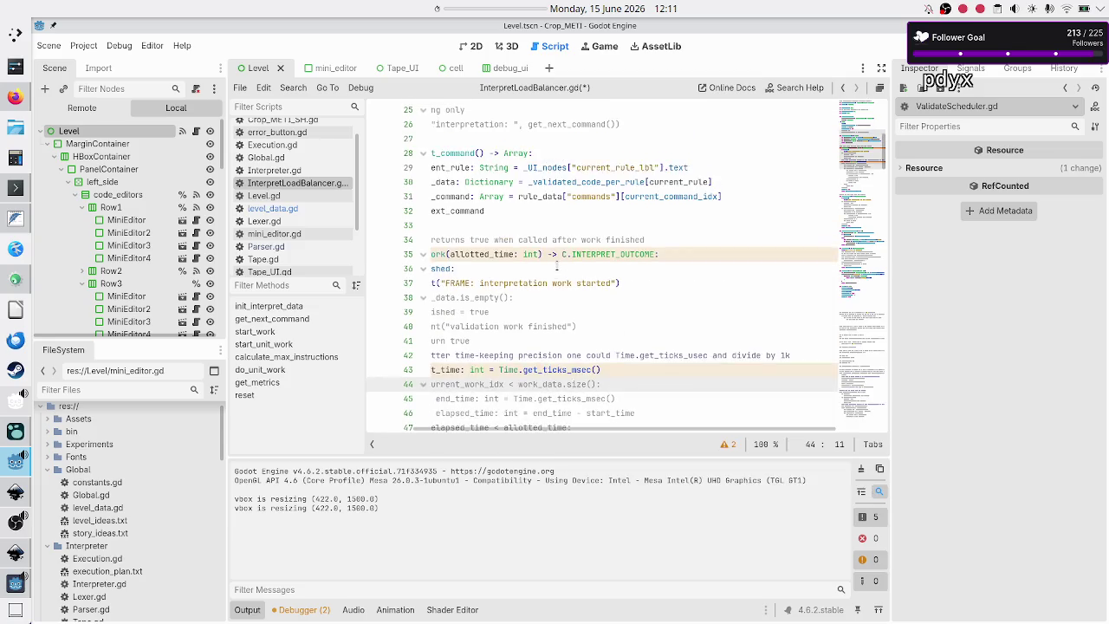
scroll(557, 265, "right", 2)
scroll(557, 265, "left", 2)
scroll(557, 265, "down", 1)
scroll(557, 266, "up", 6)
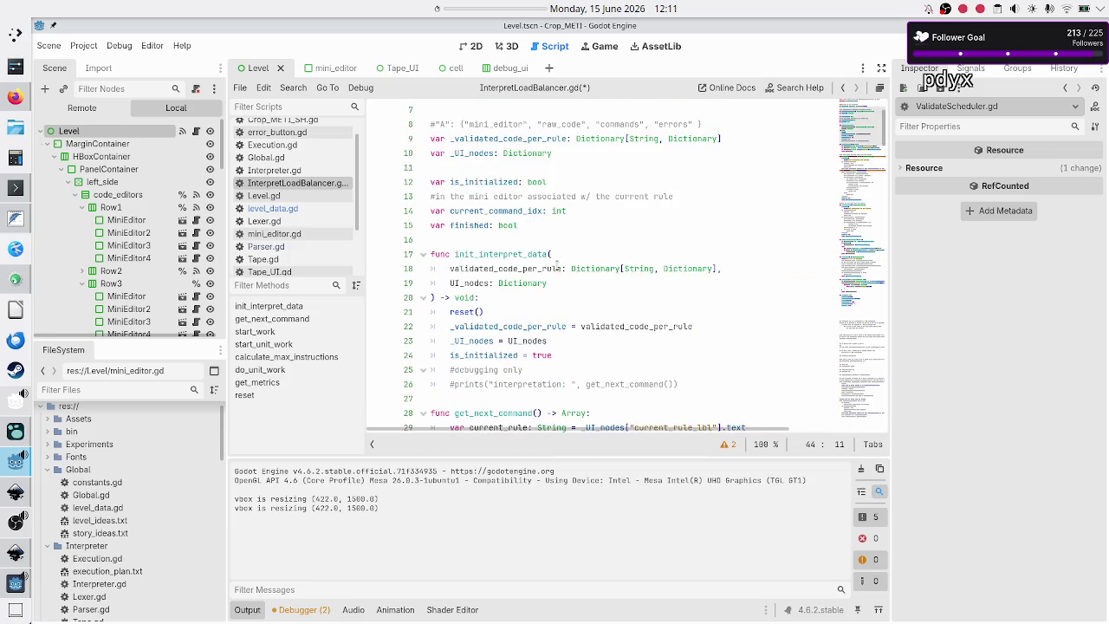
double_click(466, 312)
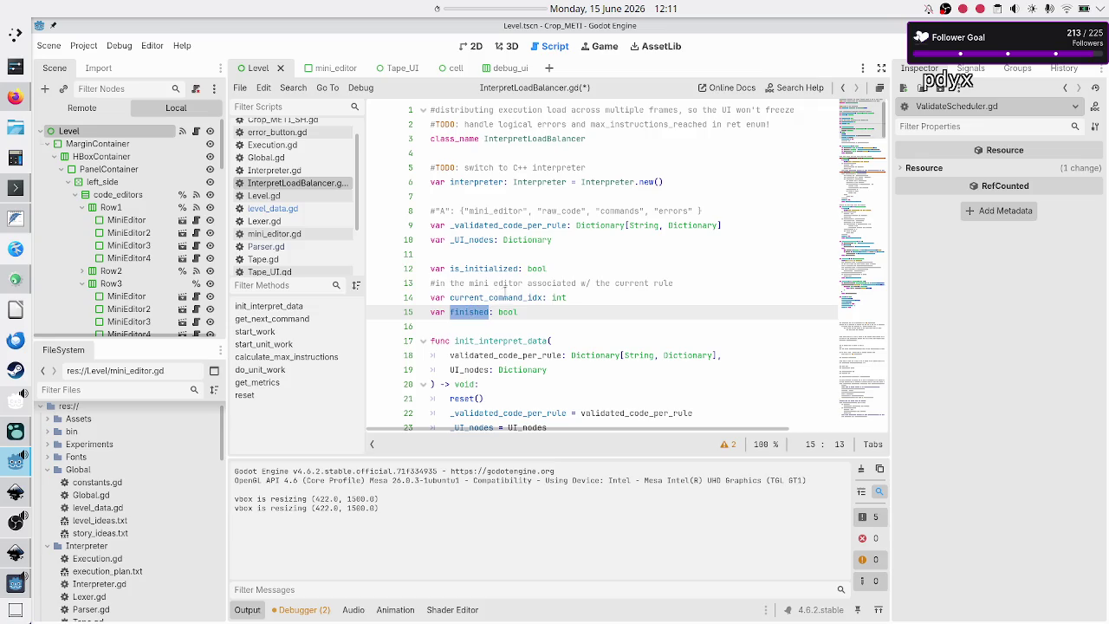
double_click(478, 265)
scroll(537, 299, "down", 2)
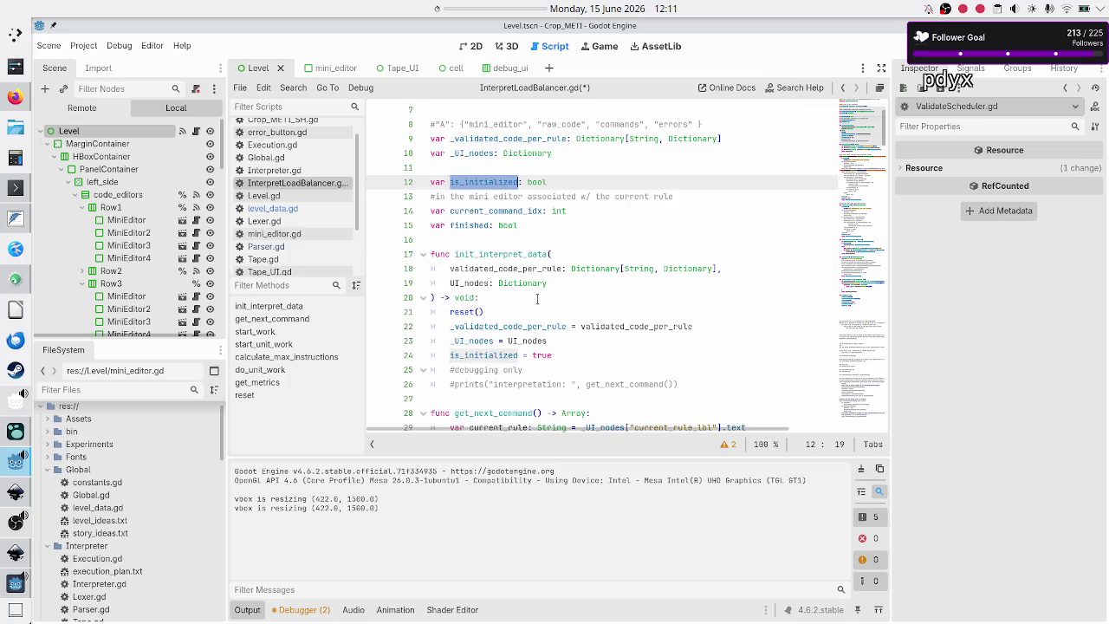
scroll(537, 299, "down", 7)
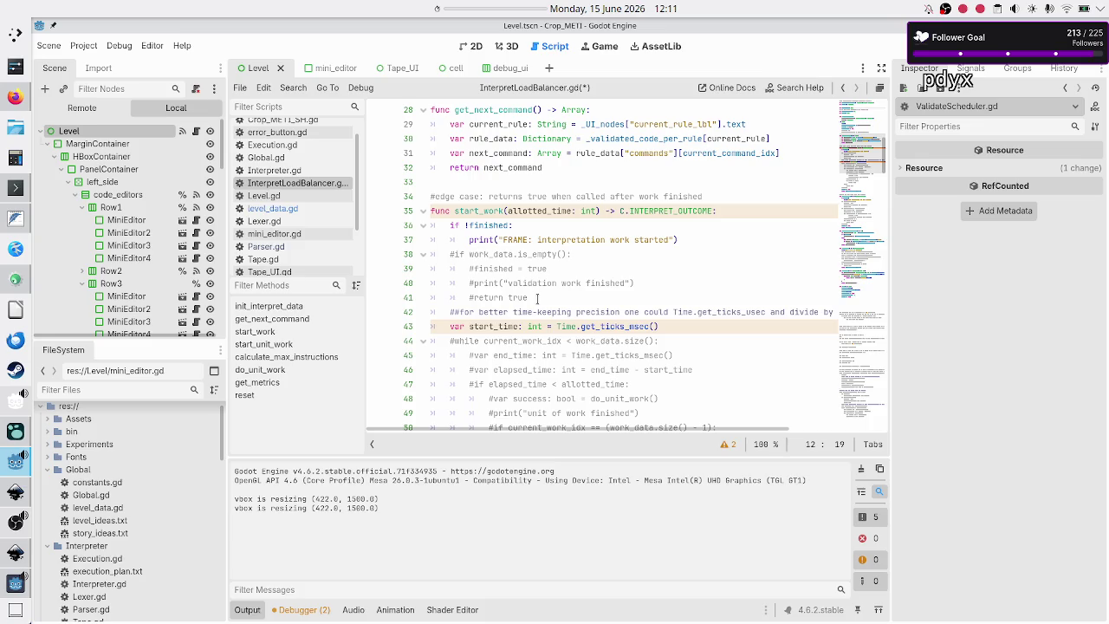
- Uncomment the while line and change its condition to 'finished == false:'
left_click(677, 321)
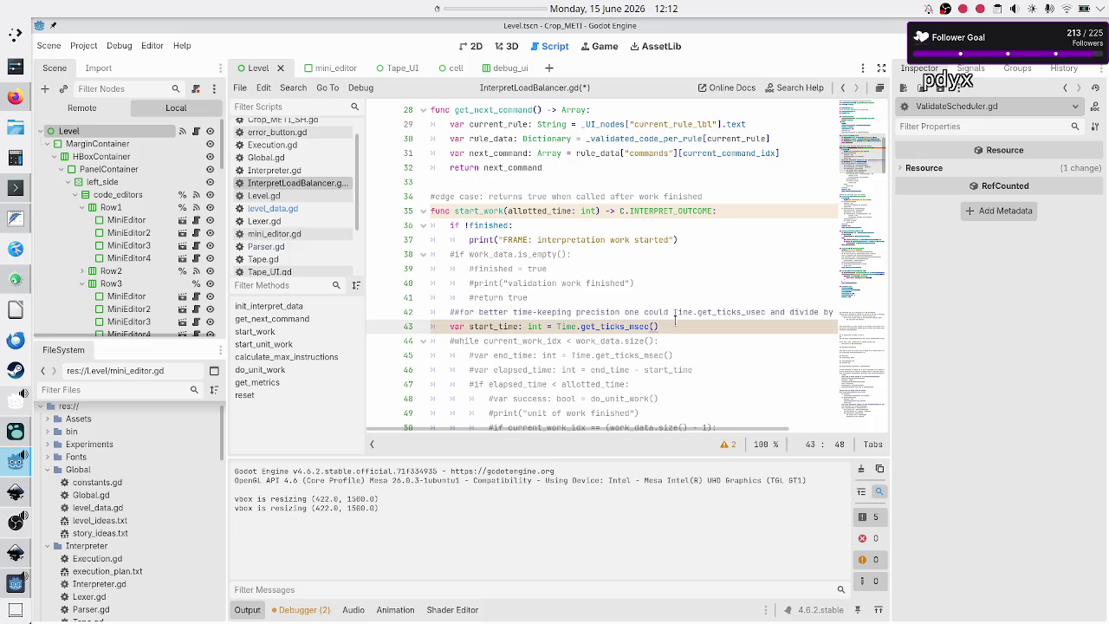
left_click(679, 335)
key("Home")
key("BackSpace")
key("ctrl+Right")
key("ctrl+Right")
key("shift+End")
key("shift+Left")
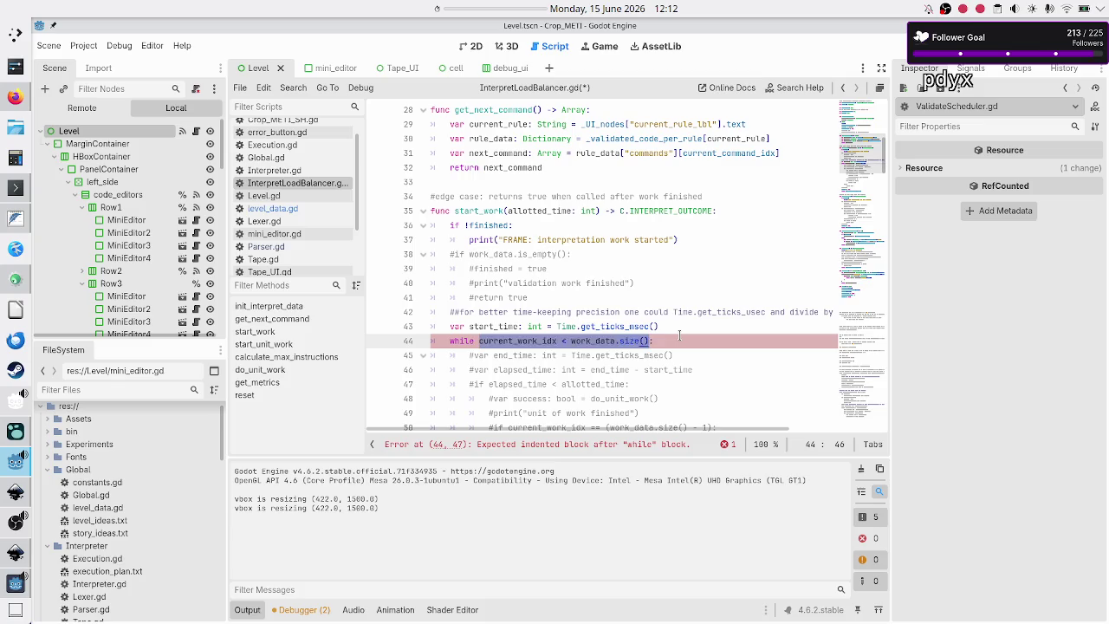
key("BackSpace")
type("finished")
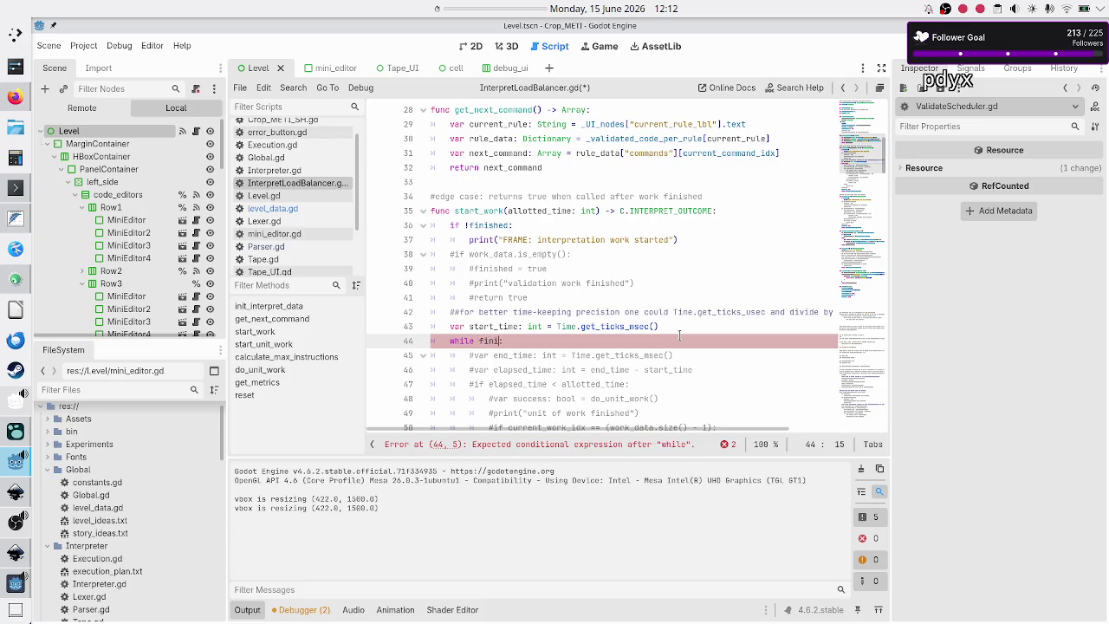
type(" == false")
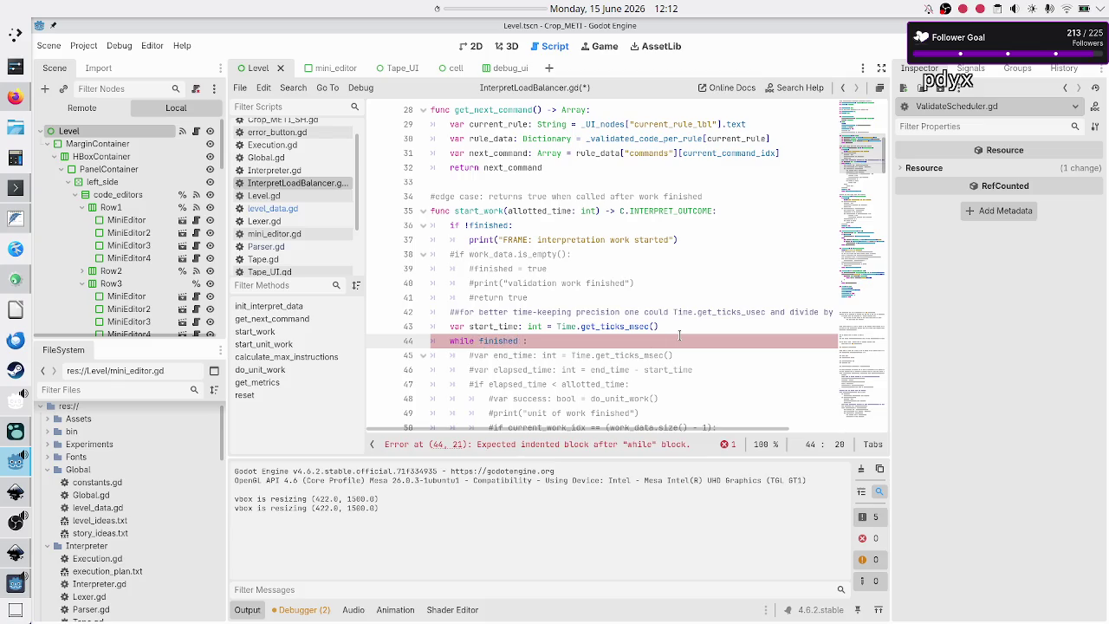
type(":")
key("Down")
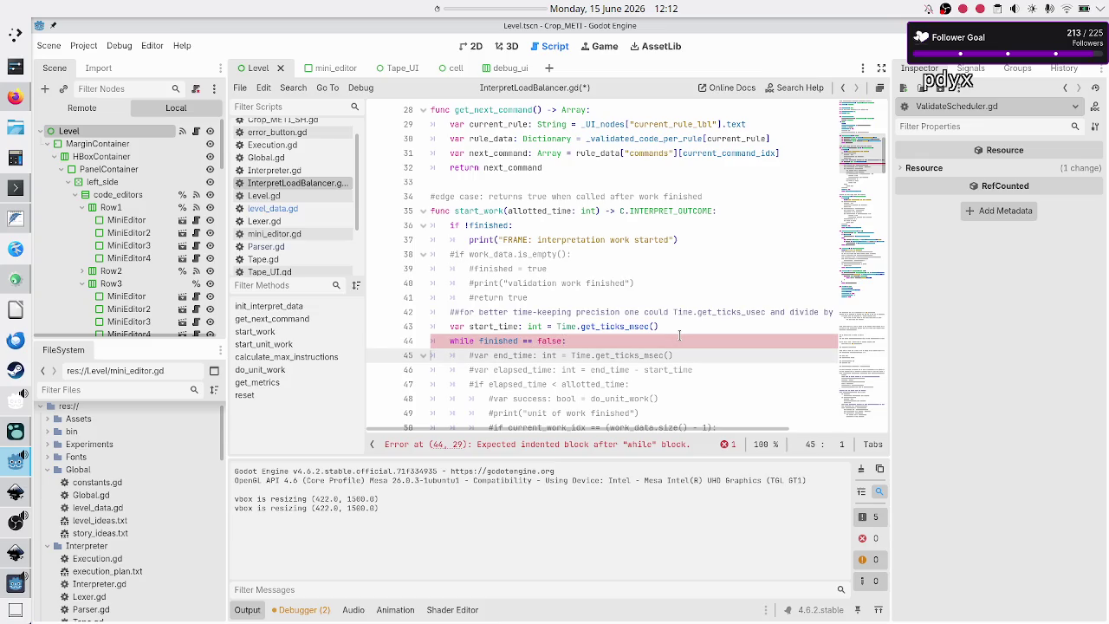
- Uncomment the end_time, elapsed_time and 'if elapsed_time < allotted_time' lines
scroll(638, 322, "up", 8)
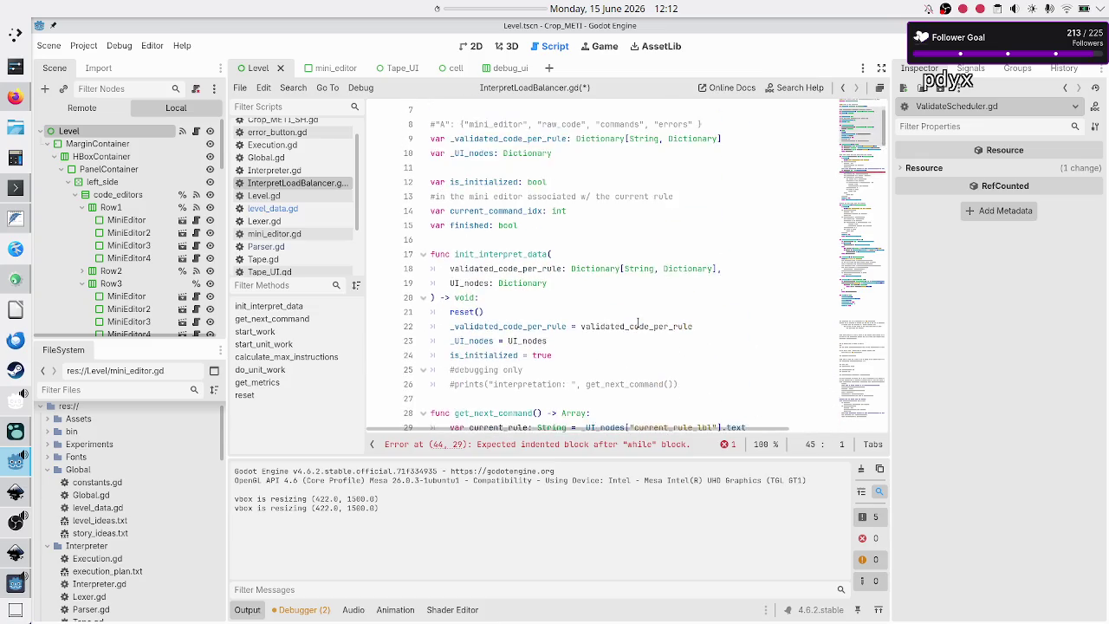
scroll(637, 322, "down", 6)
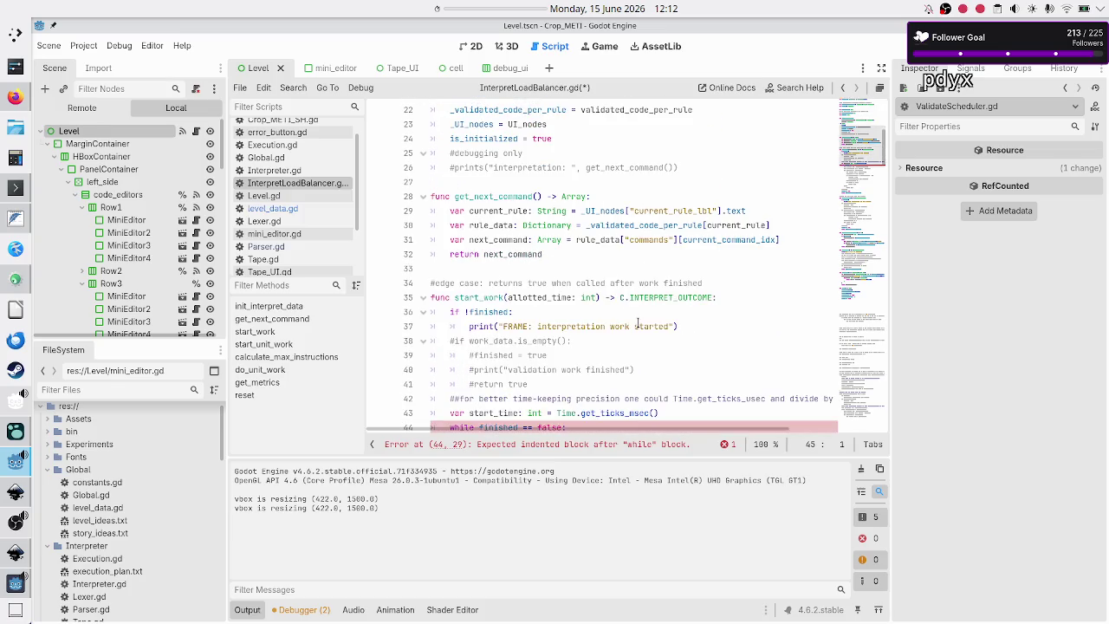
scroll(638, 322, "down", 2)
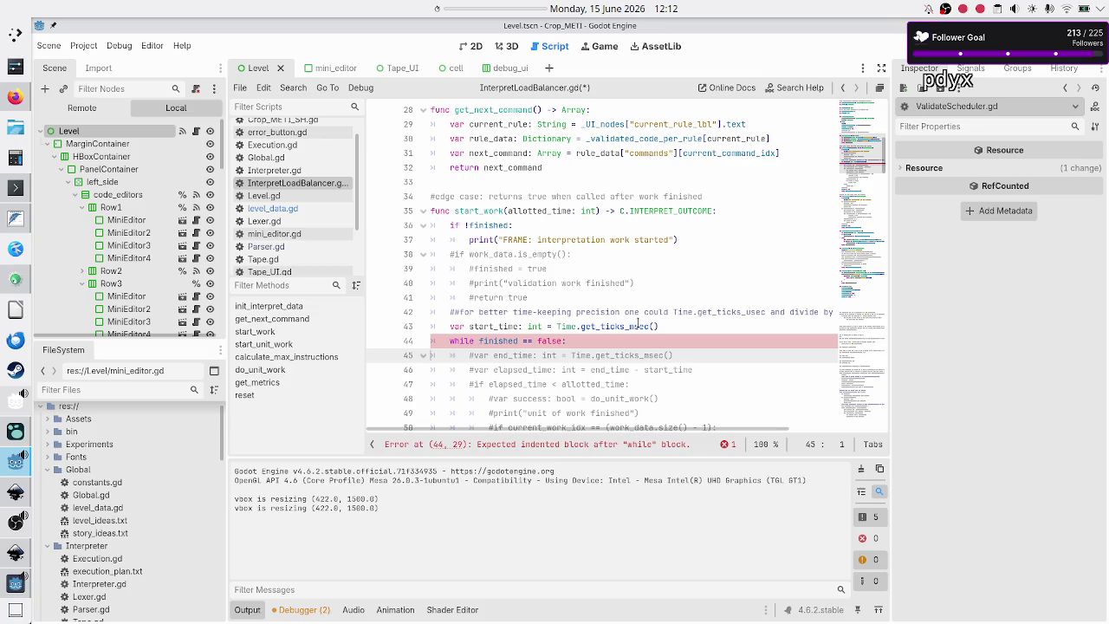
key("Home")
key("BackSpace")
key("Right")
key("shift+Right")
key("shift+Right")
key("shift+Right")
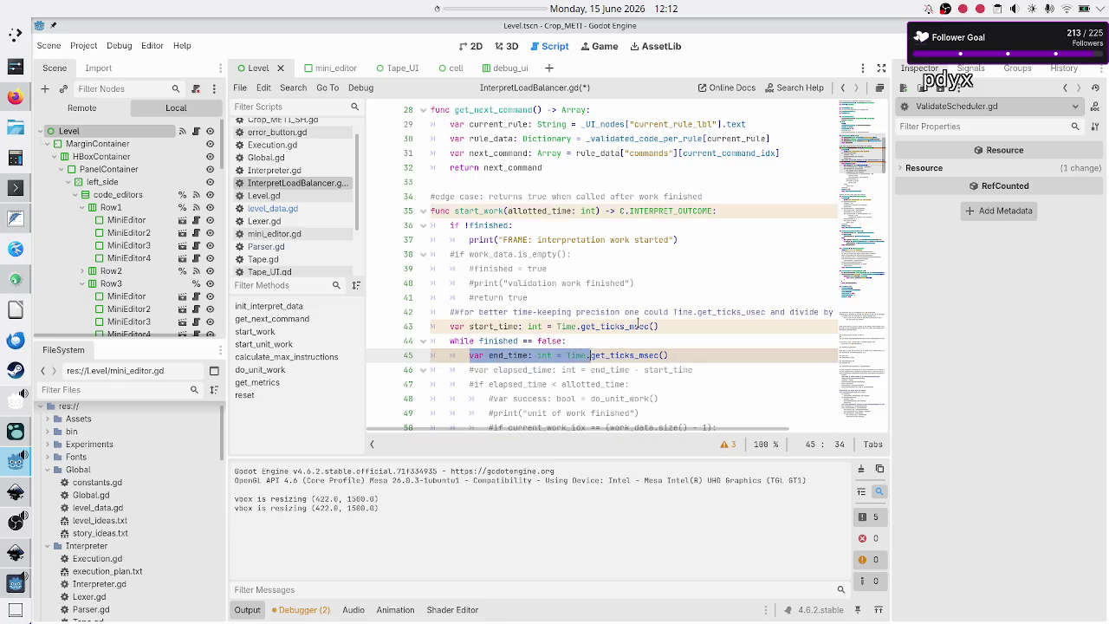
key("Down")
key("Left")
key("Left")
key("Left")
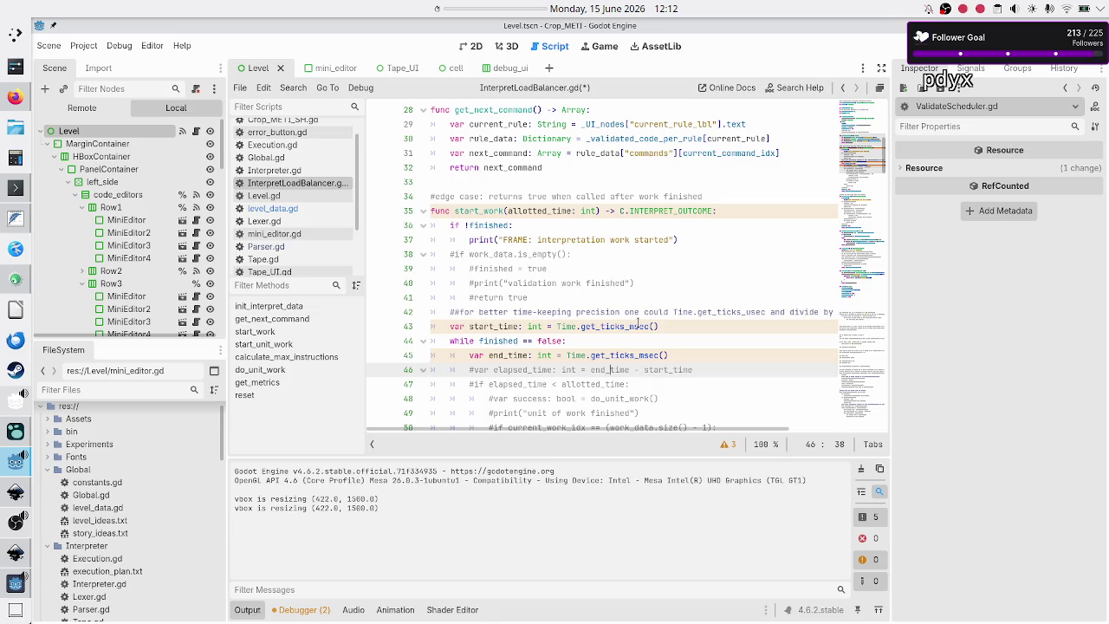
key("BackSpace")
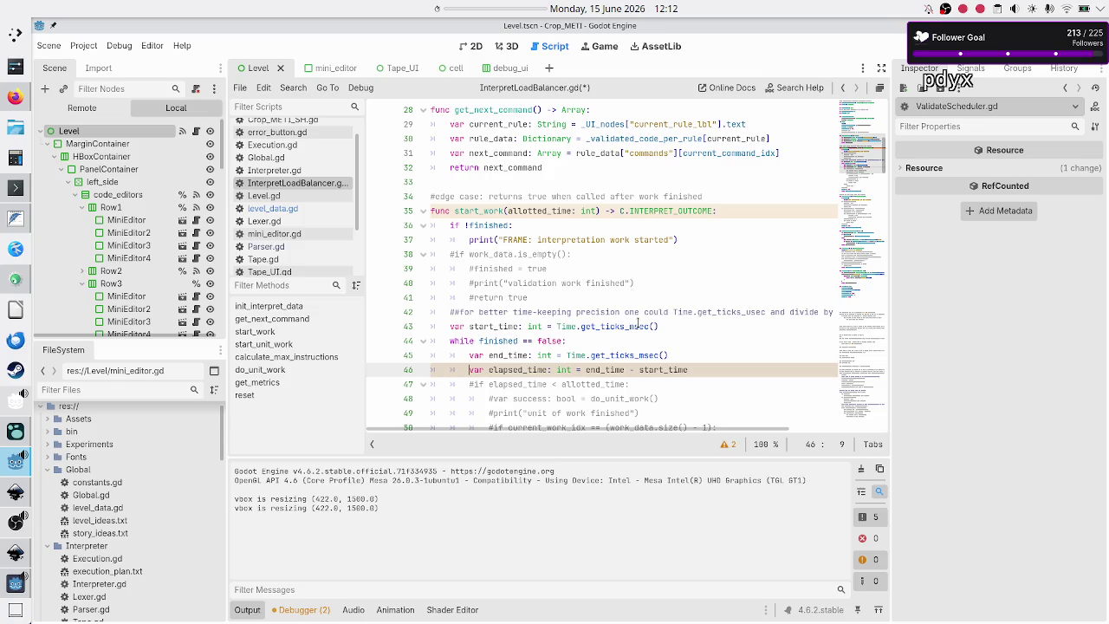
key("Down")
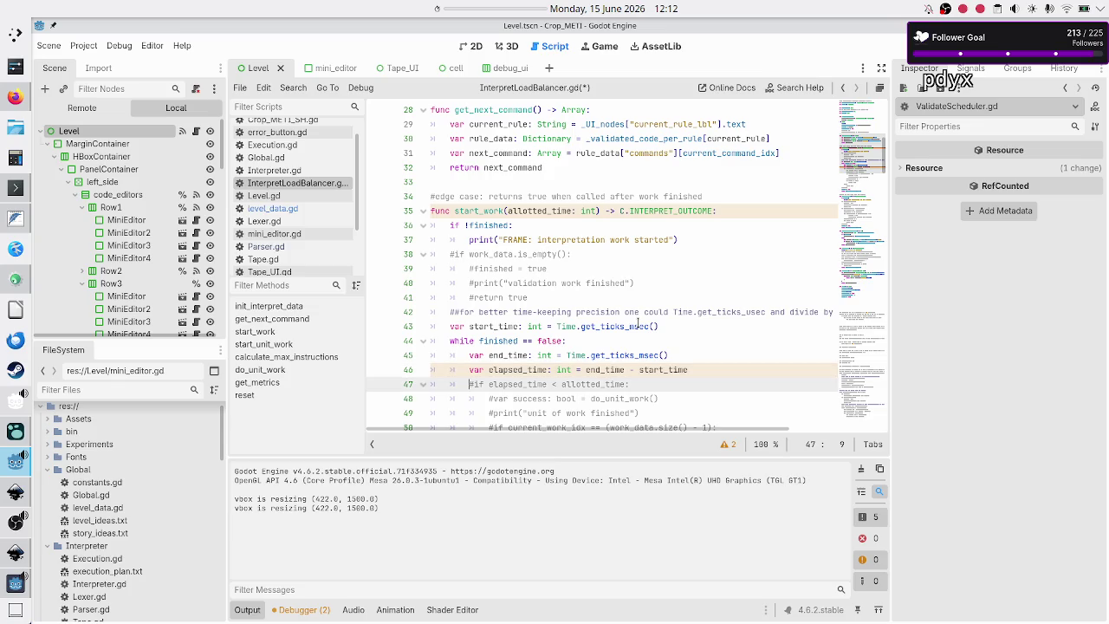
key("BackSpace")
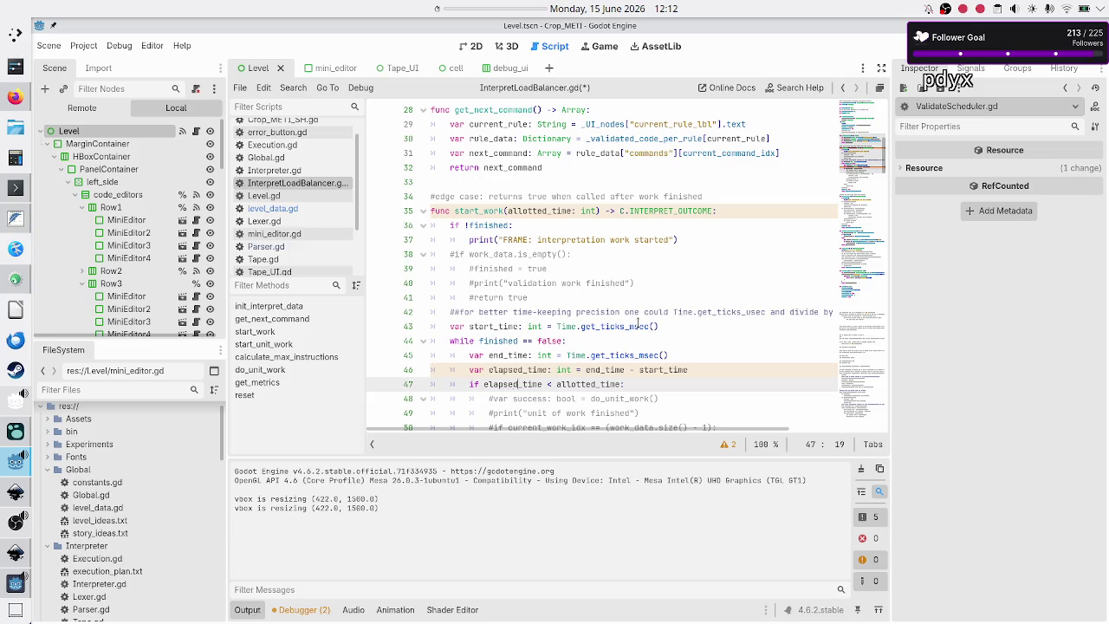
key("End")
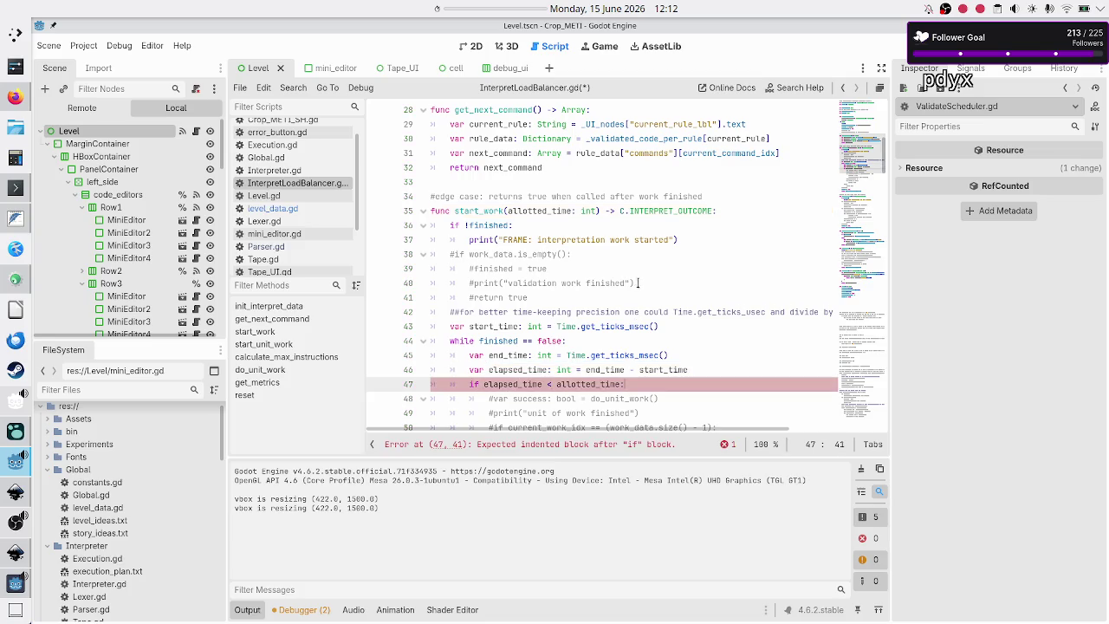
double_click(543, 211)
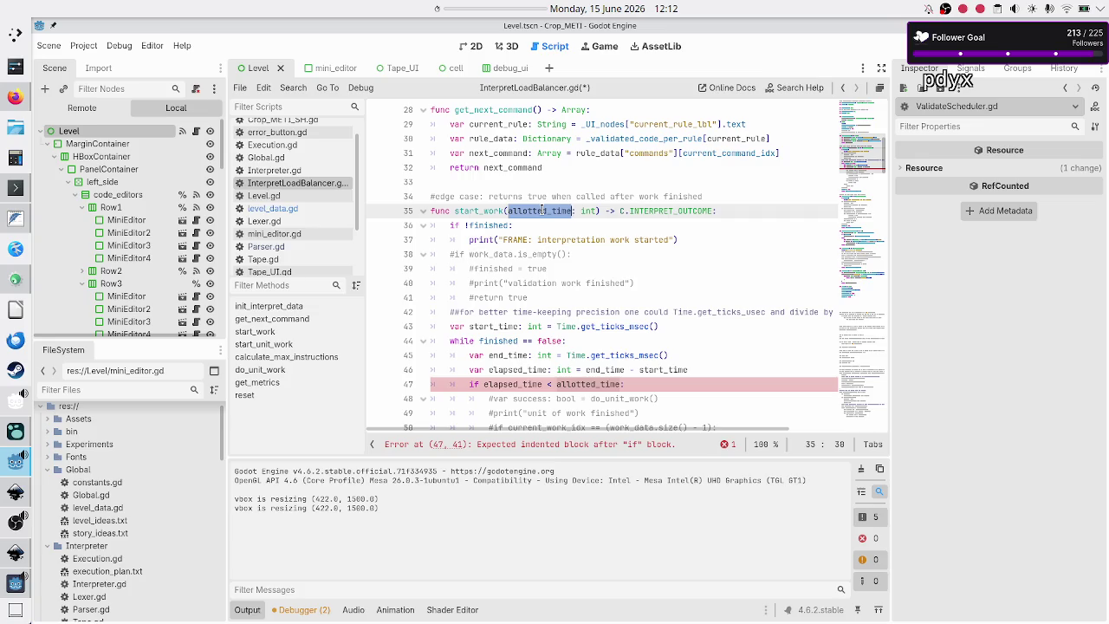
- Uncomment the else: line on line 56 below the elapsed_time check
scroll(641, 210, "down", 4)
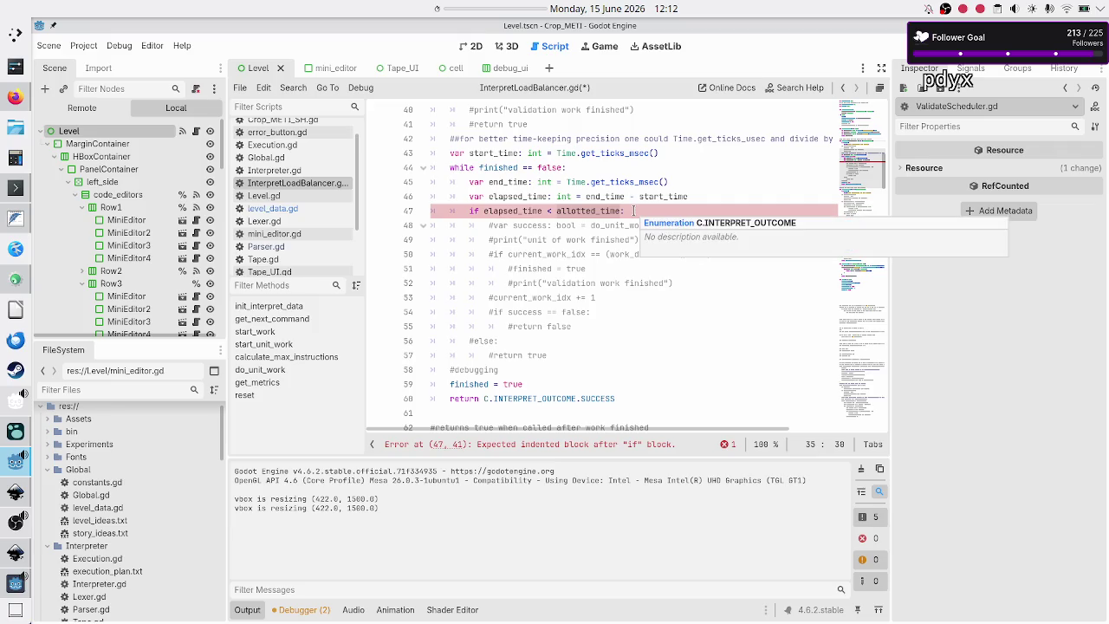
left_click(648, 209)
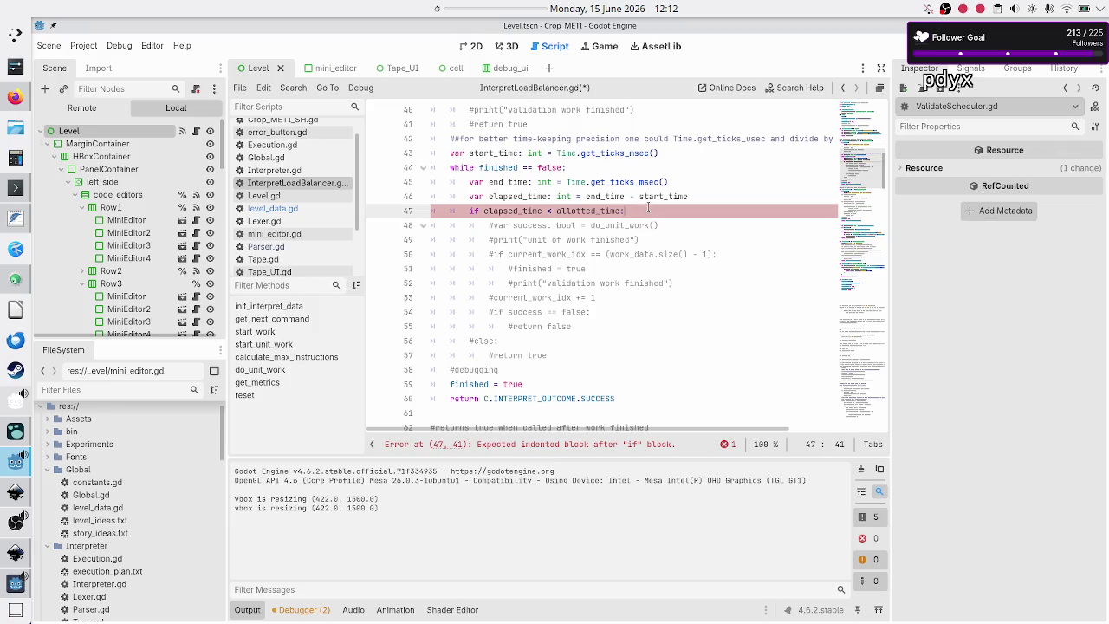
key("Down")
key("Home")
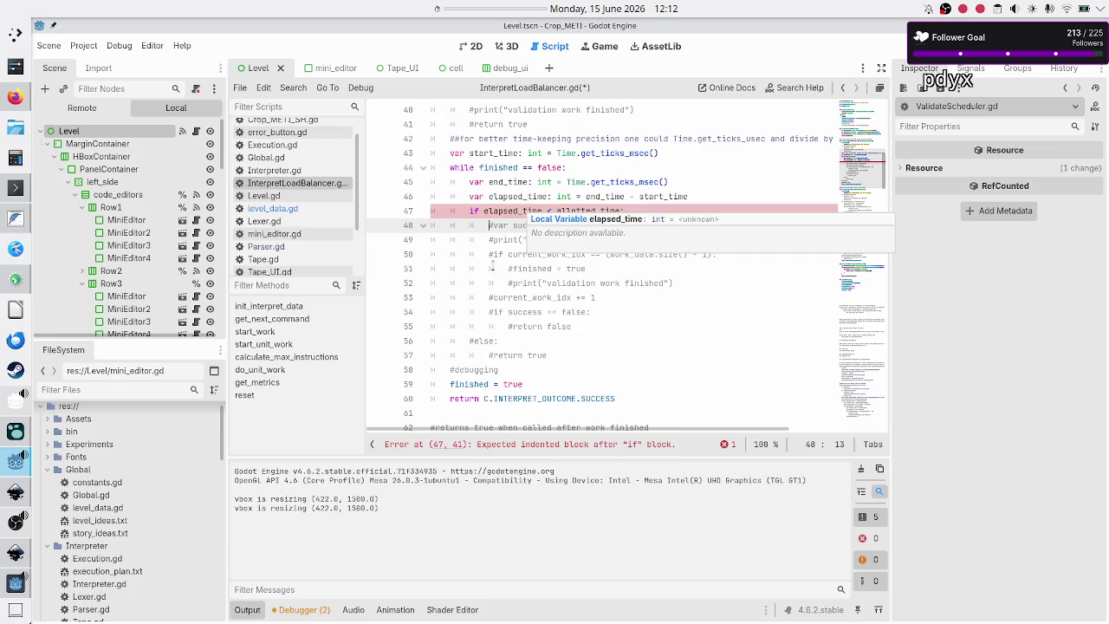
left_click(483, 341)
key("BackSpace")
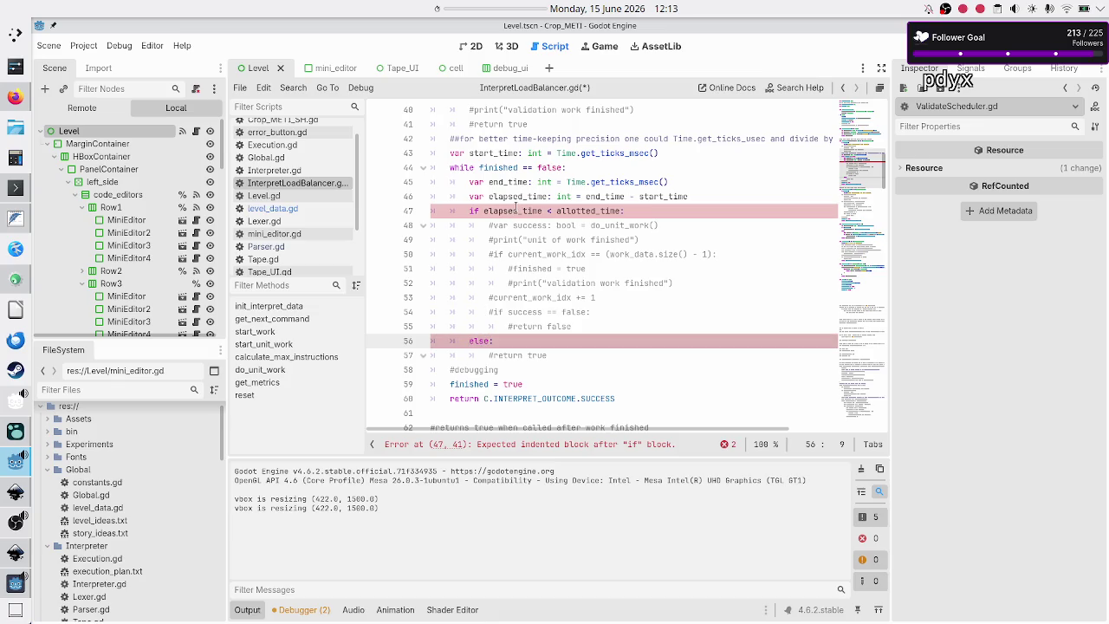
- Uncomment 'return true' on line 57 inside the else branch
double_click(513, 211)
scroll(525, 182, "up", 3)
scroll(525, 182, "up", 2)
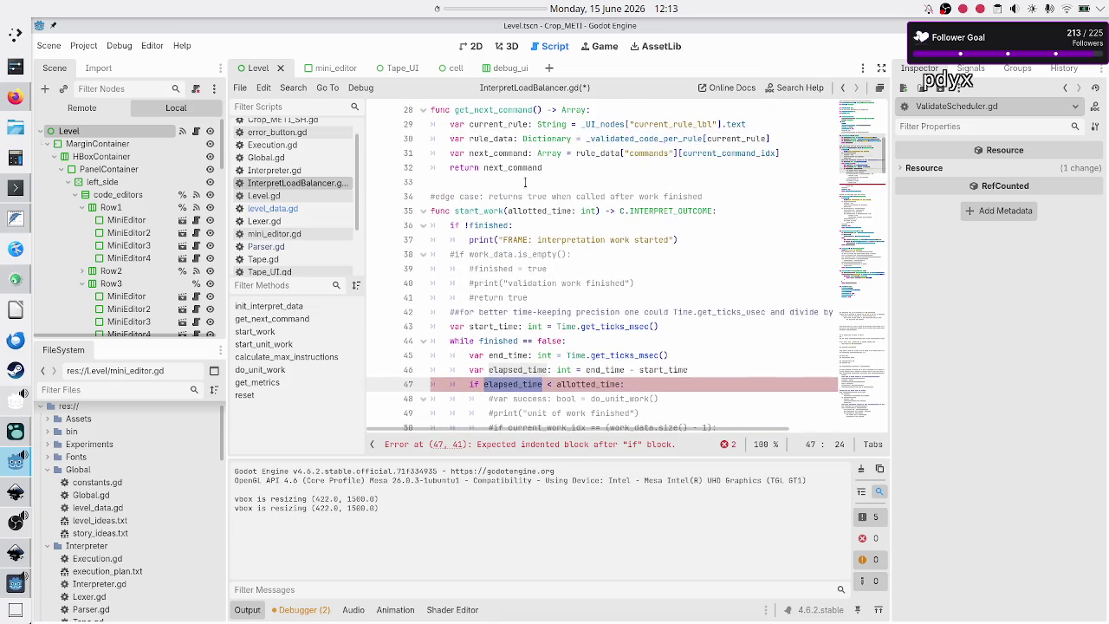
double_click(537, 211)
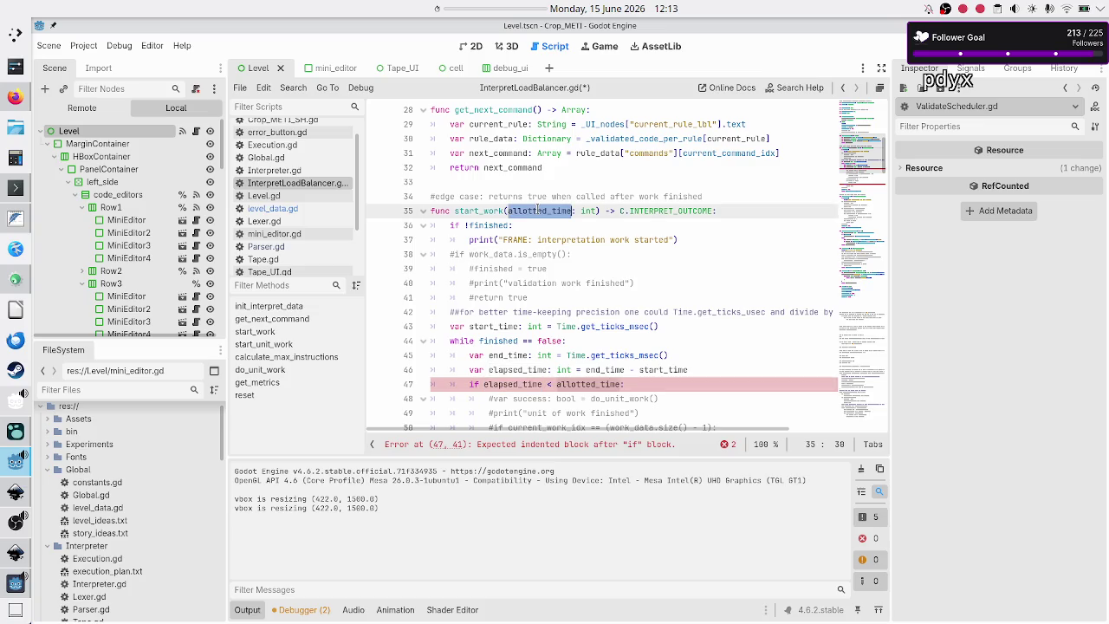
scroll(526, 303, "down", 10)
scroll(526, 305, "up", 2)
left_click(529, 274)
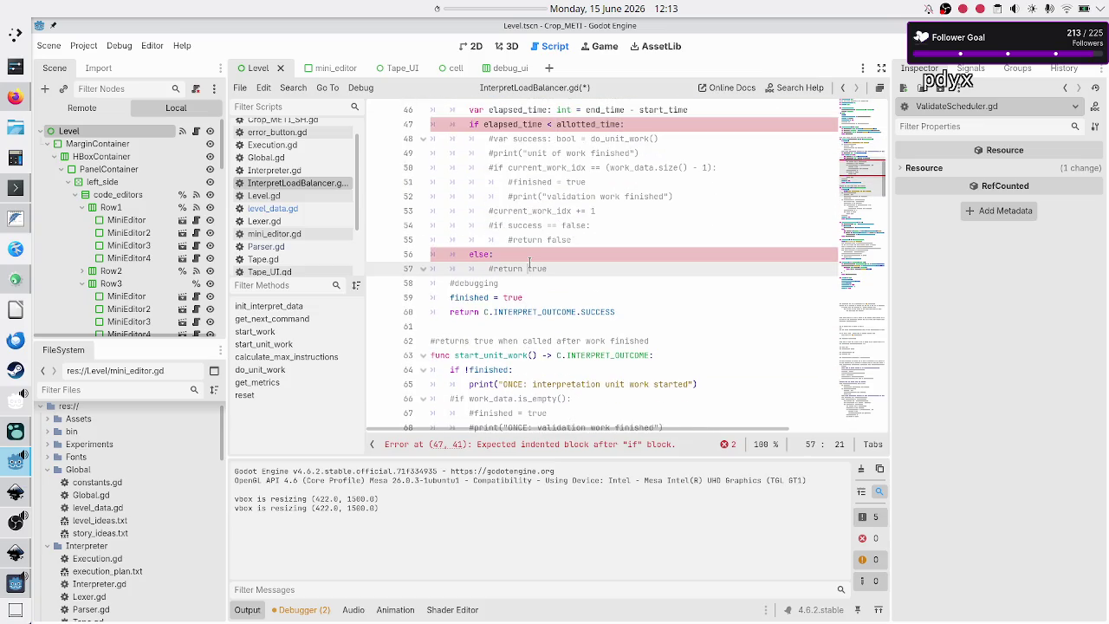
key("BackSpace")
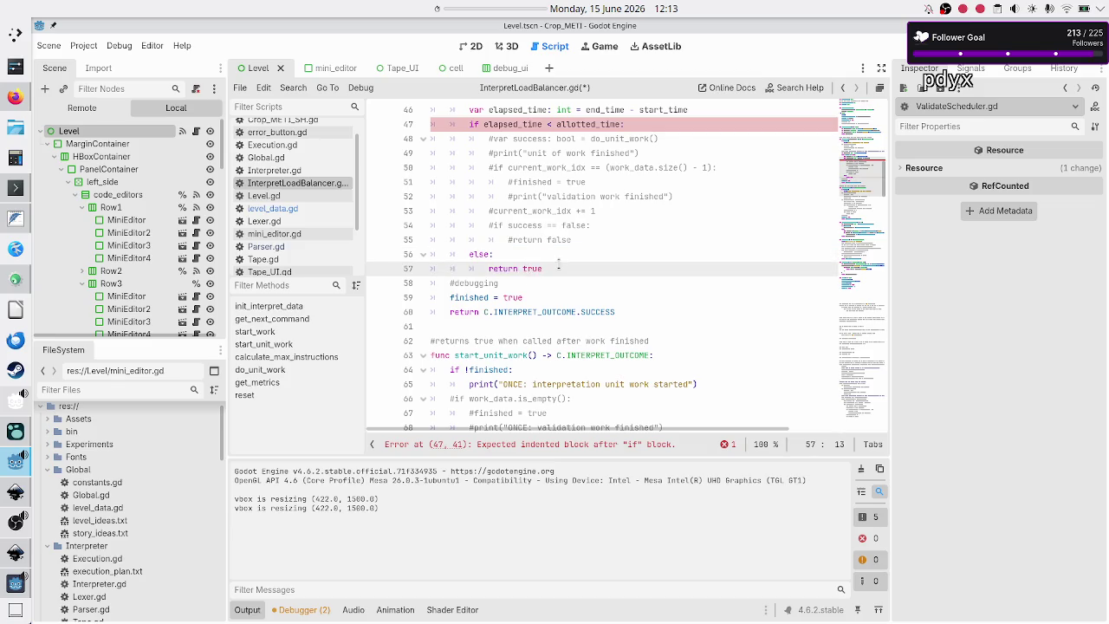
scroll(558, 260, "up", 3)
scroll(559, 267, "up", 3)
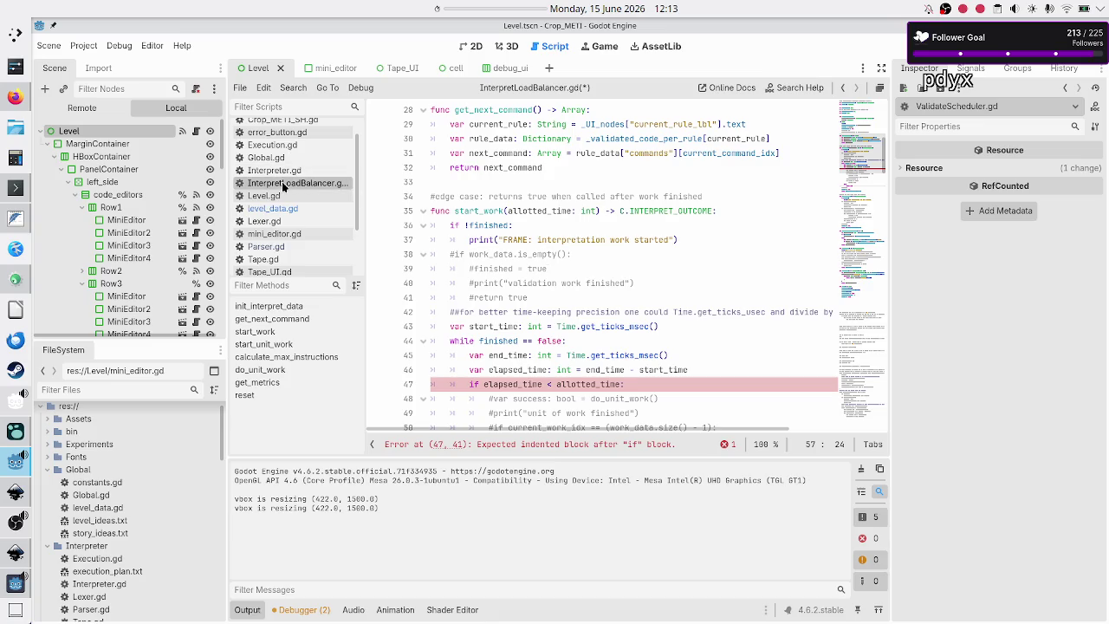
scroll(283, 173, "up", 1)
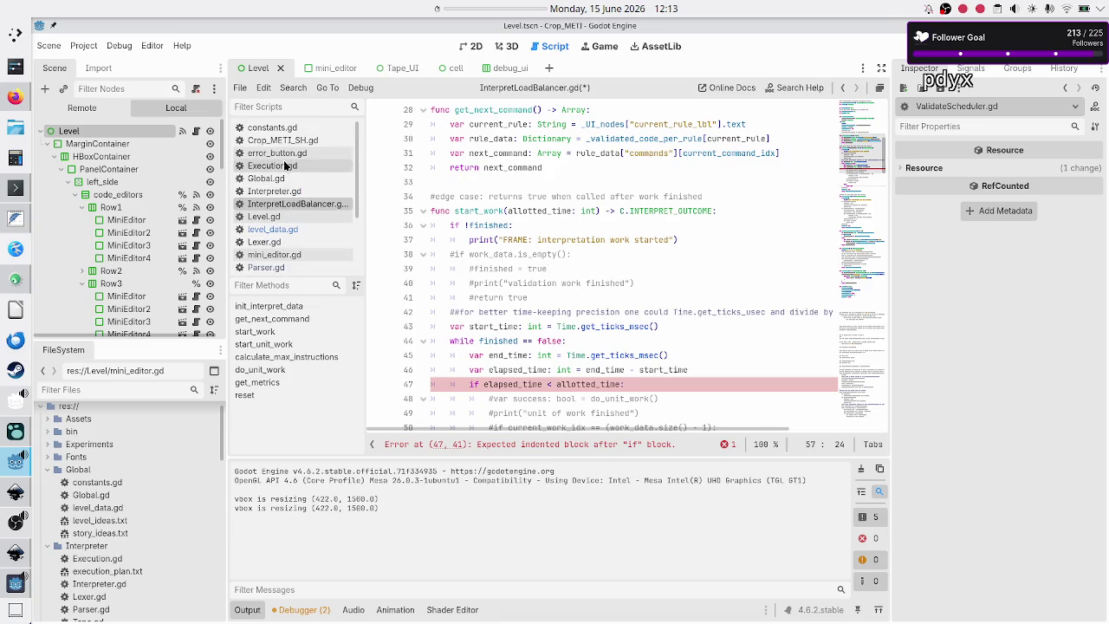
- In Execution.gd, locate the process_run call in _process and the InterpretLoadBalancer reference
left_click(283, 166)
scroll(571, 266, "up", 4)
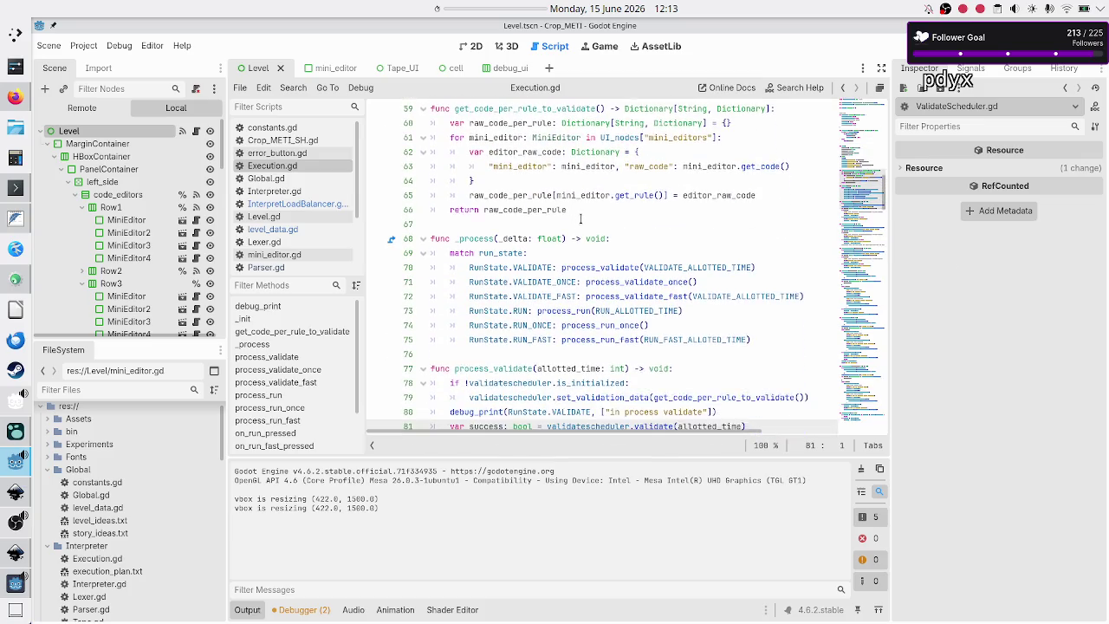
double_click(587, 307)
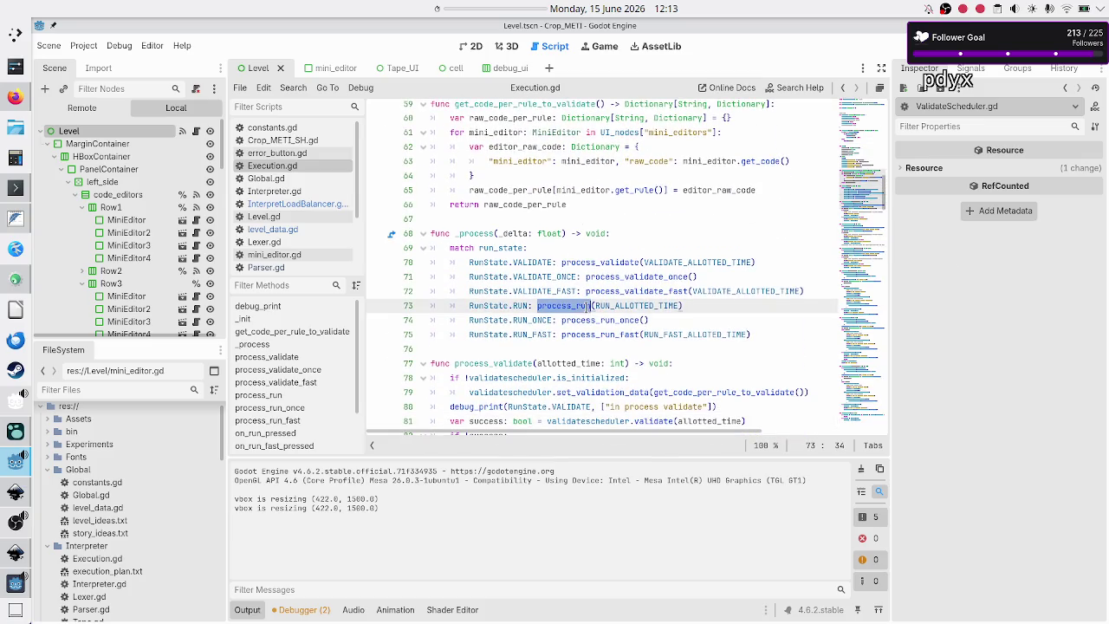
scroll(543, 352, "down", 1)
scroll(543, 353, "down", 1)
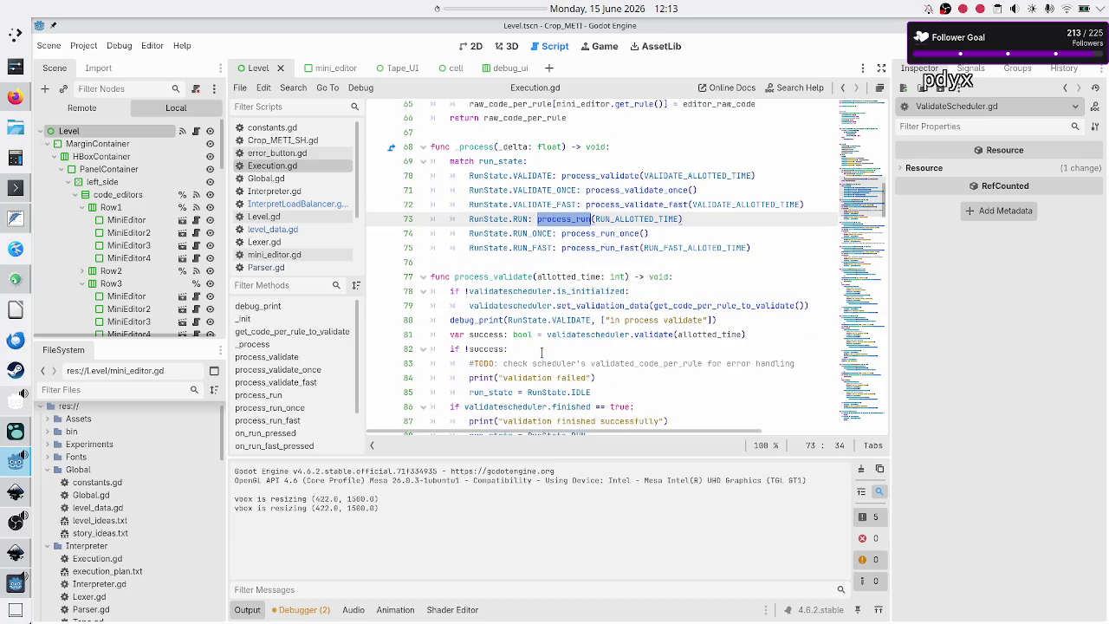
scroll(533, 253, "down", 15)
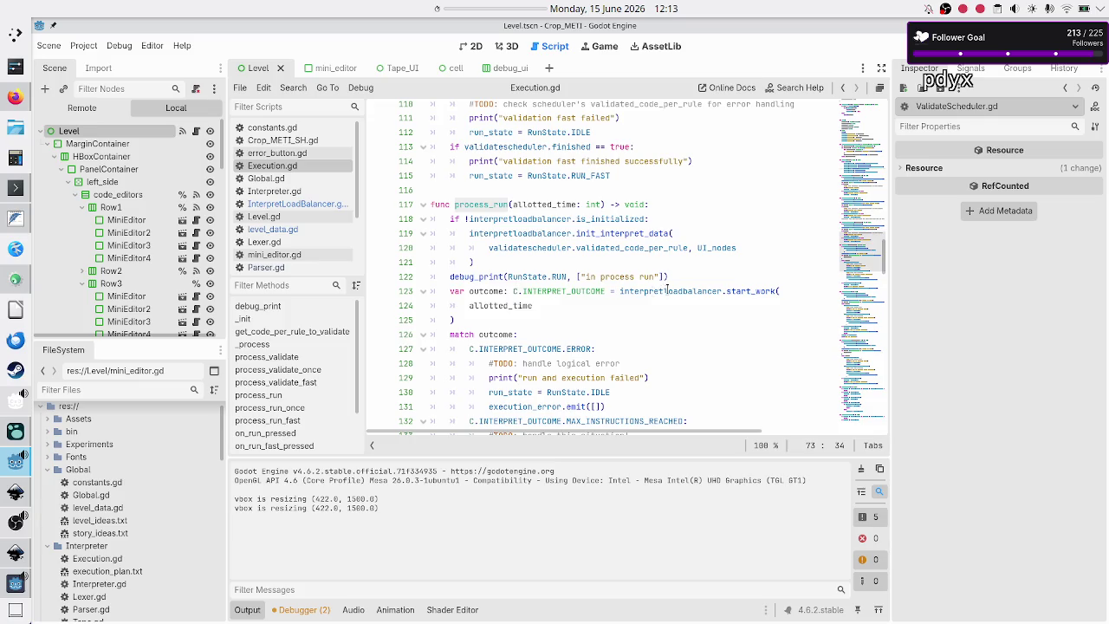
double_click(667, 292)
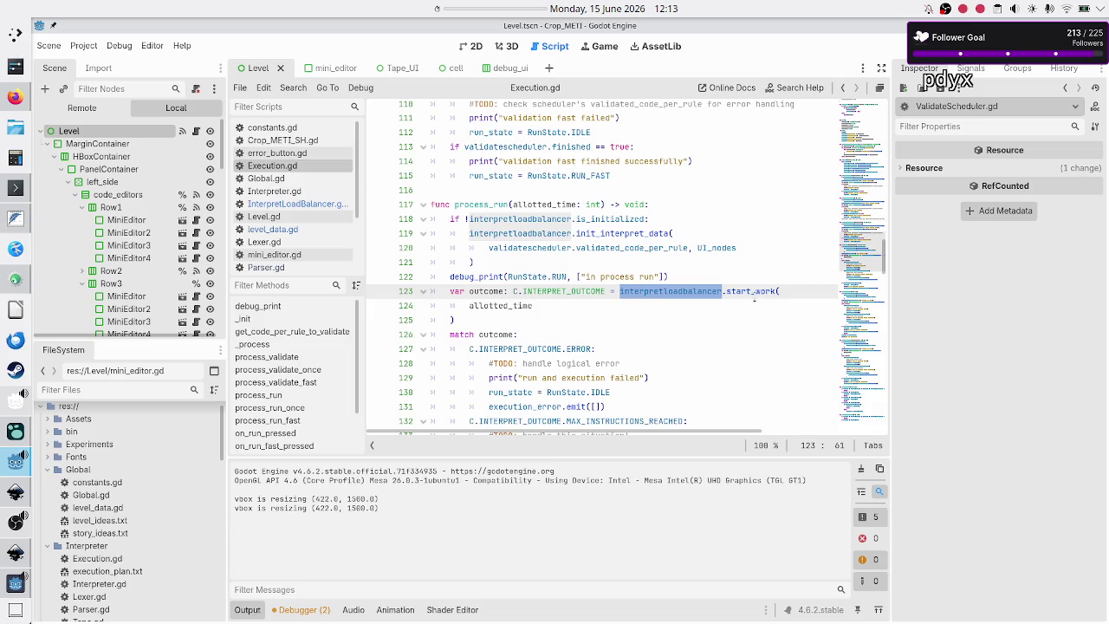
- Examine the start_work call on line 123 by selecting its 'start' portion
left_click(756, 291)
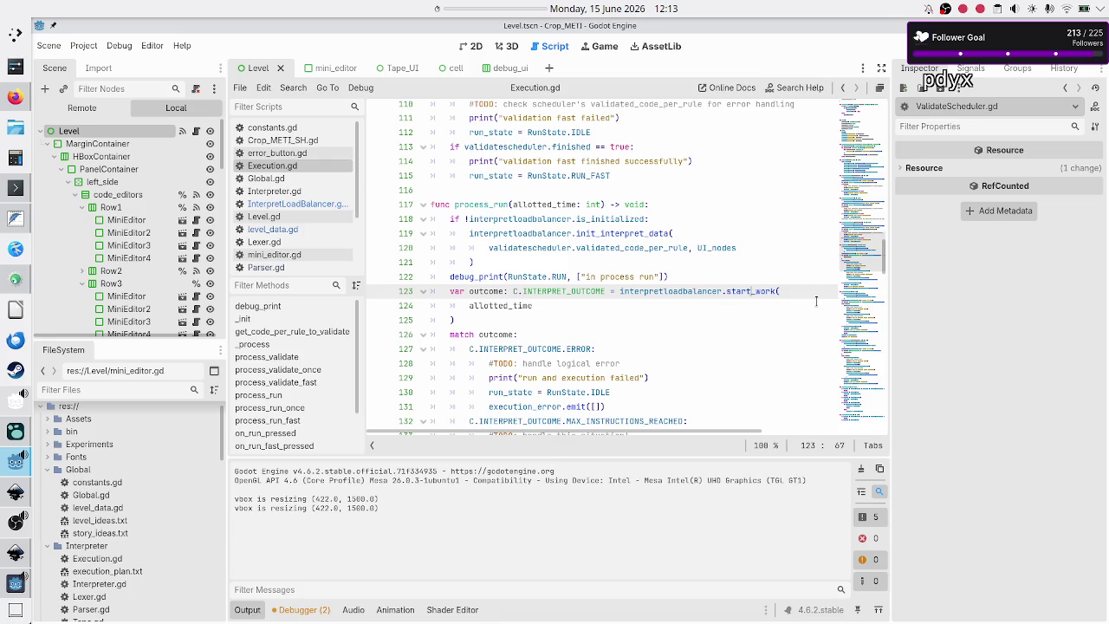
key("shift+Left")
key("shift+Left")
key("shift+Left")
key("Right")
key("shift+Left")
key("shift+Left")
key("shift+Left")
key("Right")
key("shift+Left")
key("shift+Left")
key("shift+Left")
key("Right")
- Trace start_work's allotted_time argument on line 124, then open InterpretLoadBalancer.gd
double_click(750, 291)
left_click(551, 309)
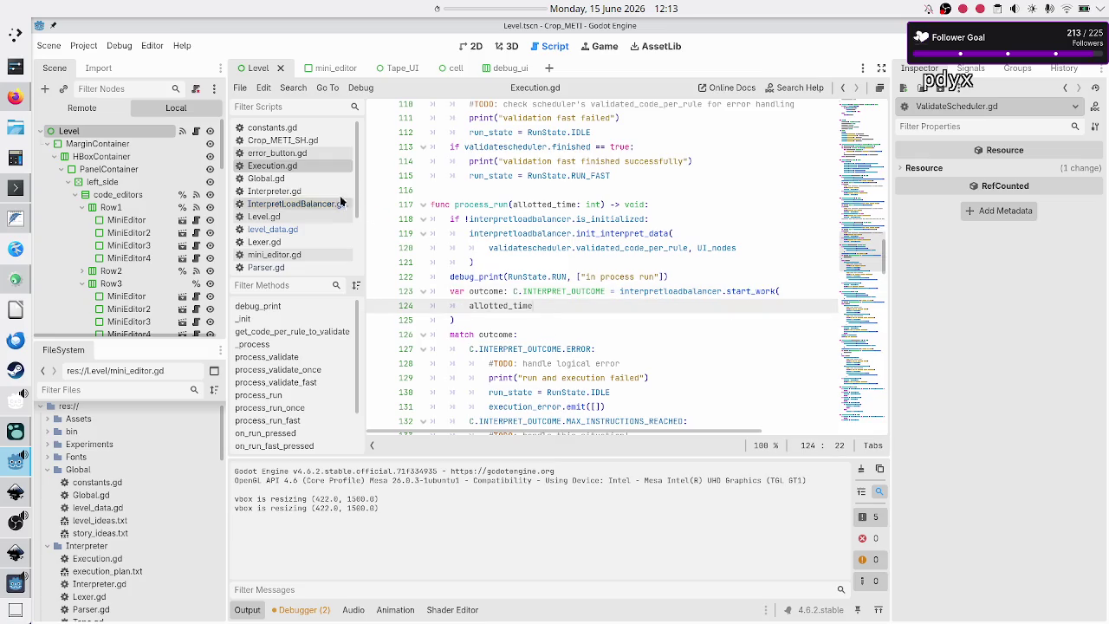
double_click(510, 307)
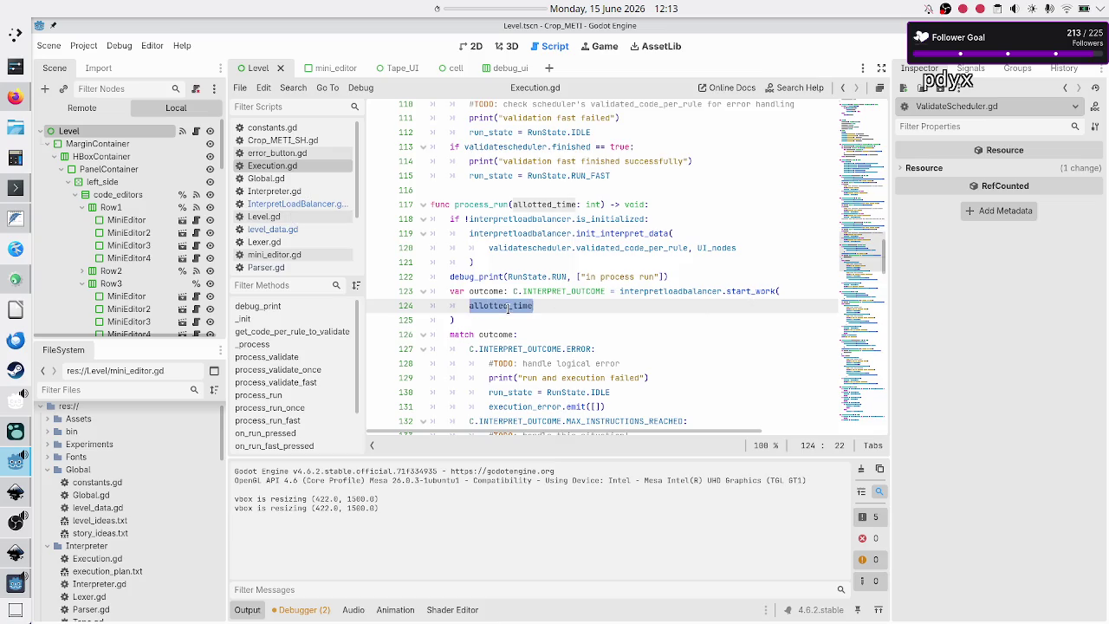
left_click(313, 203)
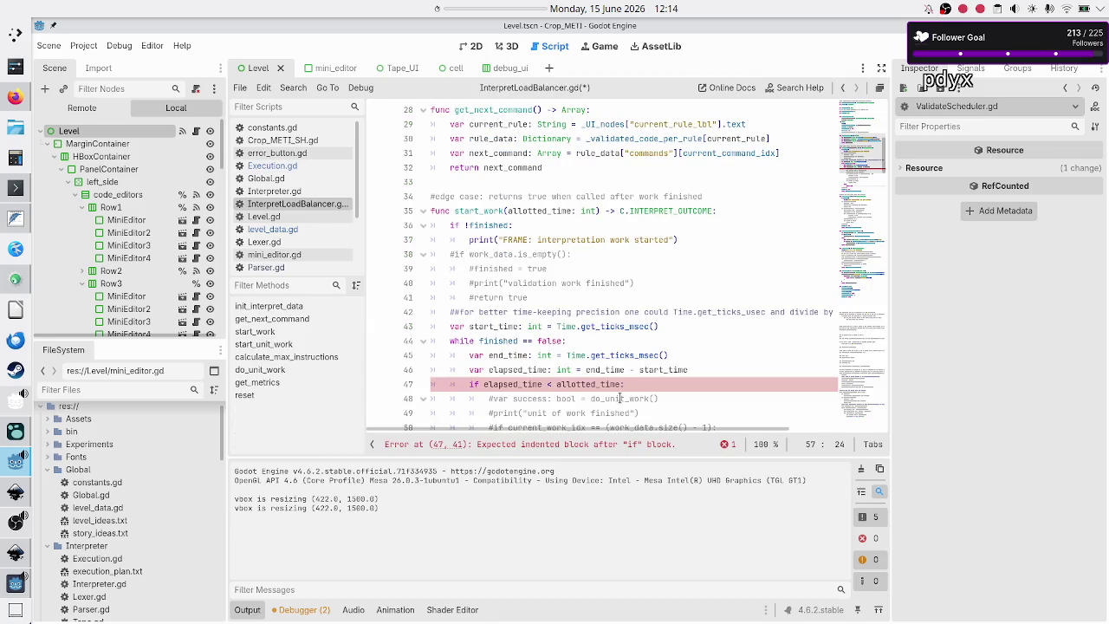
- Uncomment line 48 so start_work calls 'var success: bool = do_unit_work()'
left_click(647, 383)
scroll(687, 303, "down", 4)
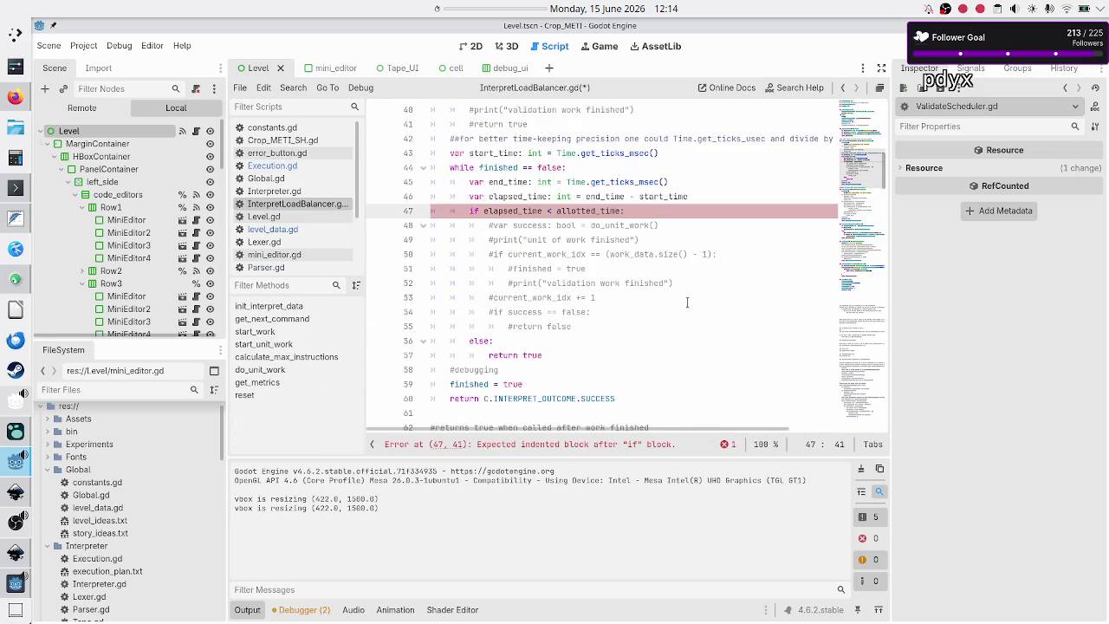
key("Right")
key("Right")
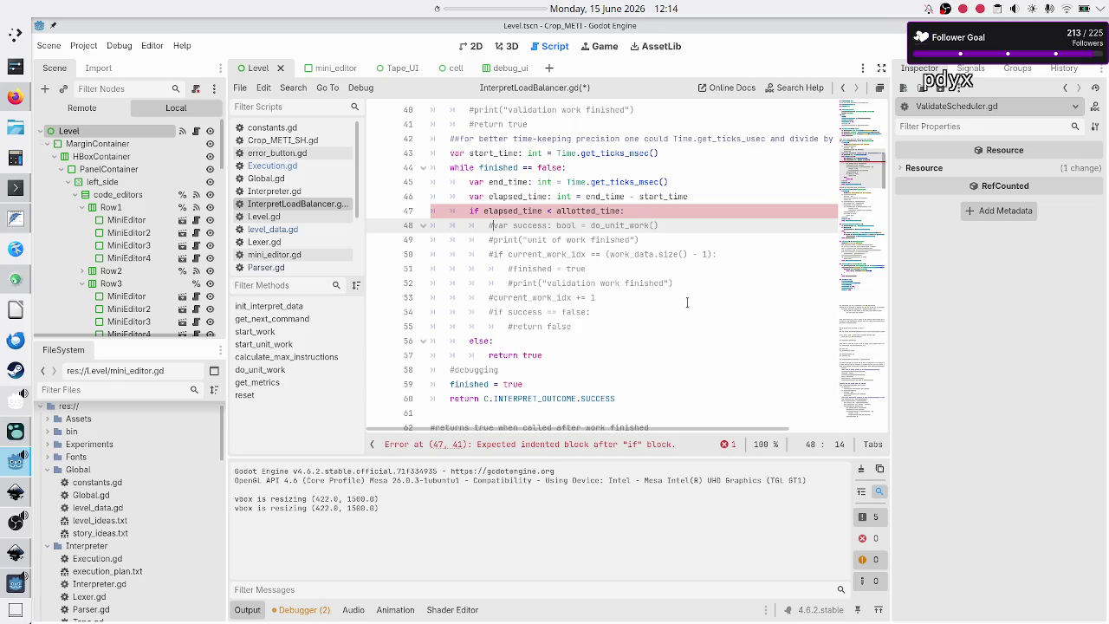
key("BackSpace")
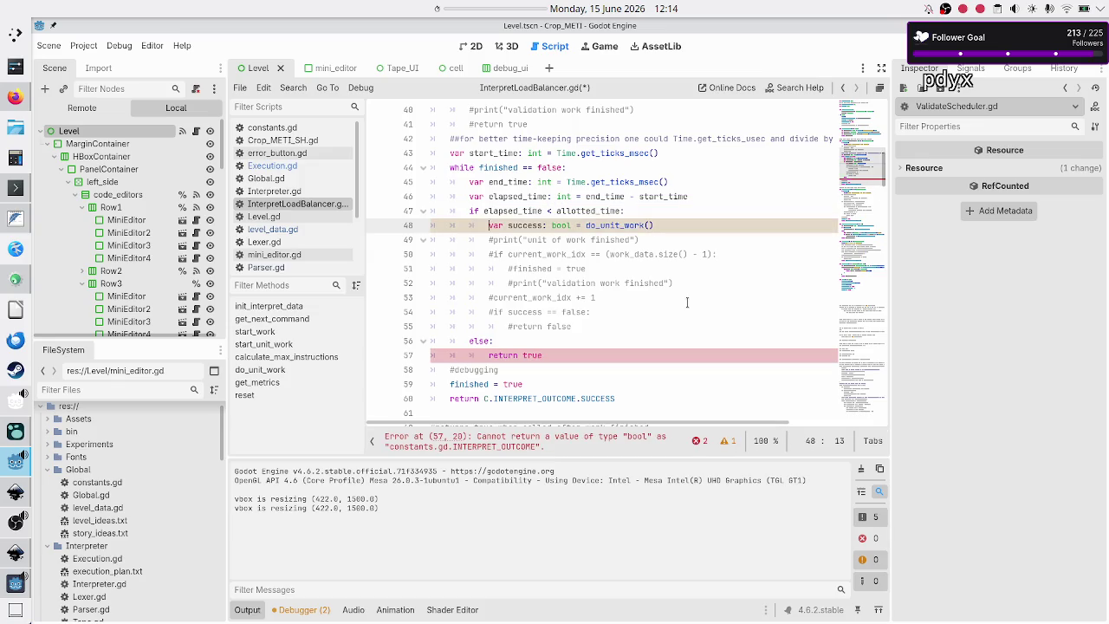
key("Right")
key("Right")
key("Right")
- Review the do_unit_work definition and run the project with F5
scroll(618, 267, "down", 8)
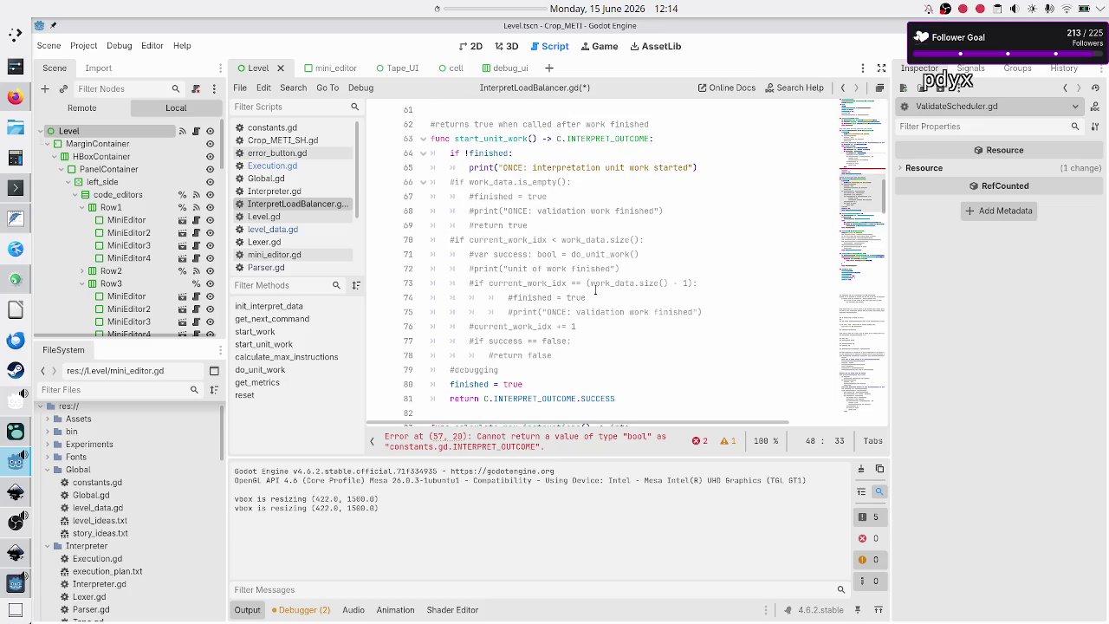
scroll(595, 289, "down", 5)
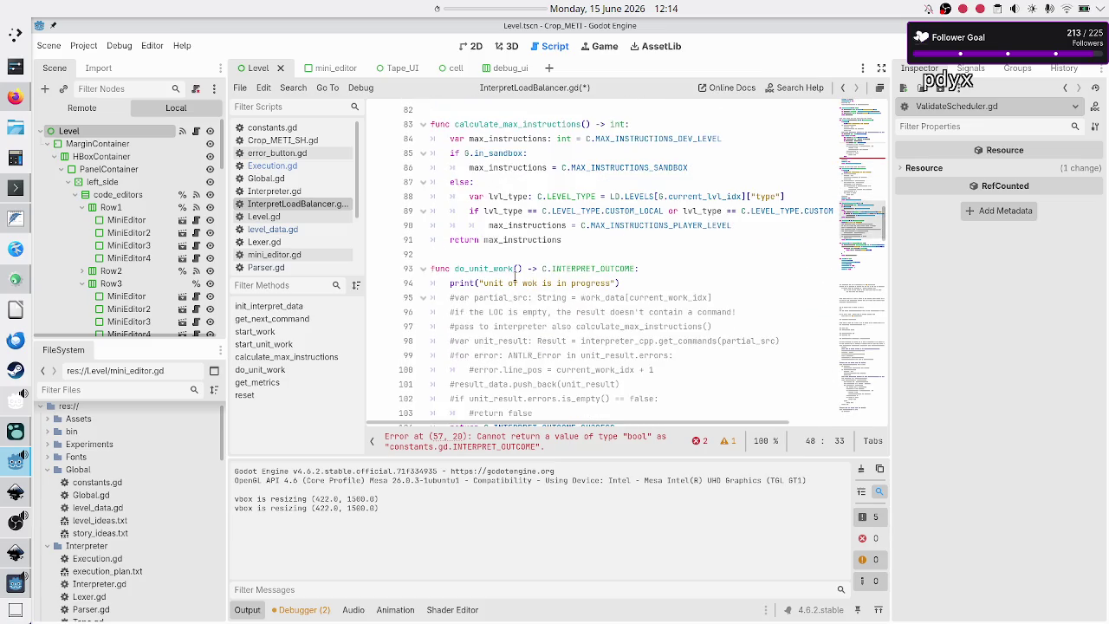
left_click(500, 268)
double_click(500, 269)
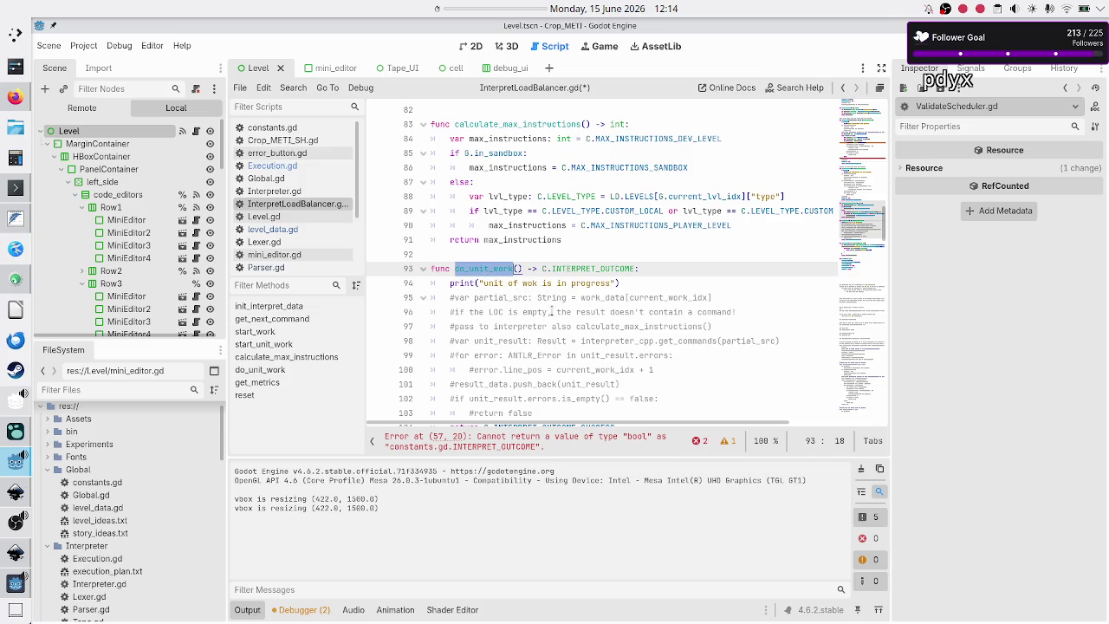
key("F5")
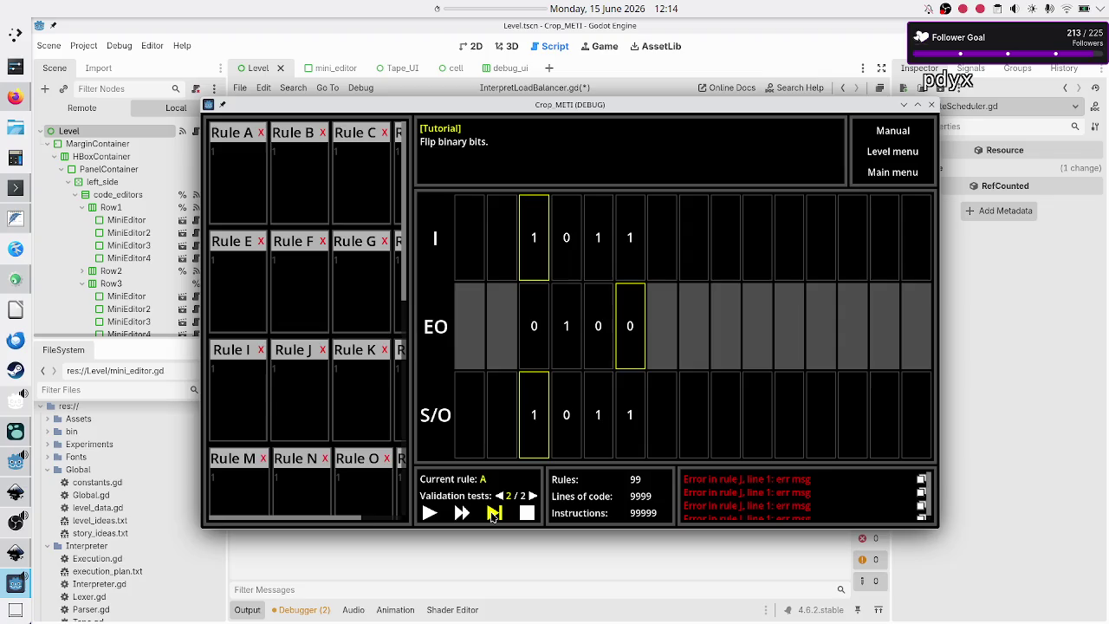
- Advance the tutorial level two execution steps, then close the game window
left_click(494, 512)
left_click(494, 514)
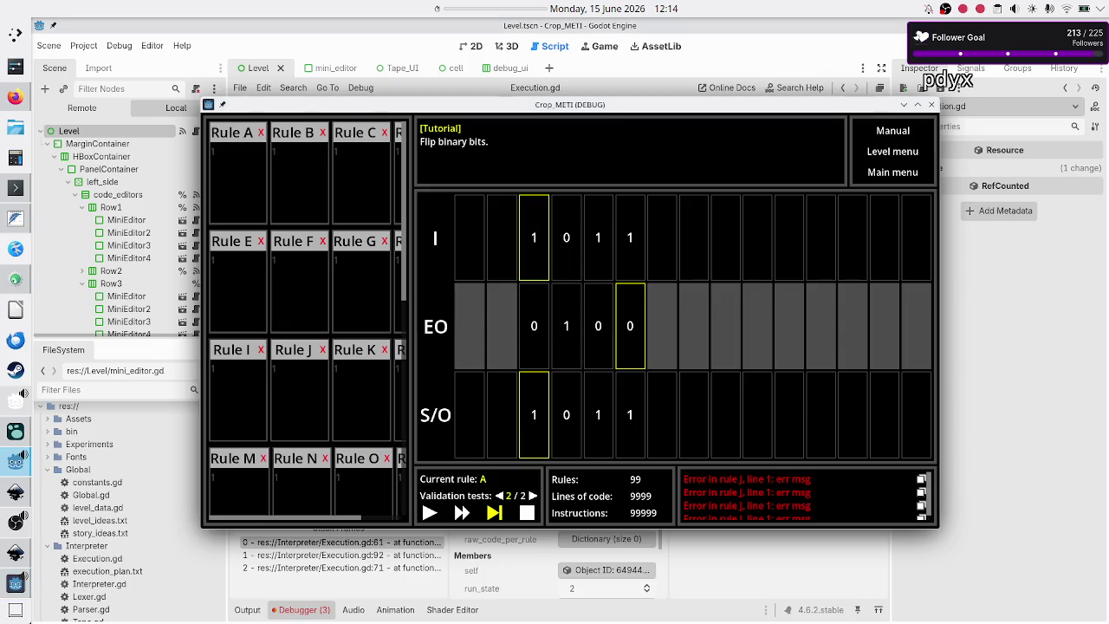
left_click(931, 105)
- Back in InterpretLoadBalancer.gd, select do_unit_work on line 93 and scroll up to start_work
scroll(523, 370, "down", 9)
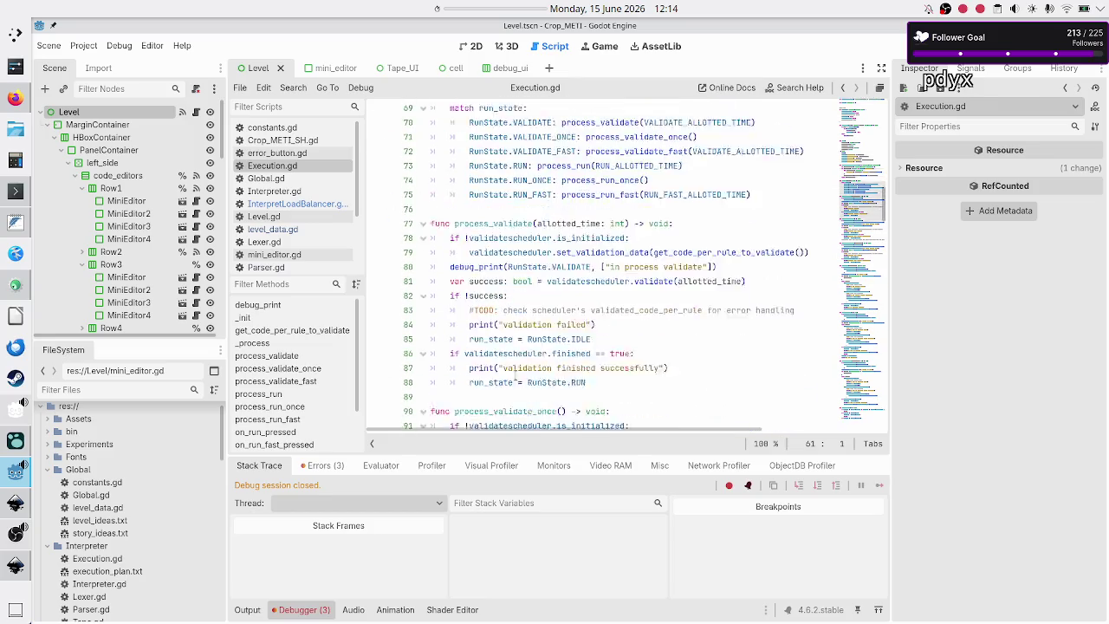
left_click(303, 204)
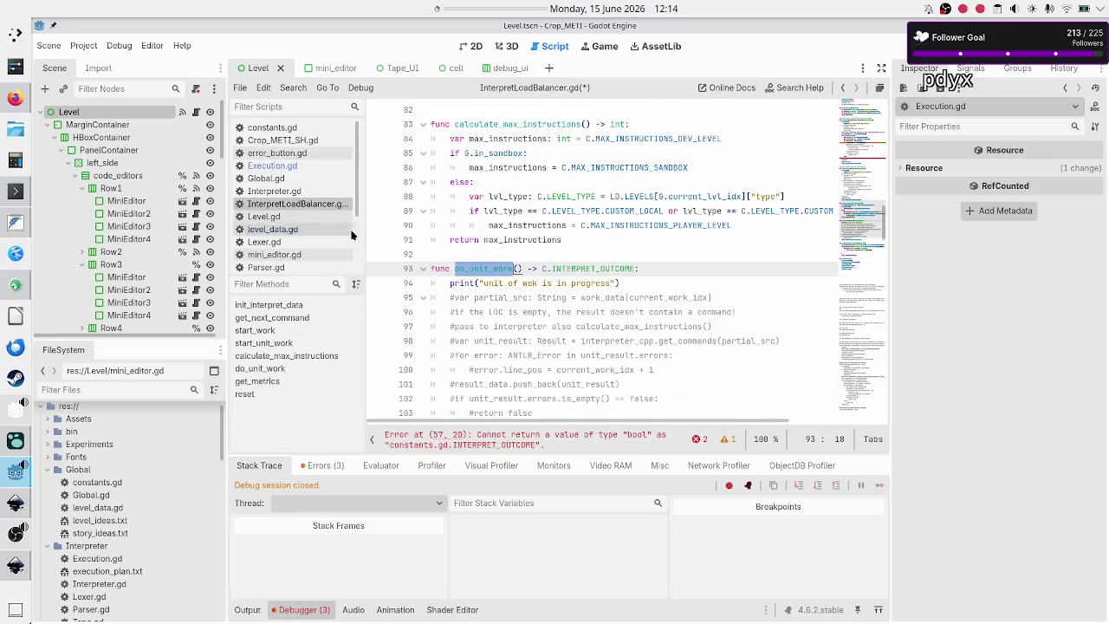
left_click(486, 268)
double_click(486, 268)
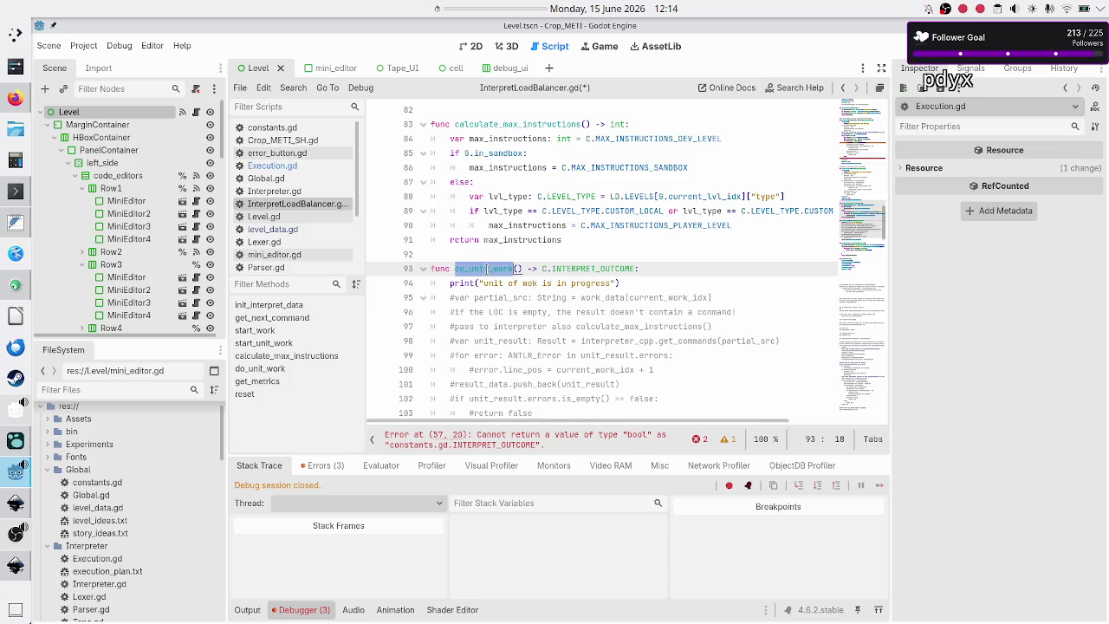
scroll(486, 268, "up", 5)
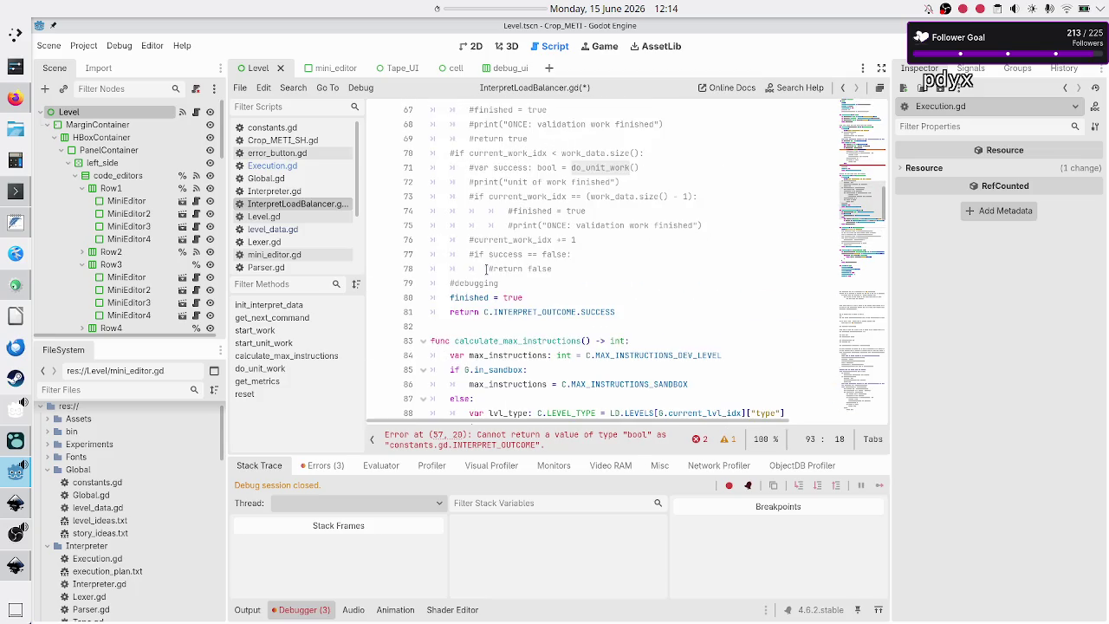
scroll(486, 268, "up", 14)
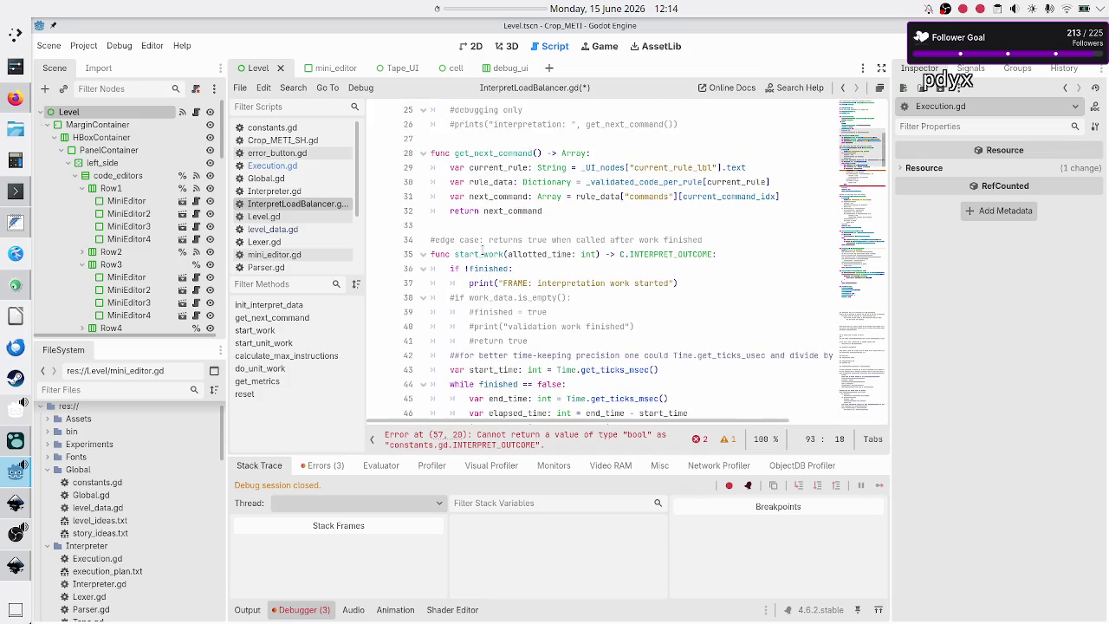
double_click(482, 253)
double_click(541, 254)
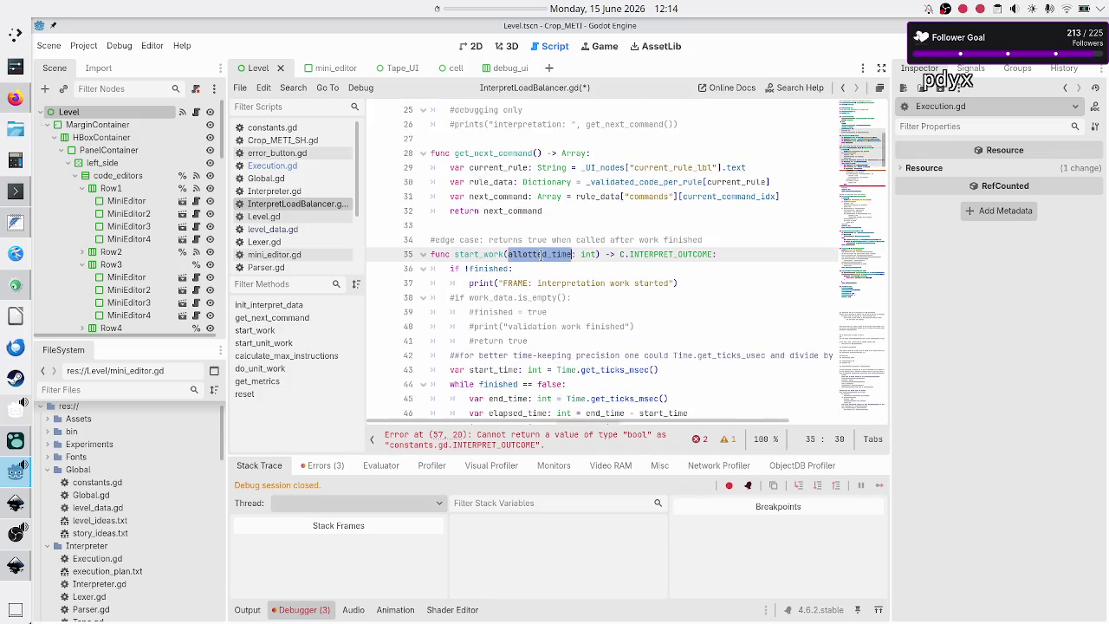
scroll(462, 314, "down", 3)
scroll(462, 315, "up", 1)
scroll(461, 315, "down", 7)
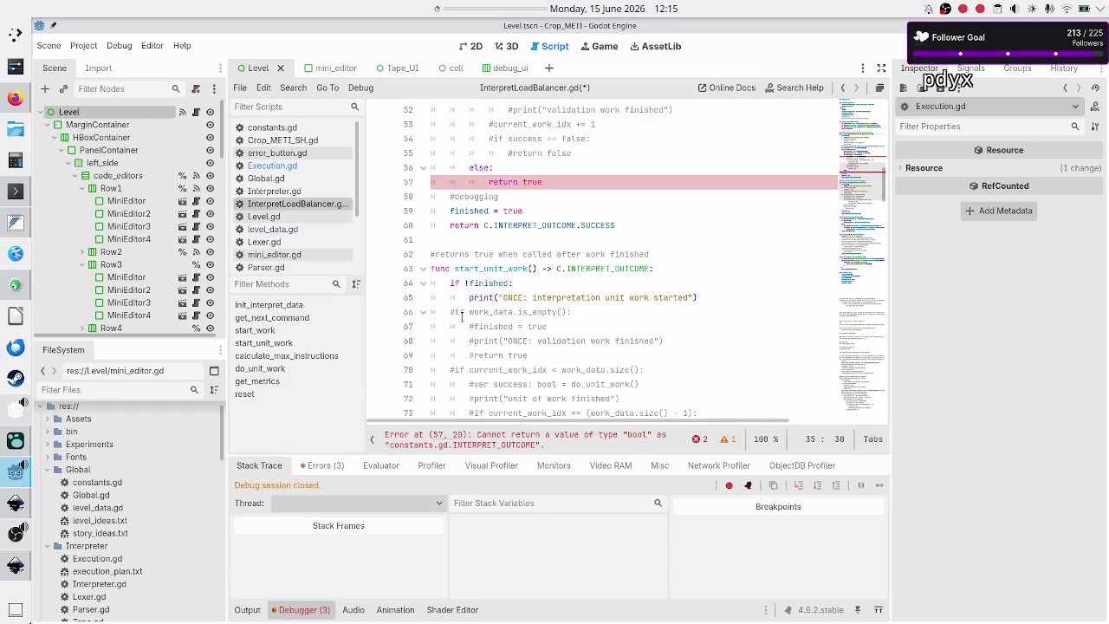
double_click(487, 270)
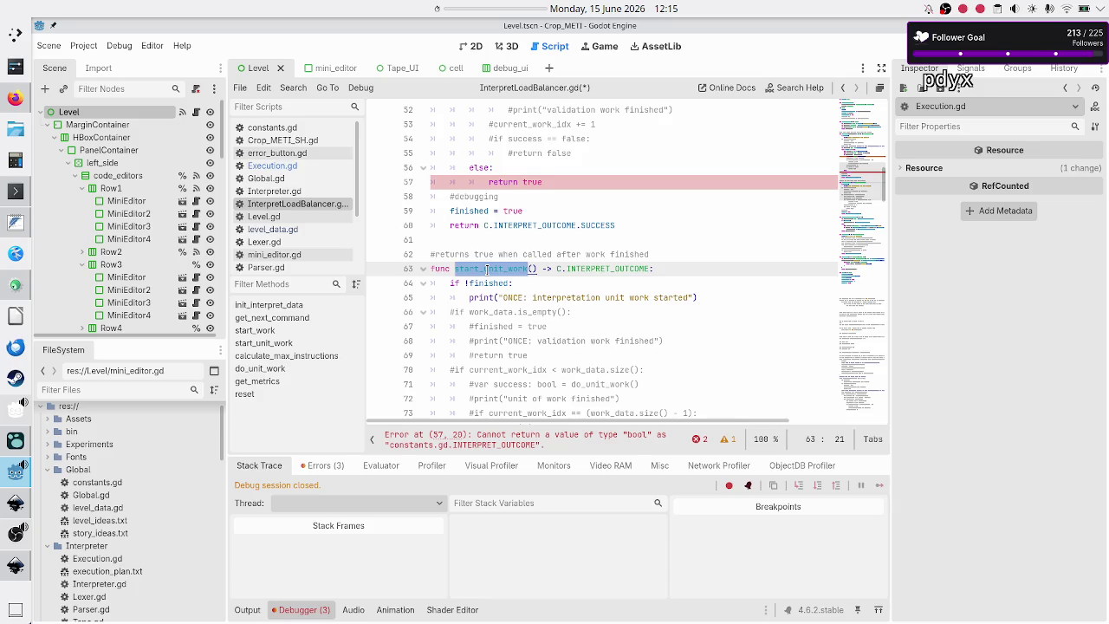
scroll(548, 283, "down", 3)
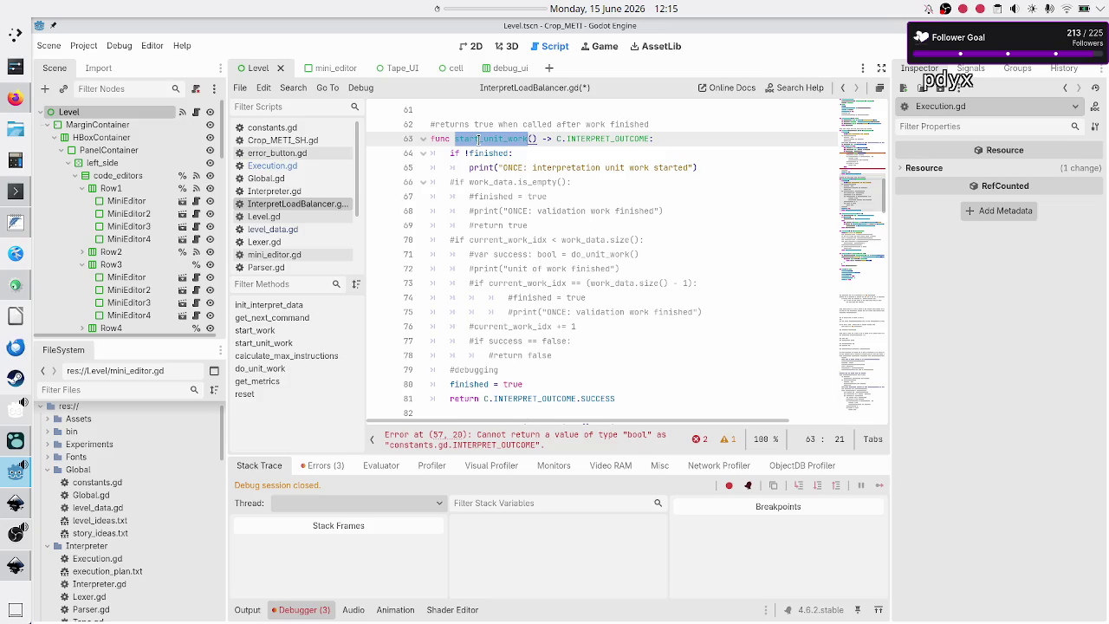
scroll(553, 301, "up", 8)
scroll(554, 300, "down", 5)
key("alt+Tab")
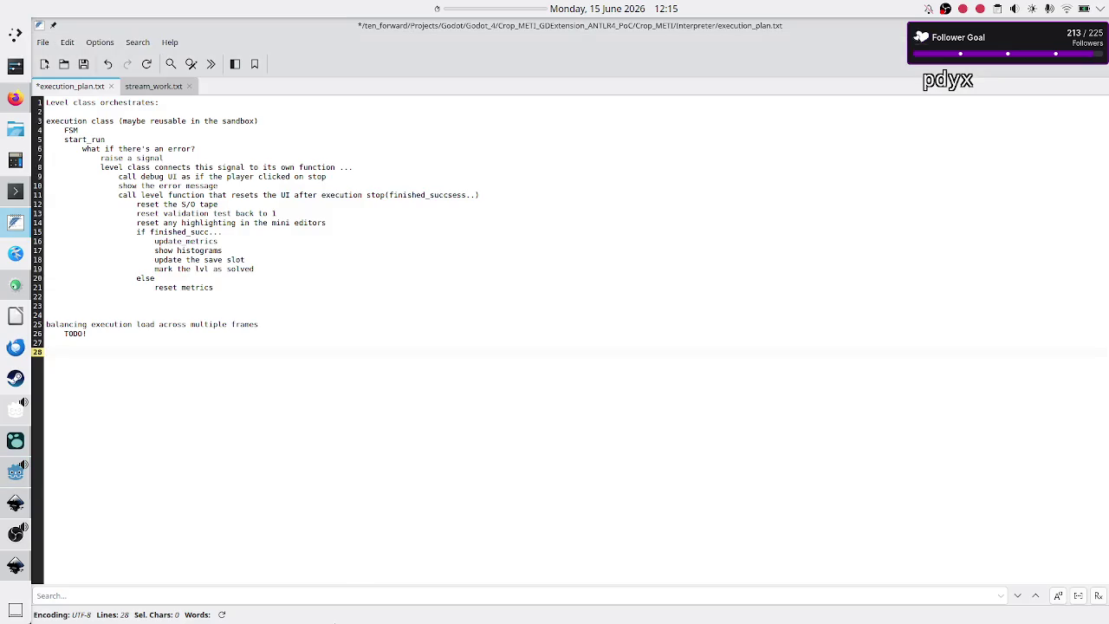
key("alt+Tab")
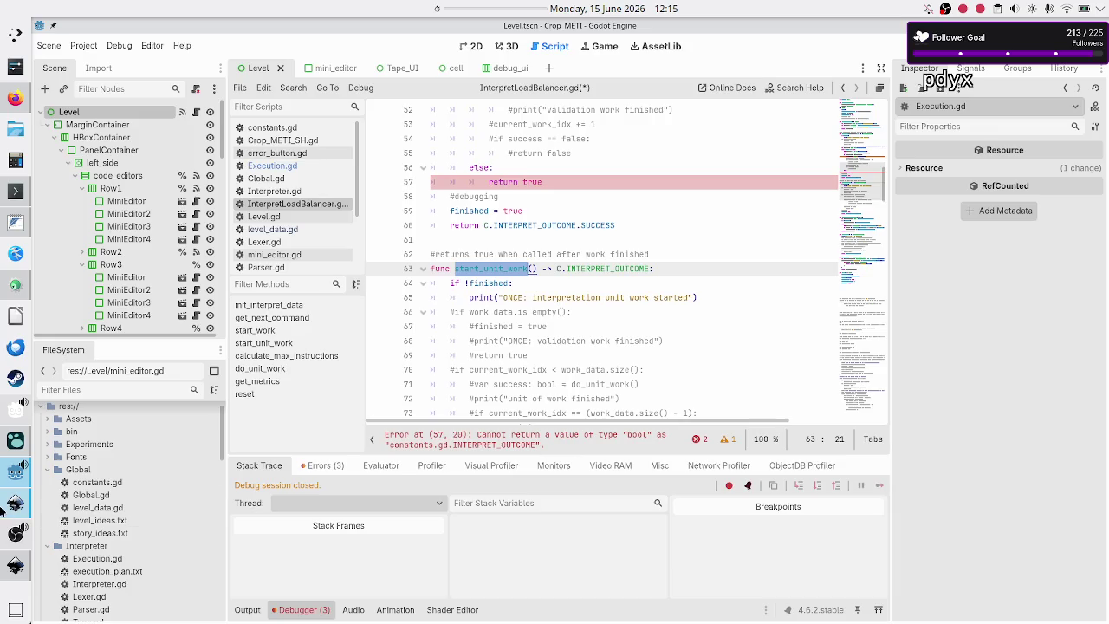
left_click(15, 503)
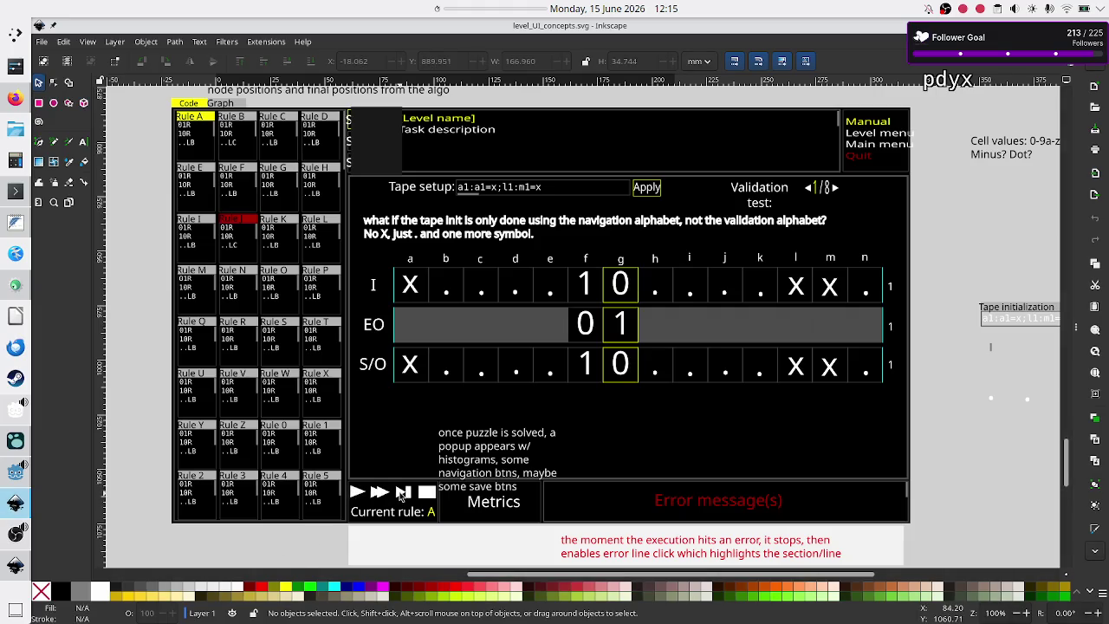
key("alt+Tab")
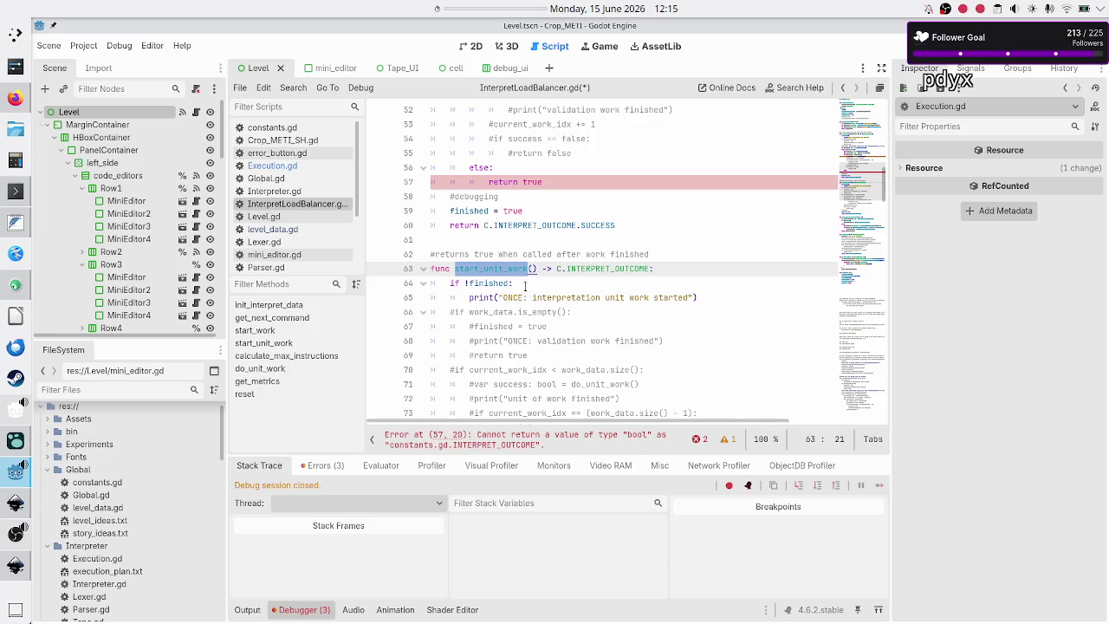
scroll(499, 274, "up", 7)
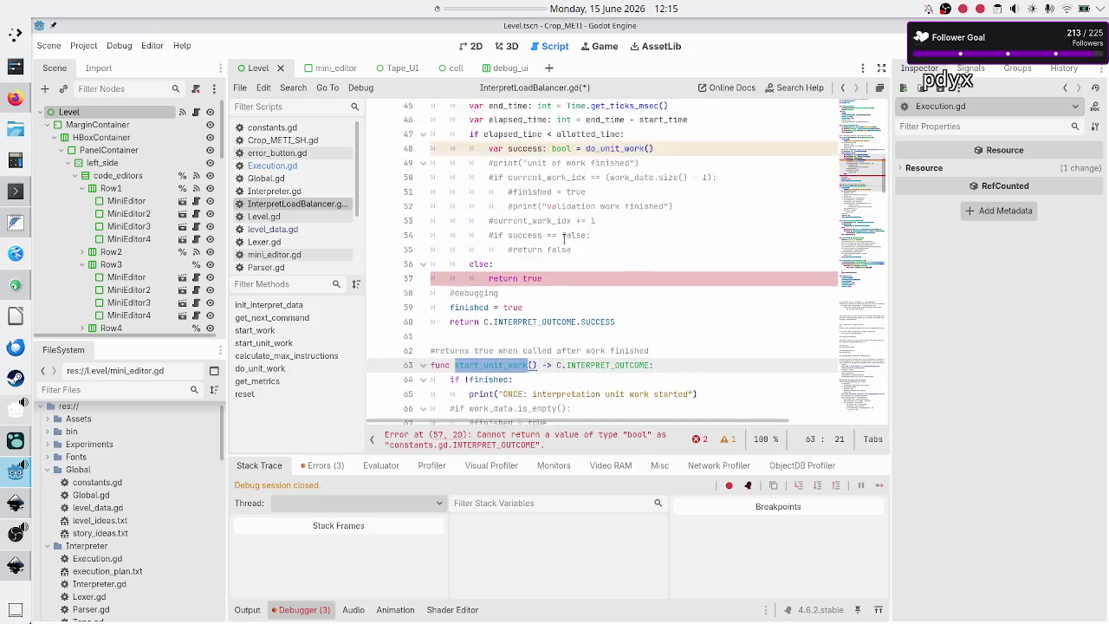
scroll(537, 254, "down", 3)
scroll(536, 254, "right", 2)
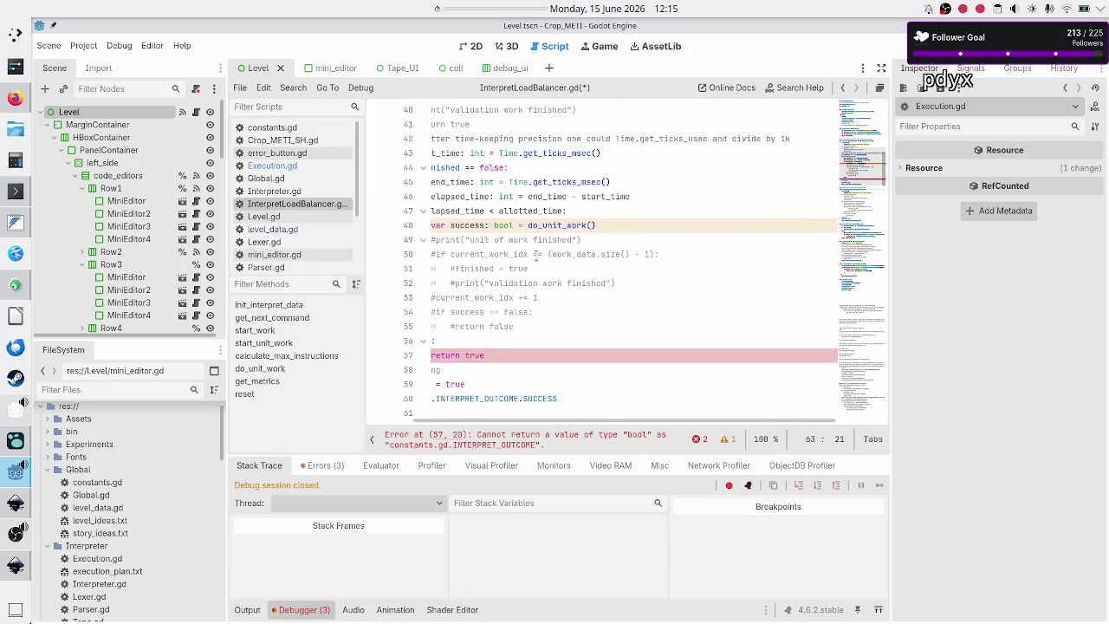
double_click(555, 225)
scroll(458, 305, "down", 4)
scroll(458, 305, "left", 2)
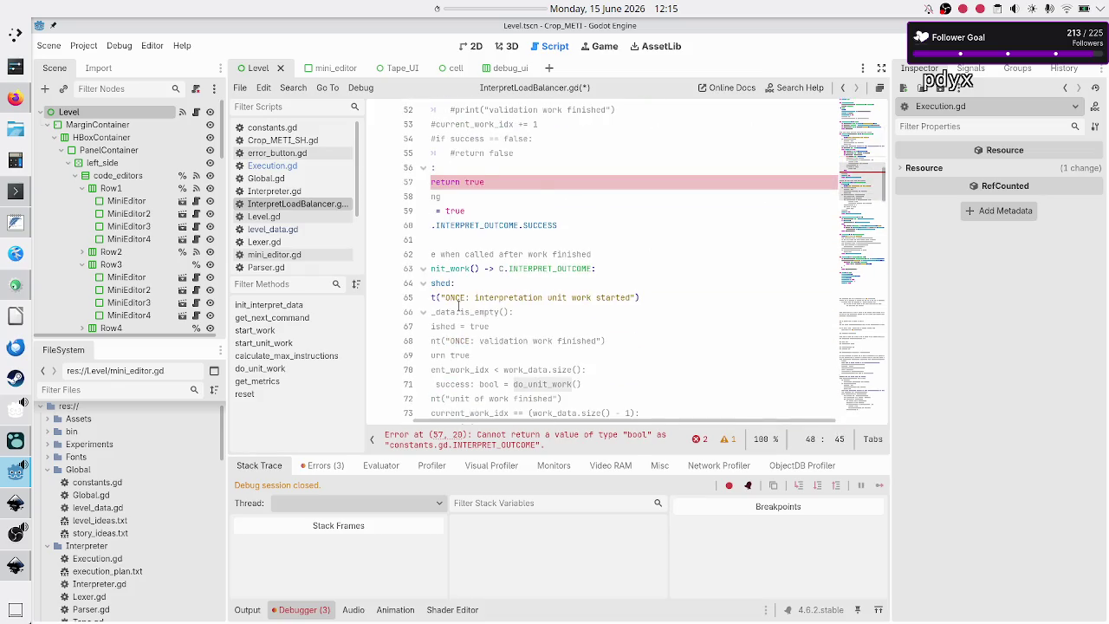
scroll(457, 305, "up", 6)
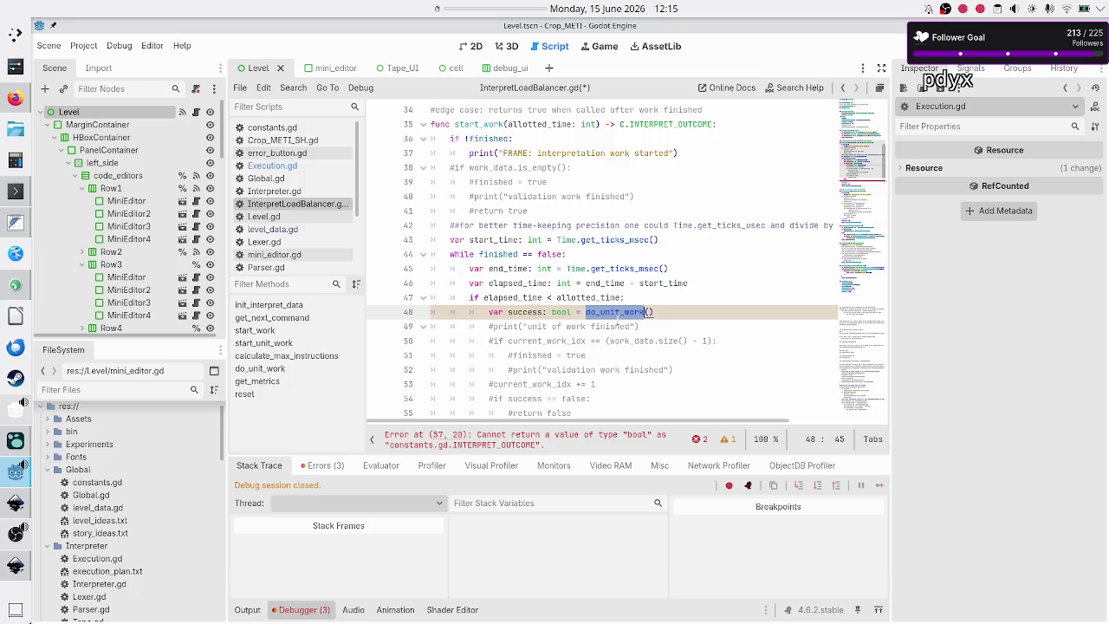
scroll(528, 303, "down", 7)
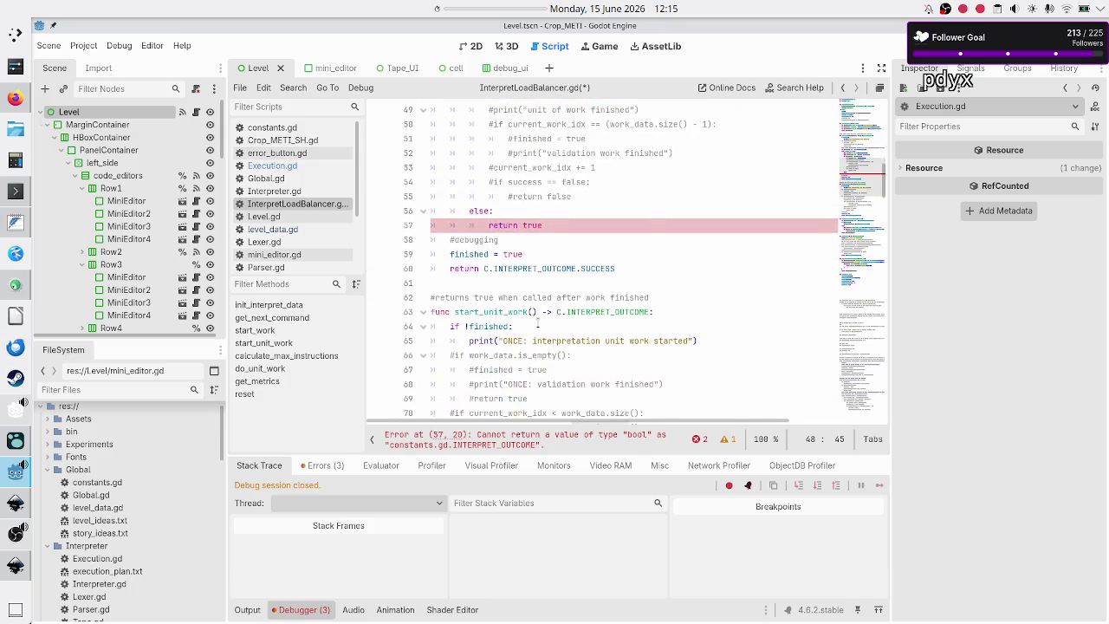
left_click(583, 341)
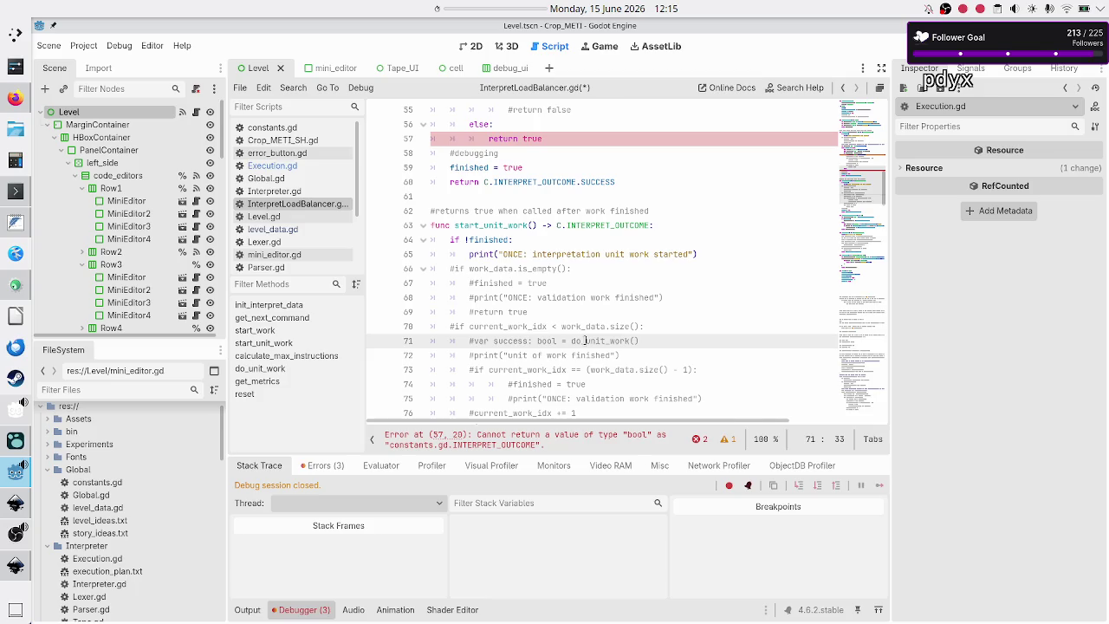
scroll(513, 333, "down", 3)
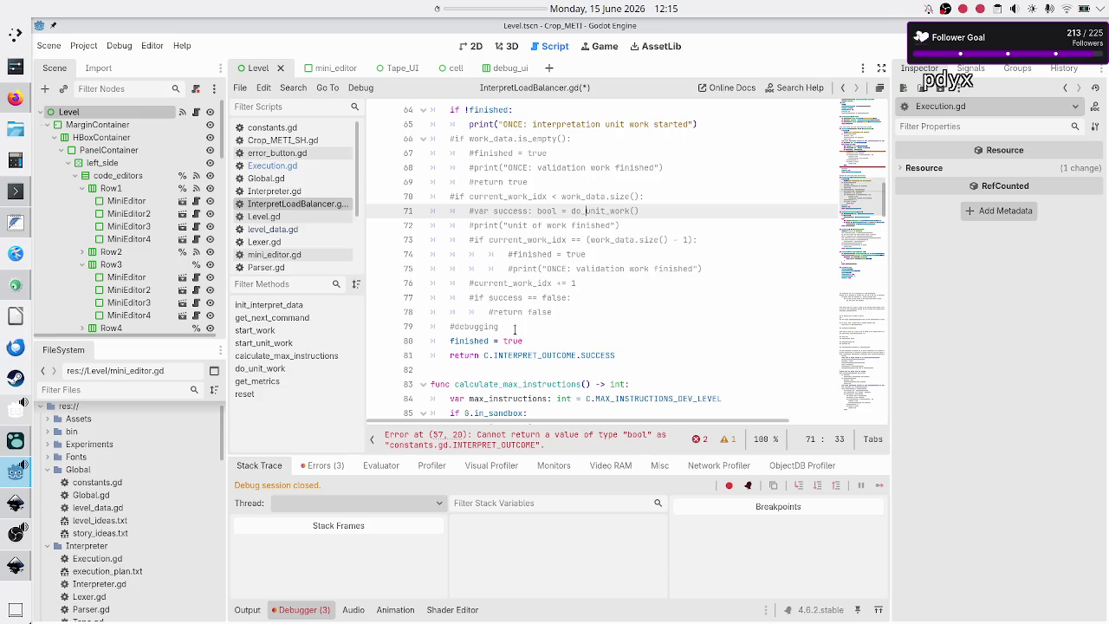
scroll(513, 330, "down", 8)
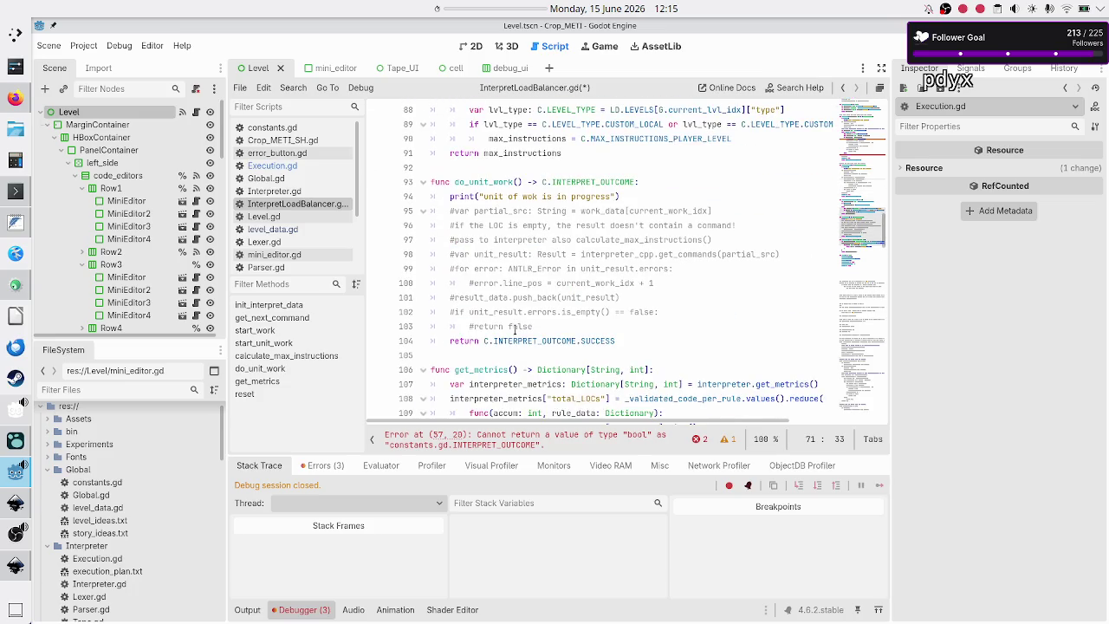
double_click(485, 183)
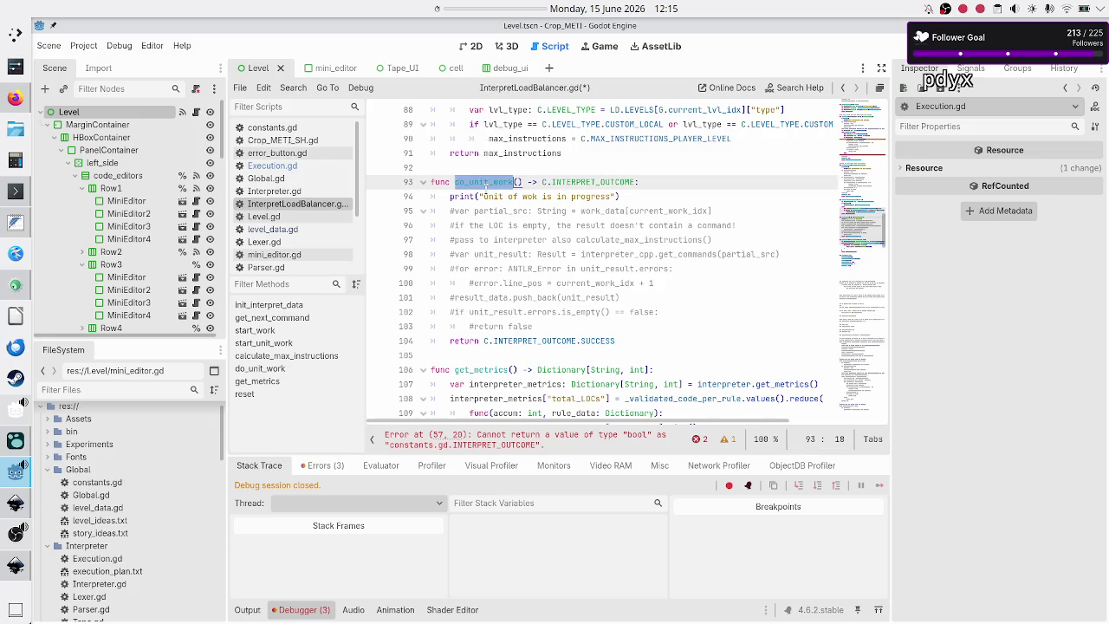
left_click(659, 181)
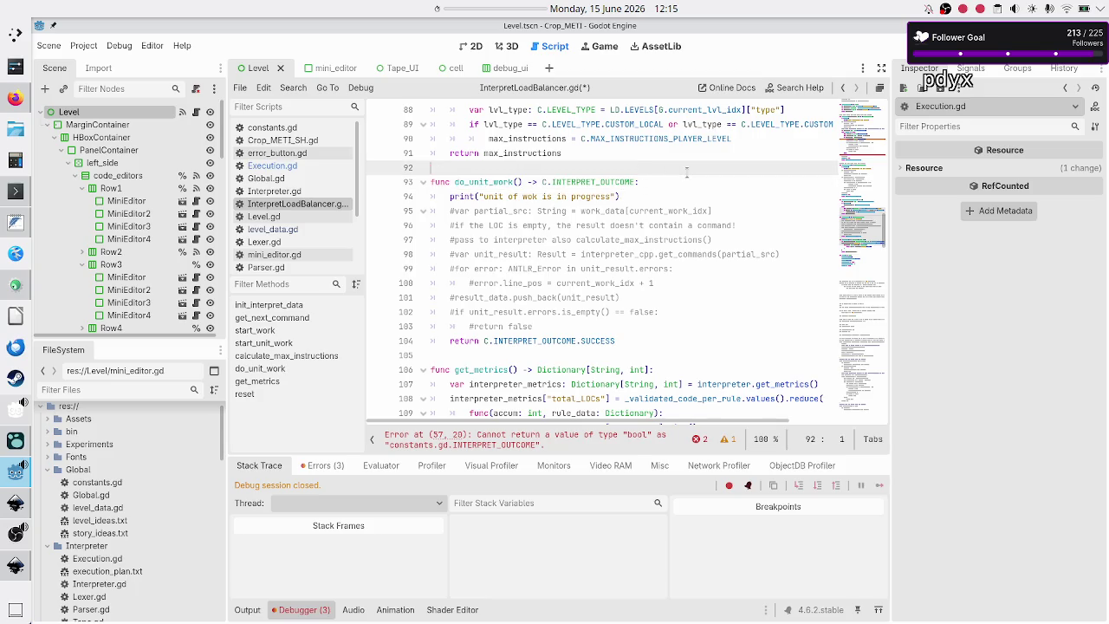
key("Down")
key("Down")
key("Home")
key("Up")
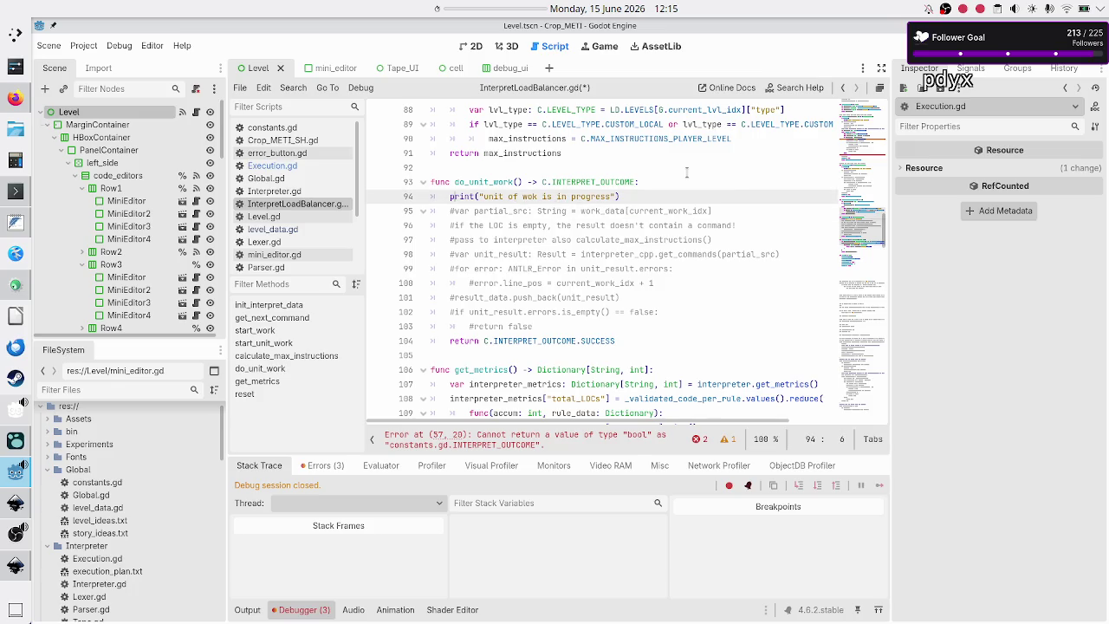
key("Down")
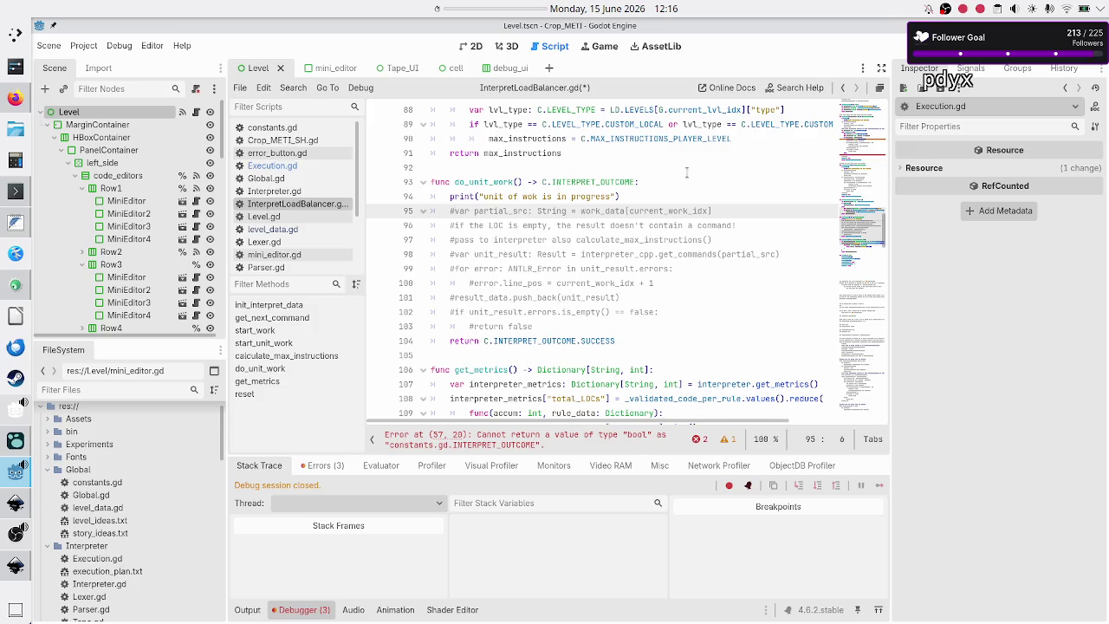
scroll(686, 172, "up", 20)
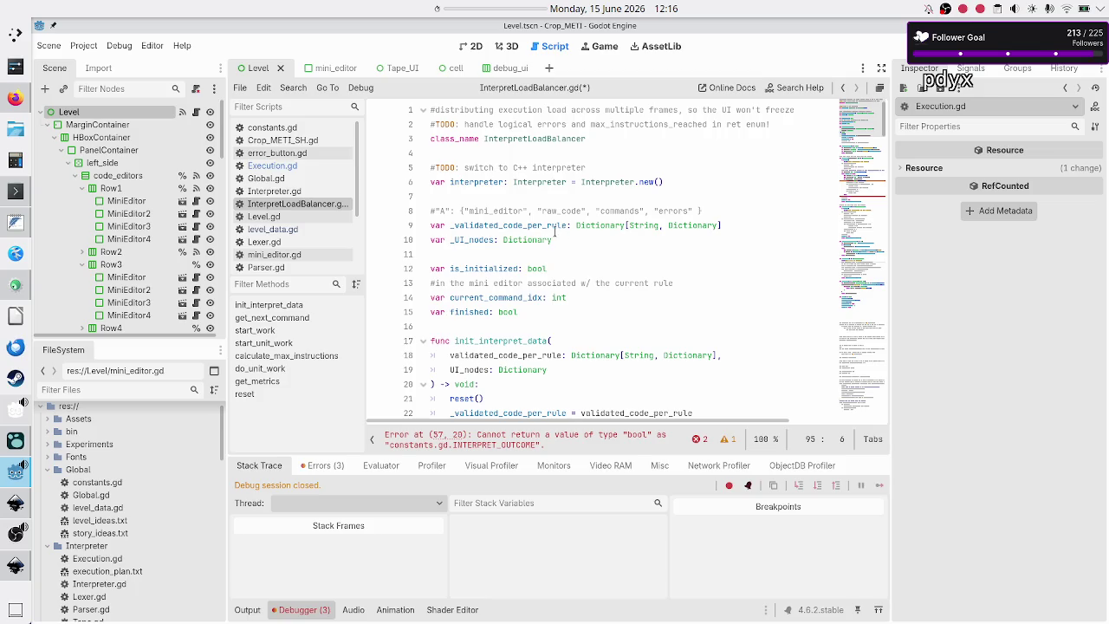
- Compare the current_command_idx declaration on line 14 against the Inkscape level UI mockup
double_click(506, 297)
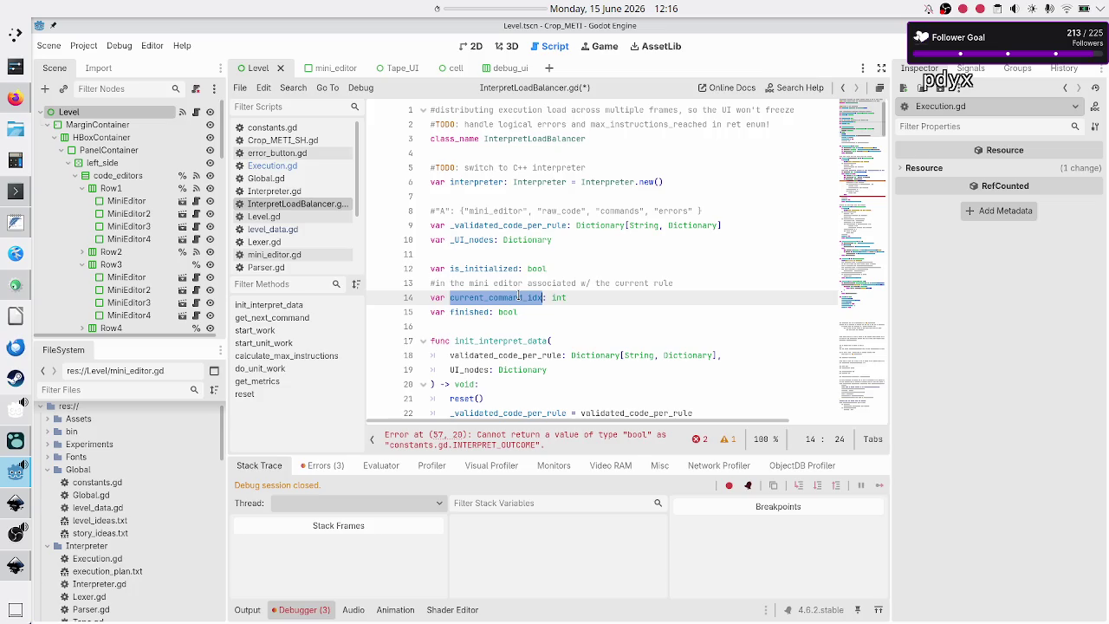
left_click(15, 503)
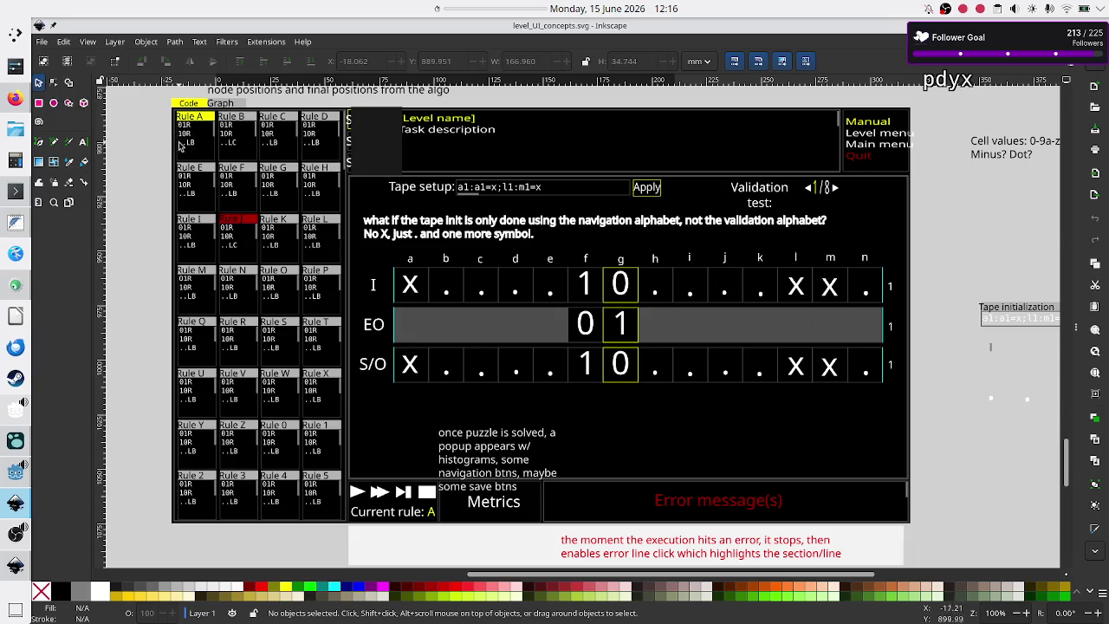
key("alt+Tab")
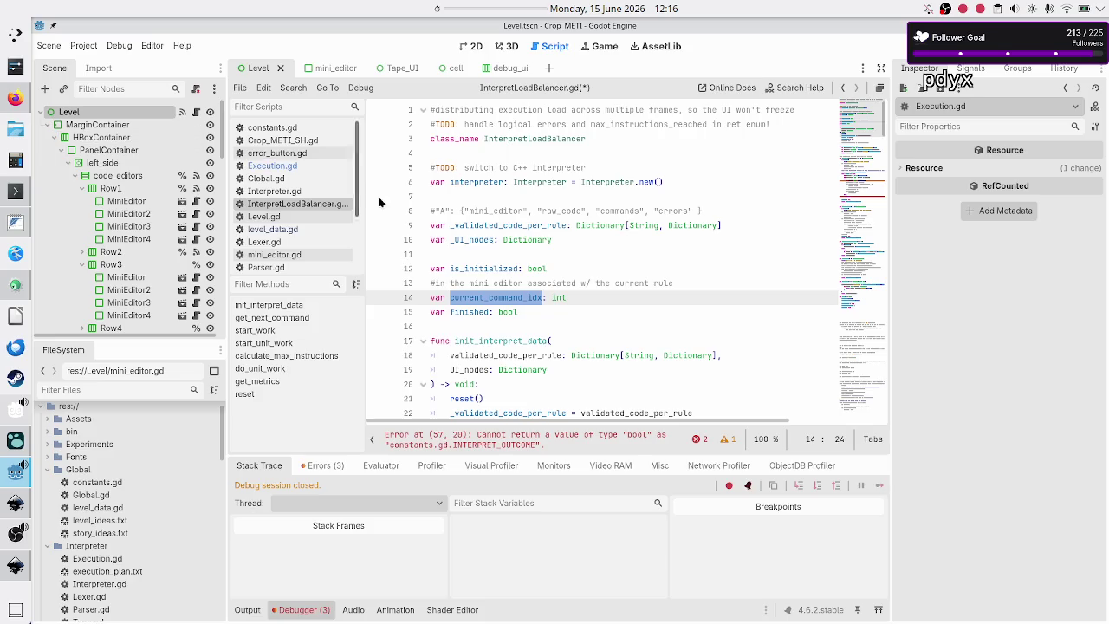
triple_click(571, 295)
left_click(568, 297, "shift")
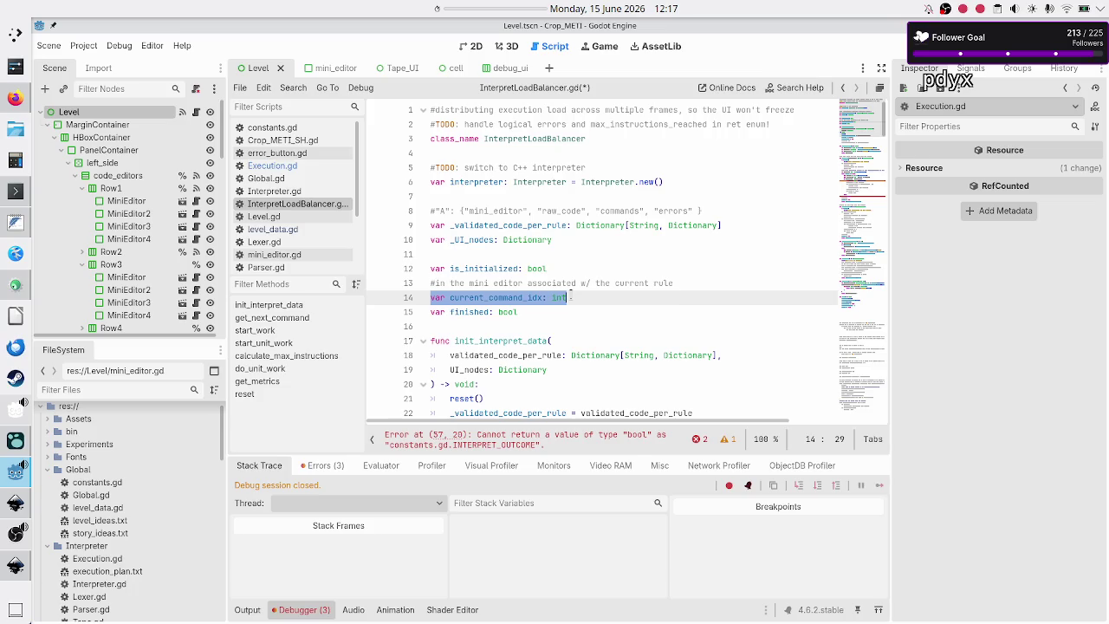
left_click(570, 296)
key("Down")
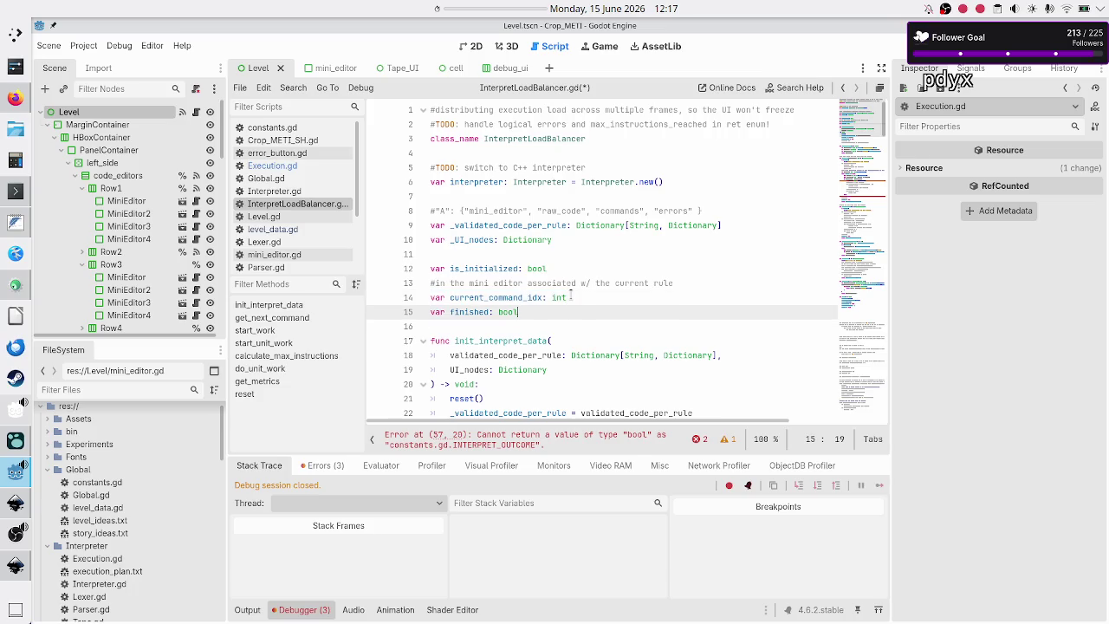
scroll(604, 297, "down", 5)
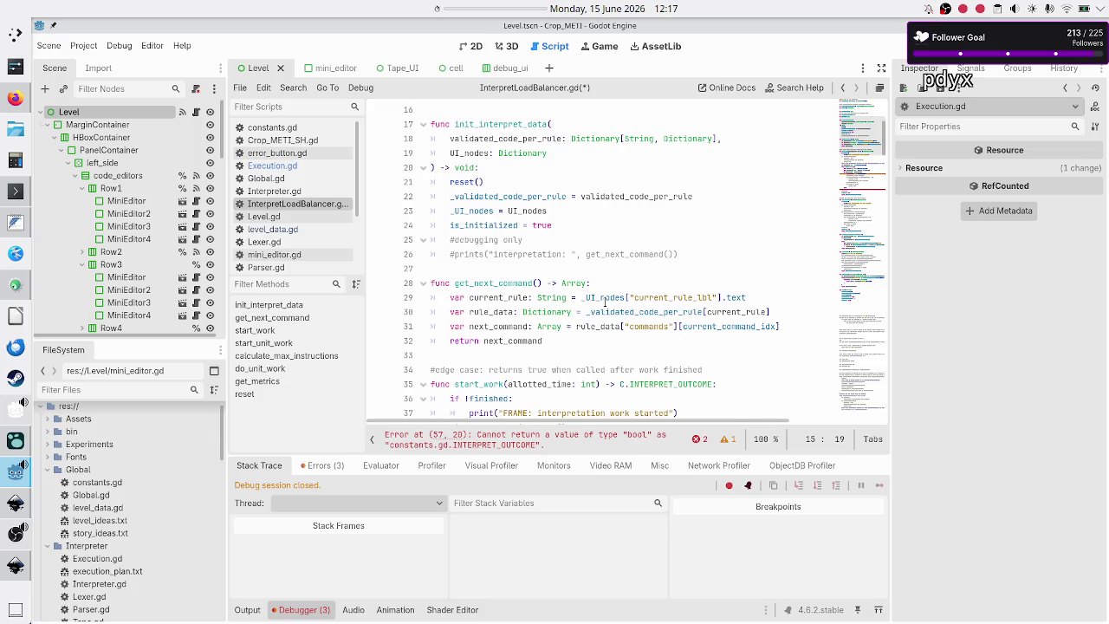
- Cross-check do_unit_work against the level_UI_concepts.svg mockup, ending with Inkscape in front
key("alt+Tab")
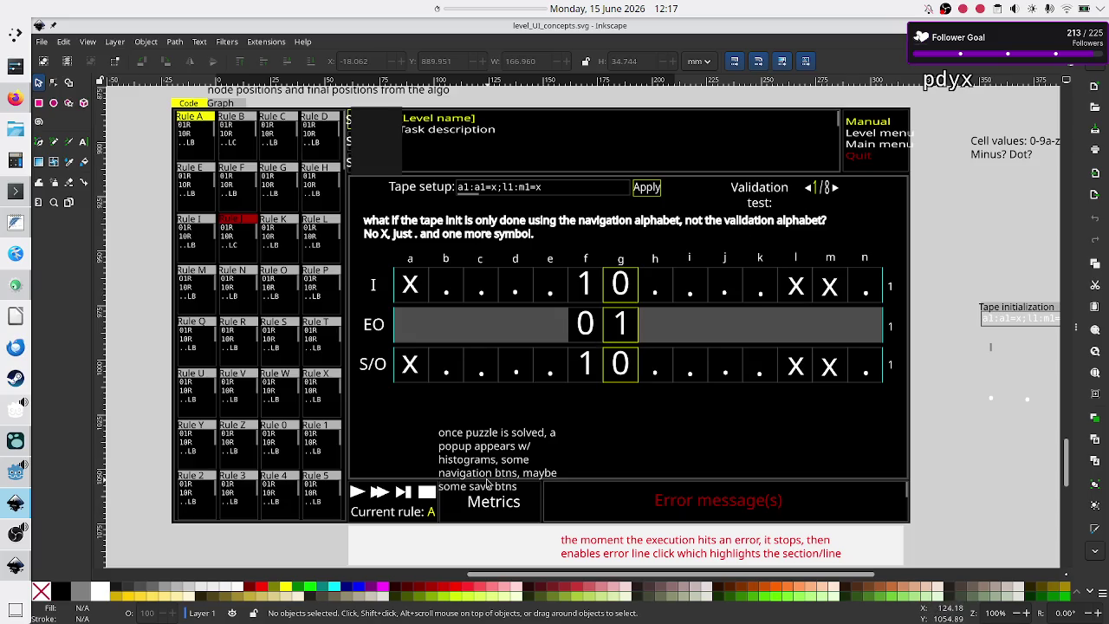
key("alt+Tab")
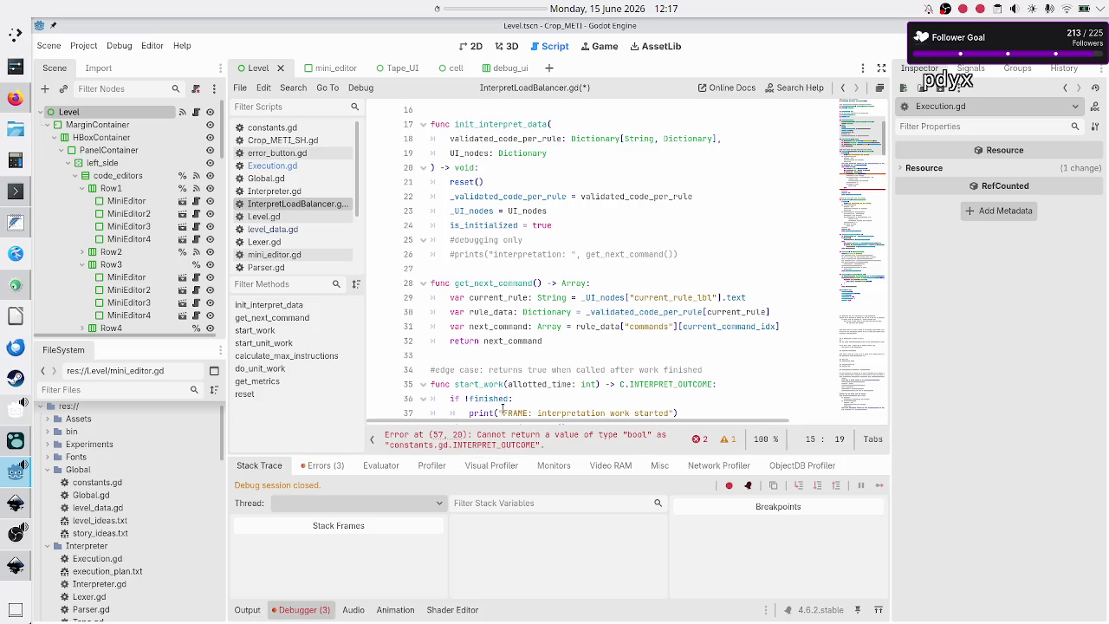
scroll(502, 407, "down", 5)
scroll(502, 407, "down", 5)
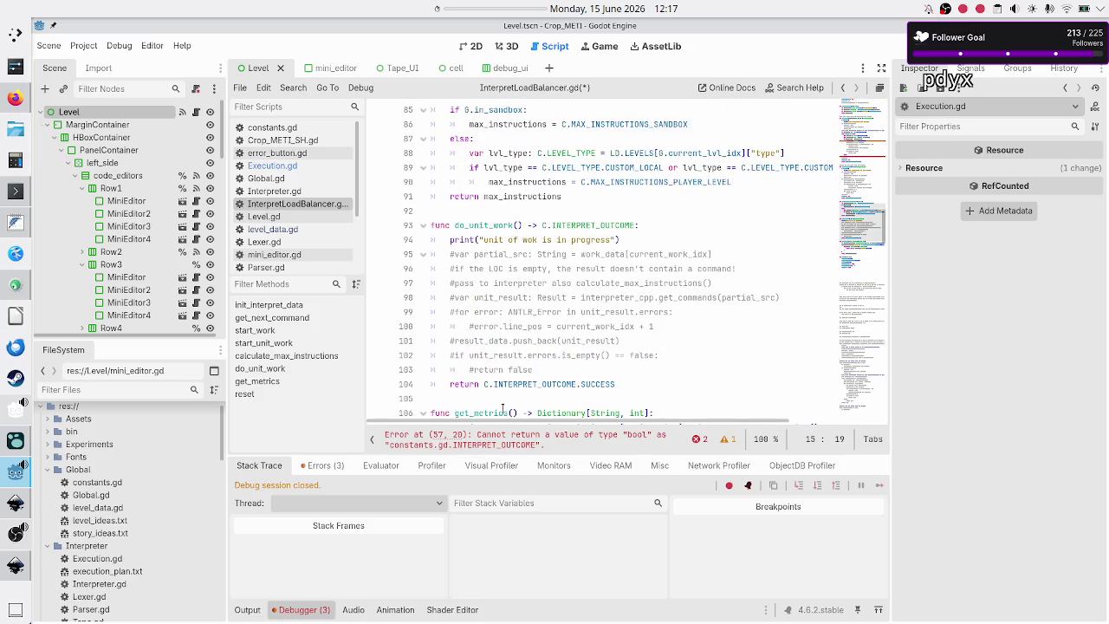
scroll(503, 407, "down", 3)
scroll(518, 241, "up", 5)
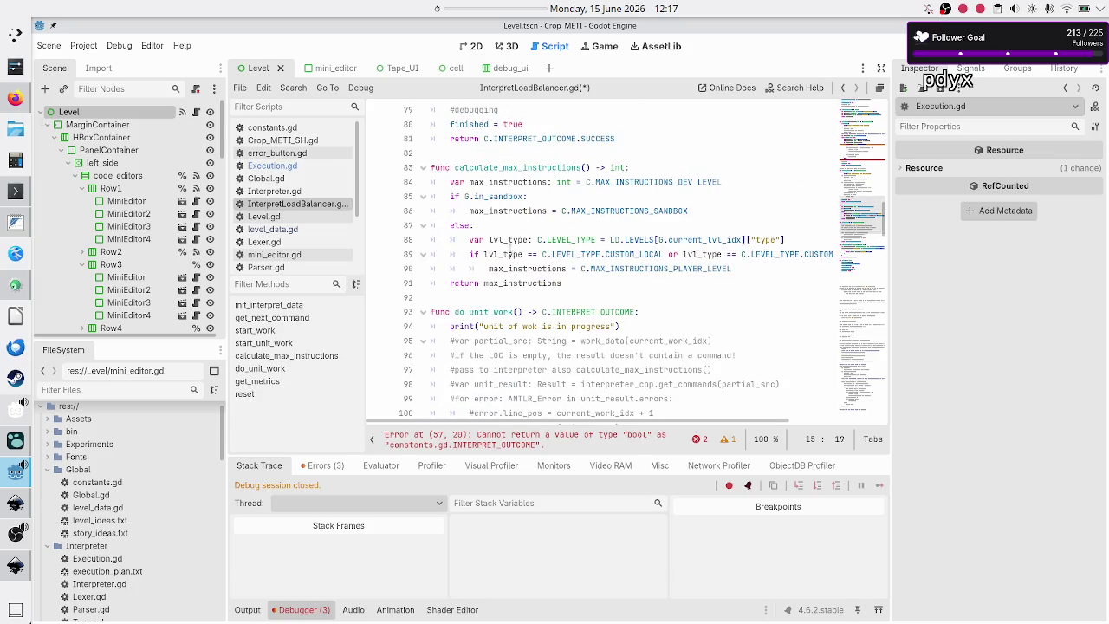
double_click(477, 312)
key("alt+Tab")
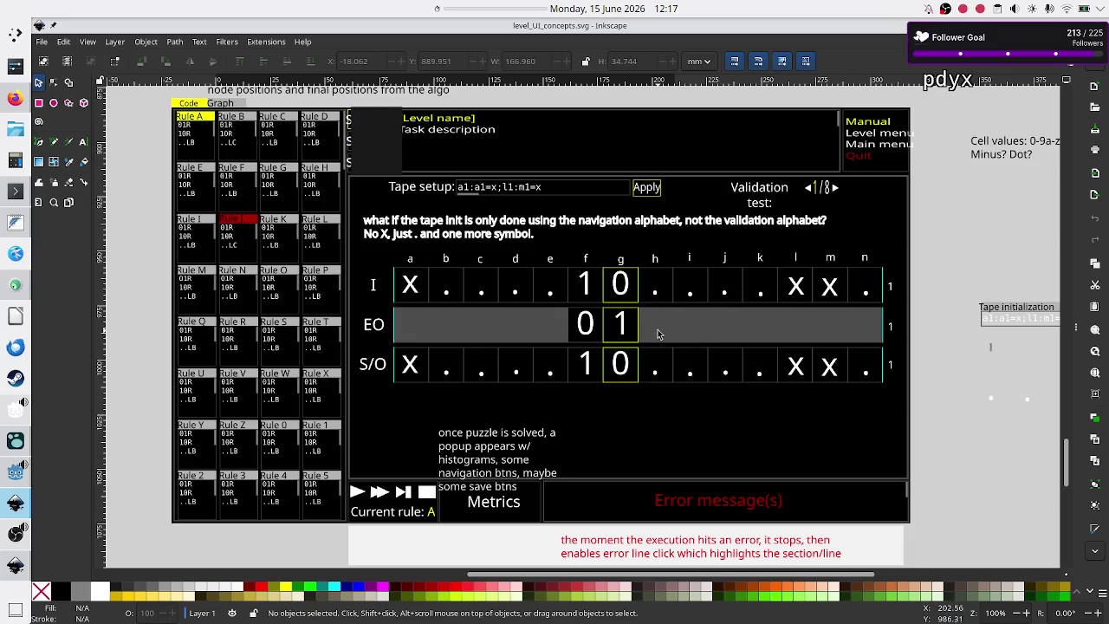
- Glance at do_unit_work on line 93 in Godot, then go back to the Inkscape mockup
key("alt+Tab")
left_click(517, 340)
double_click(486, 314)
key("alt+Tab")
key("alt+Tab")
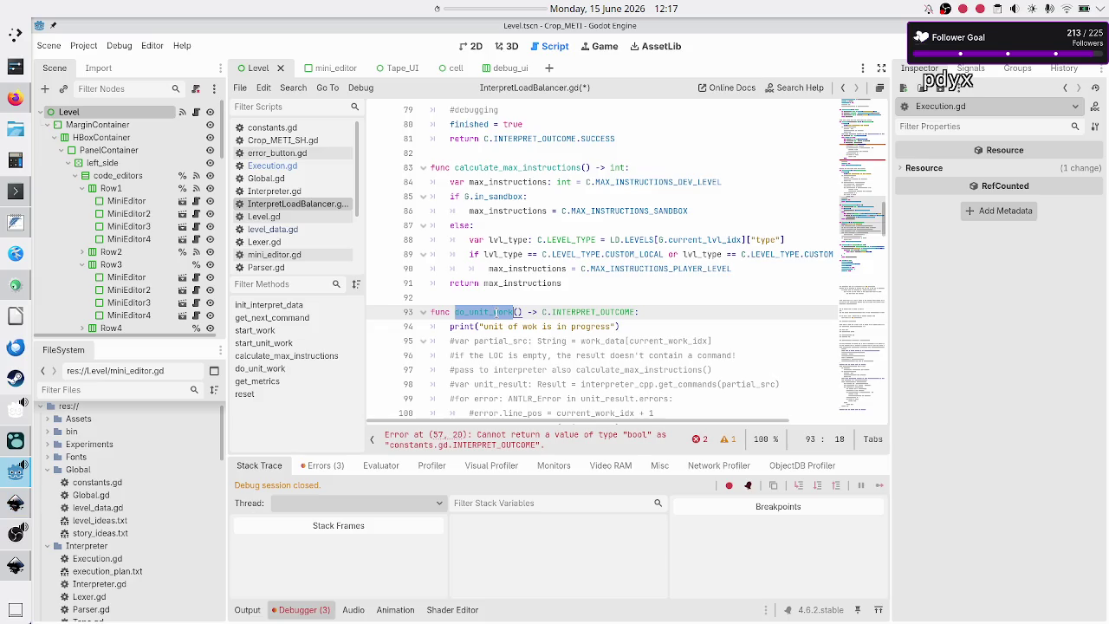
- Select start_unit_work on line 63 and start_work on line 35, then switch to the Inkscape mockup
scroll(497, 313, "up", 3)
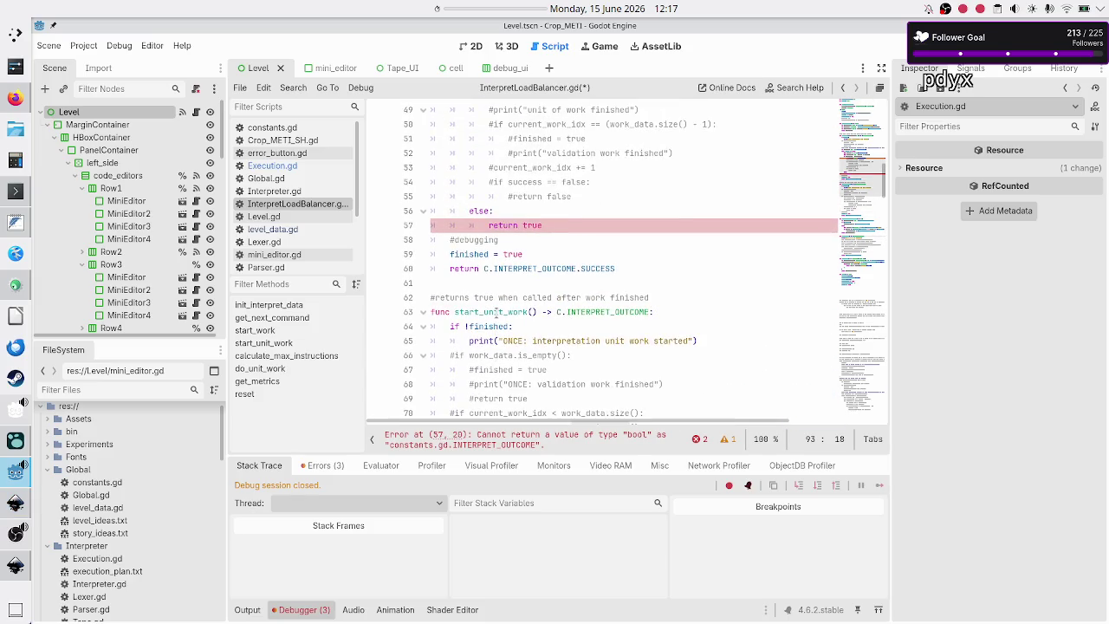
double_click(495, 311)
scroll(474, 377, "down", 7)
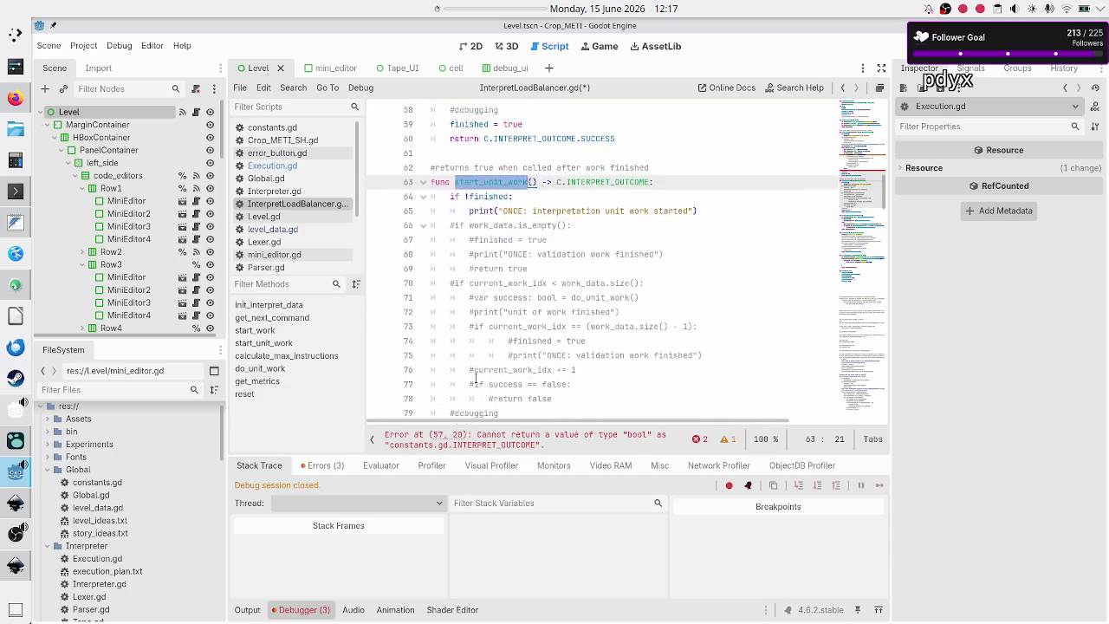
scroll(479, 298, "down", 8)
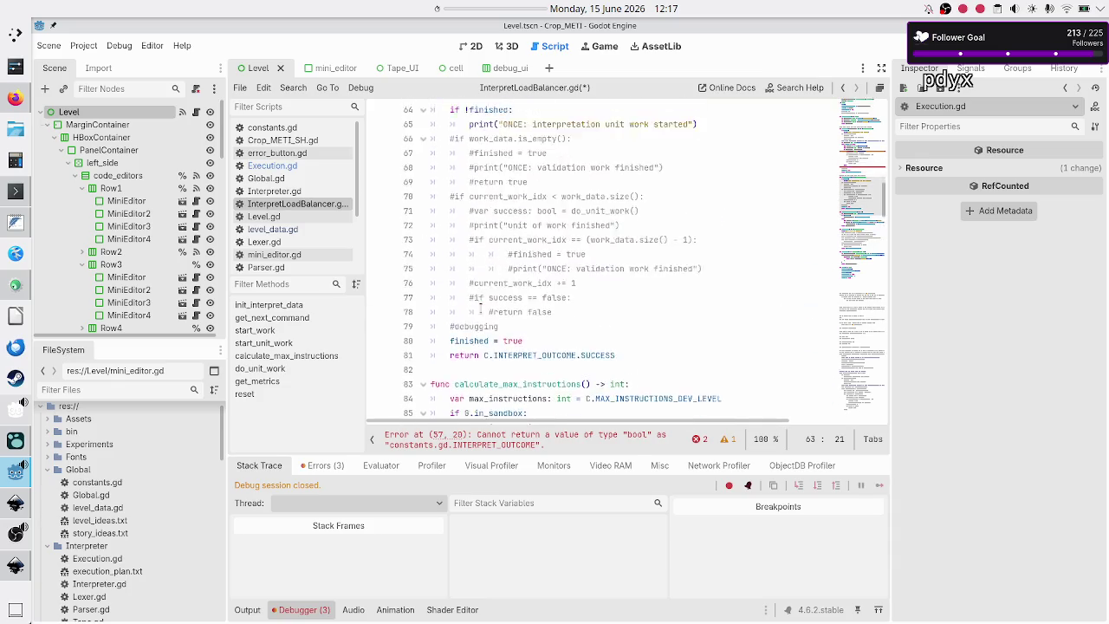
scroll(479, 305, "up", 11)
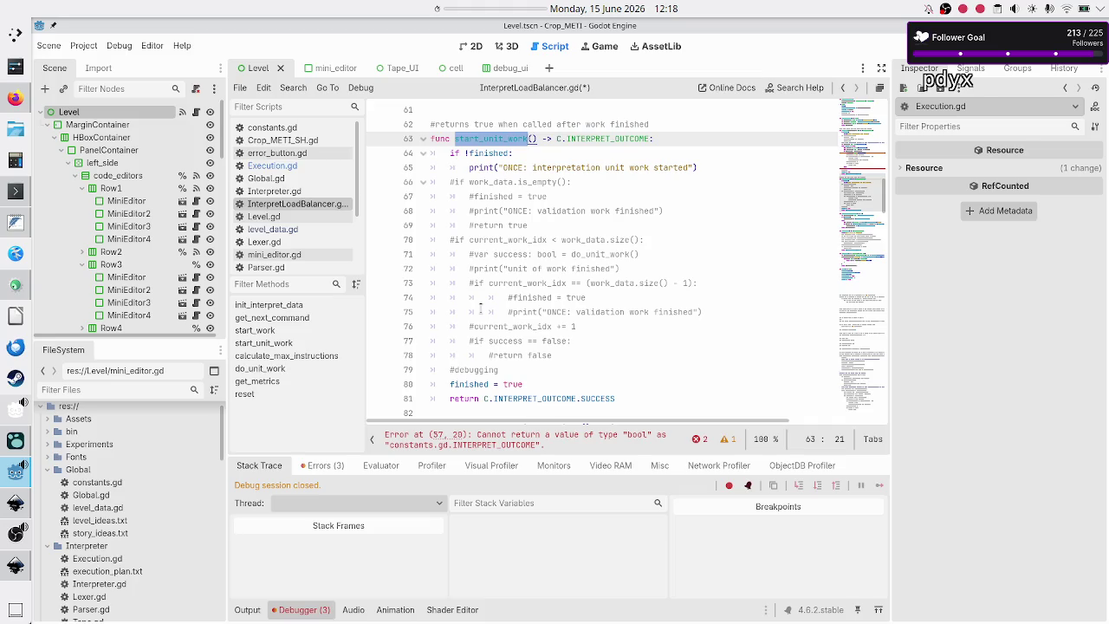
scroll(481, 307, "up", 11)
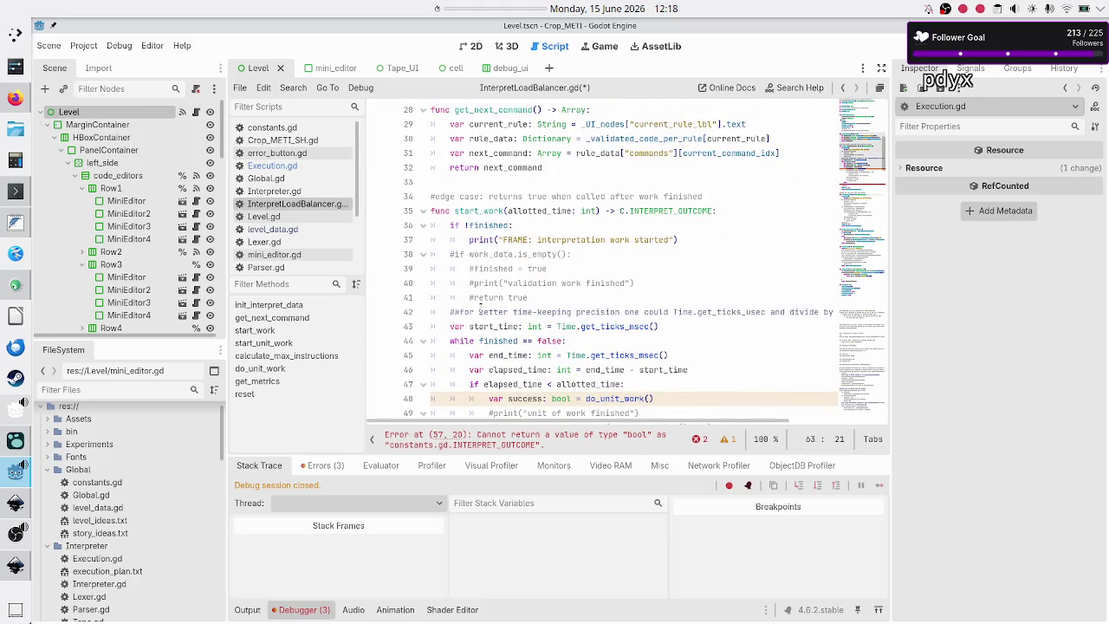
double_click(482, 210)
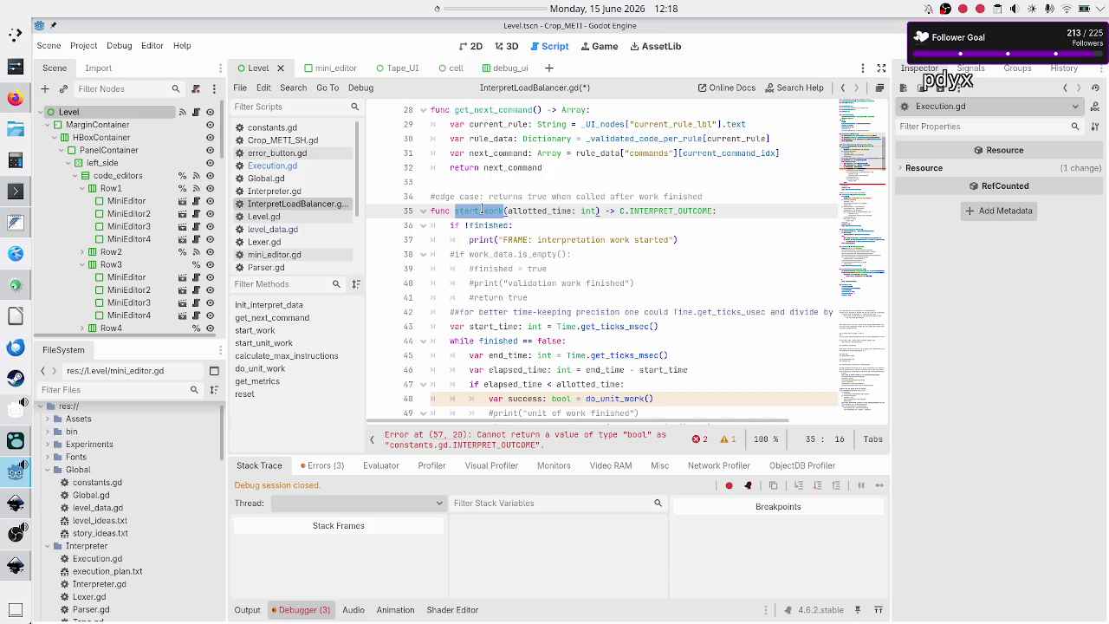
key("alt+Tab")
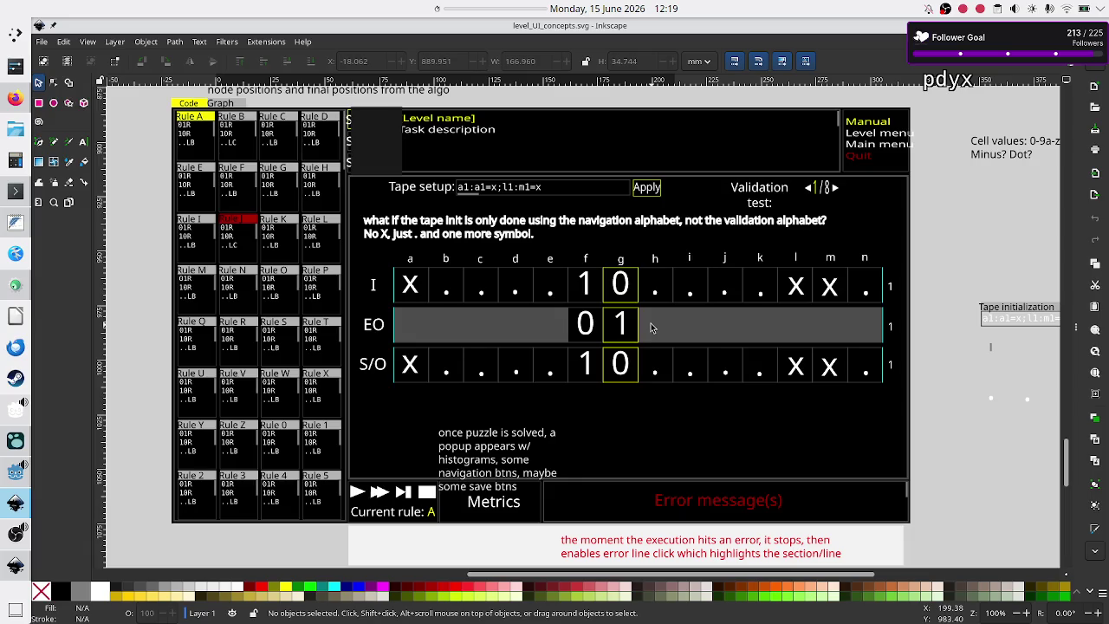
- Add 'var current_validation_test_idx: int' on a new line below current_command_idx
key("alt+Tab")
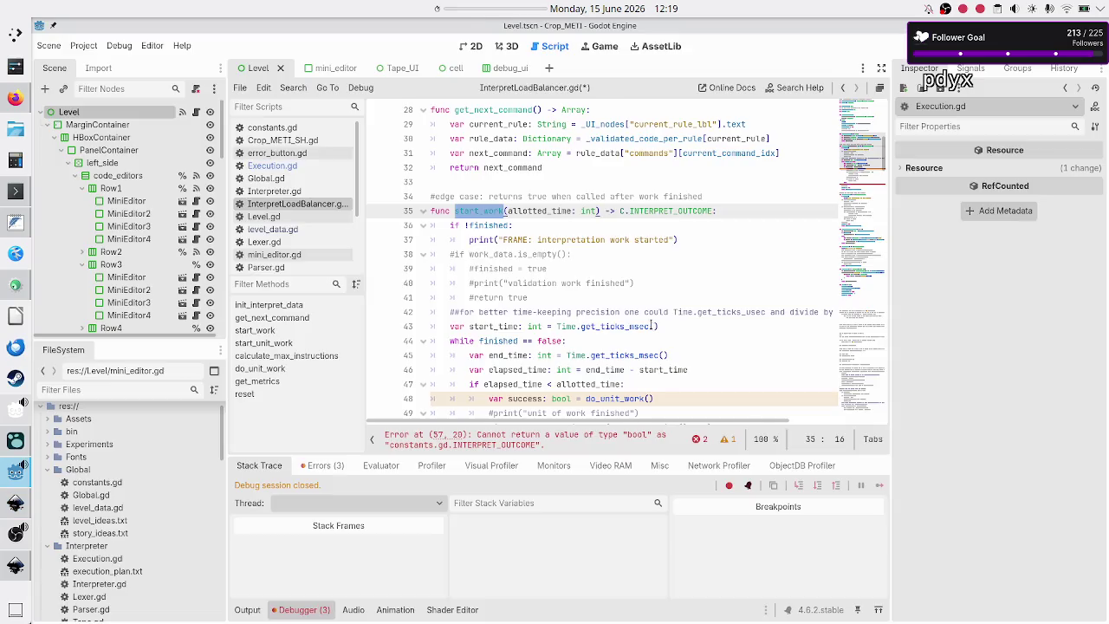
scroll(560, 196, "up", 3)
scroll(559, 195, "up", 5)
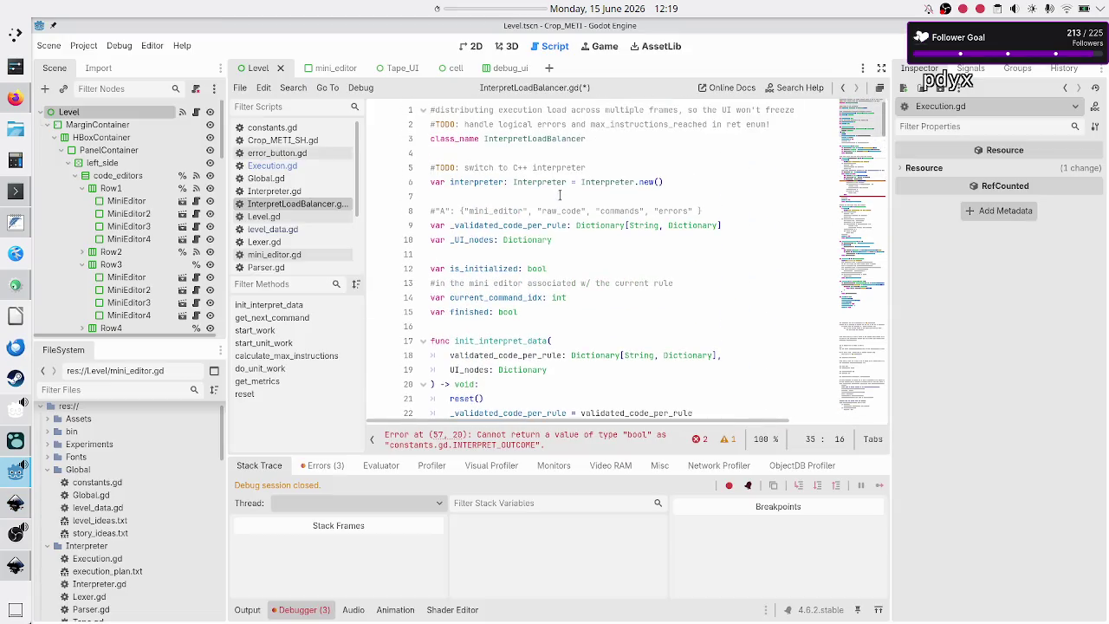
left_click(593, 272)
key("Down")
key("Down")
key("Home")
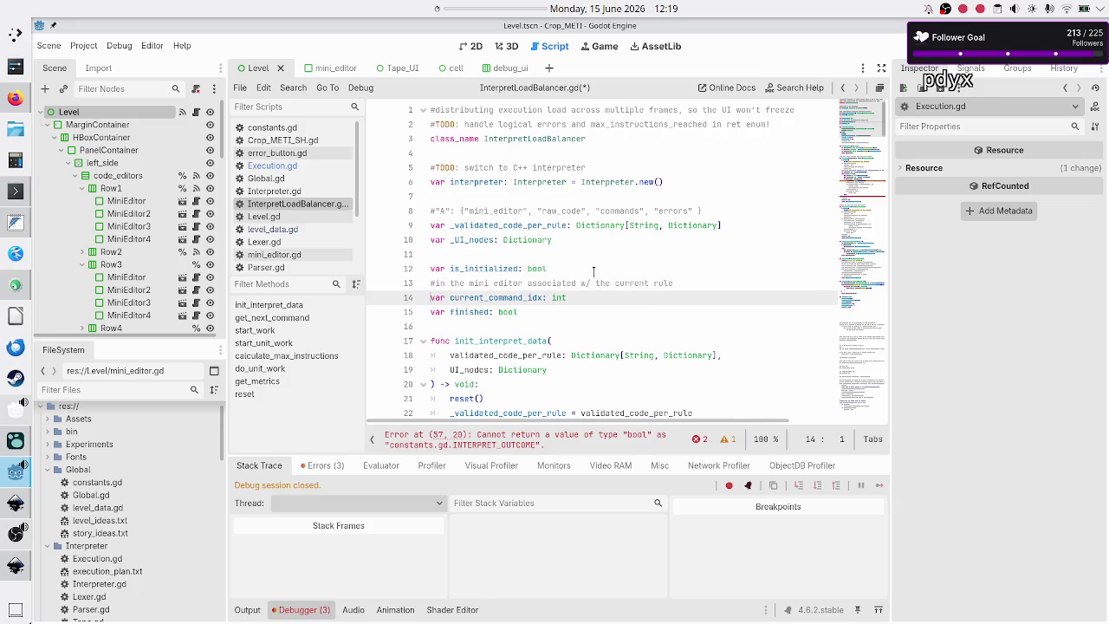
key("shift+End")
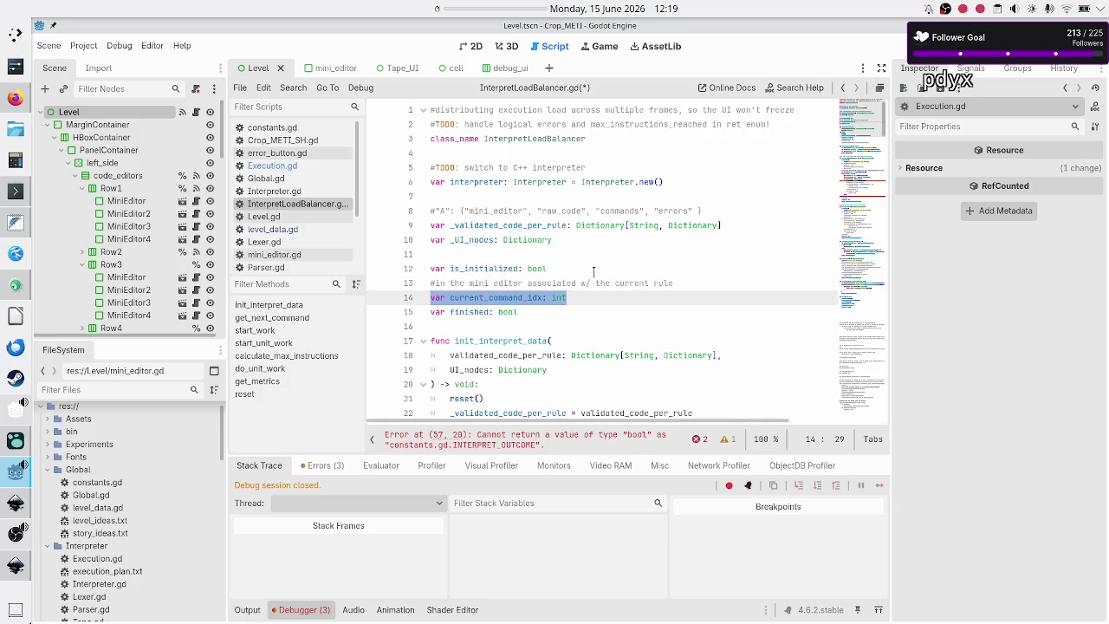
key("End")
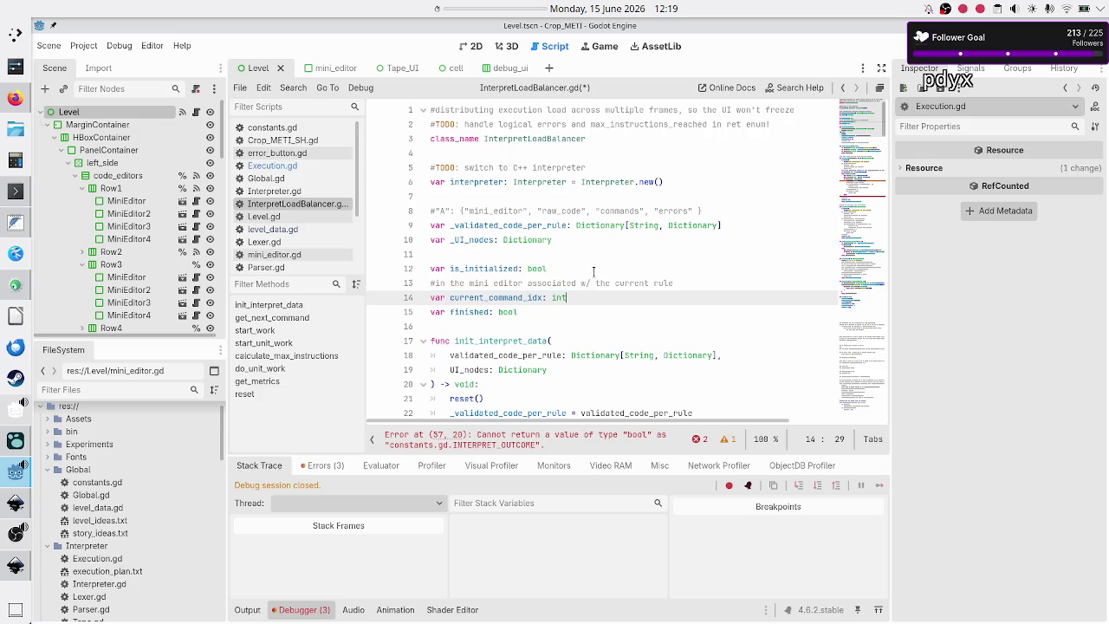
key("Return")
type("var")
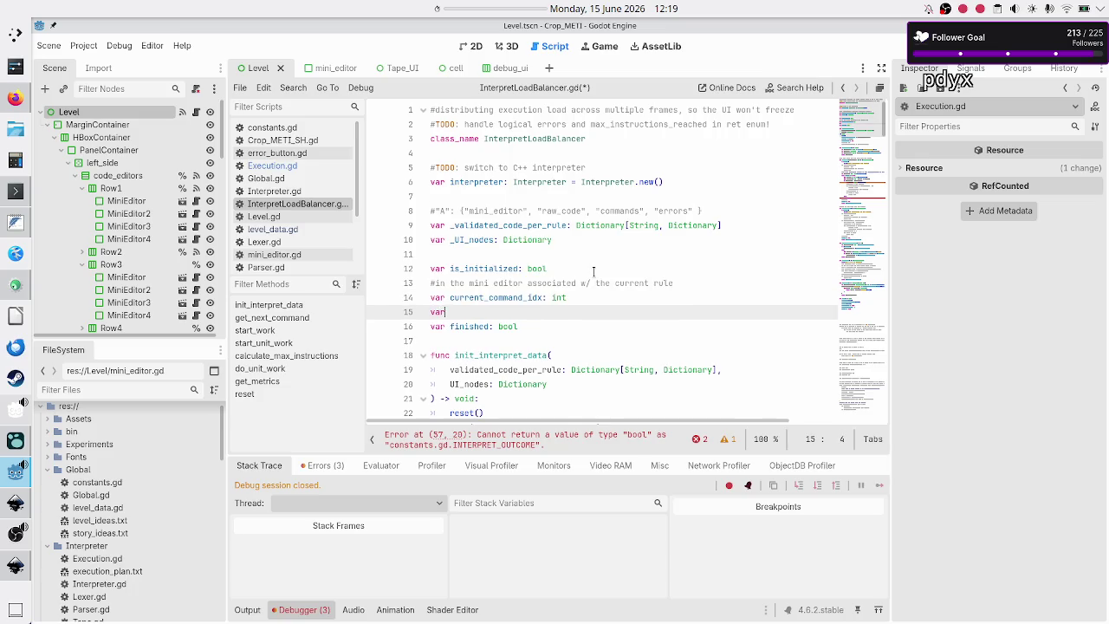
type(" val")
key("BackSpace")
key("BackSpace")
key("BackSpace")
type("current-")
key("BackSpace")
type("_validation")
type("_test_idx: int")
key("Down")
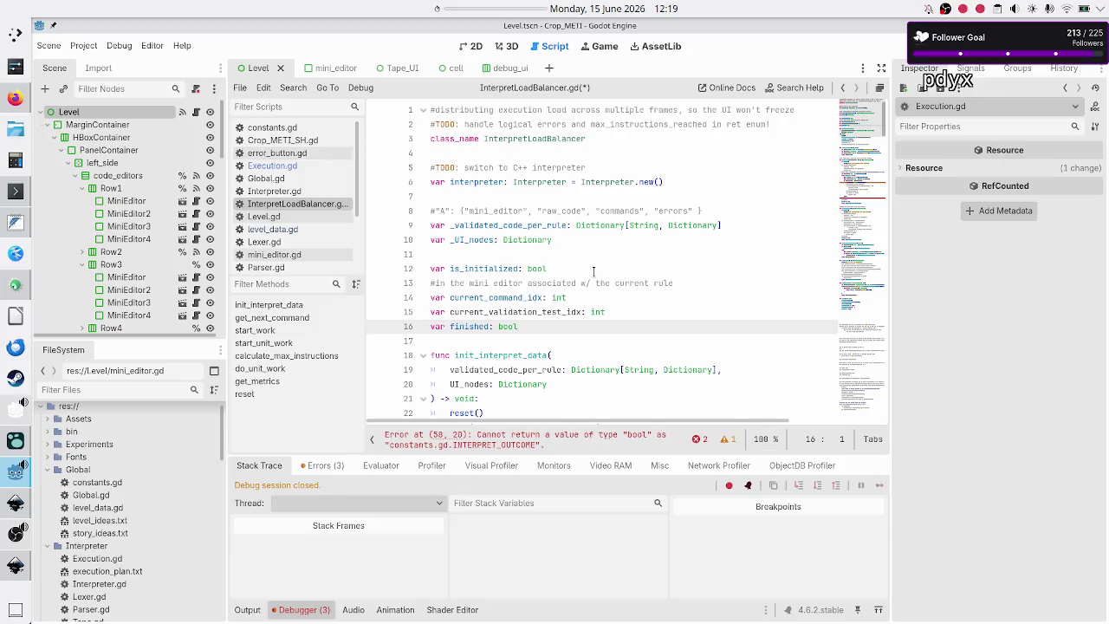
- Scroll through the script to the body of the reset() function
scroll(593, 272, "down", 20)
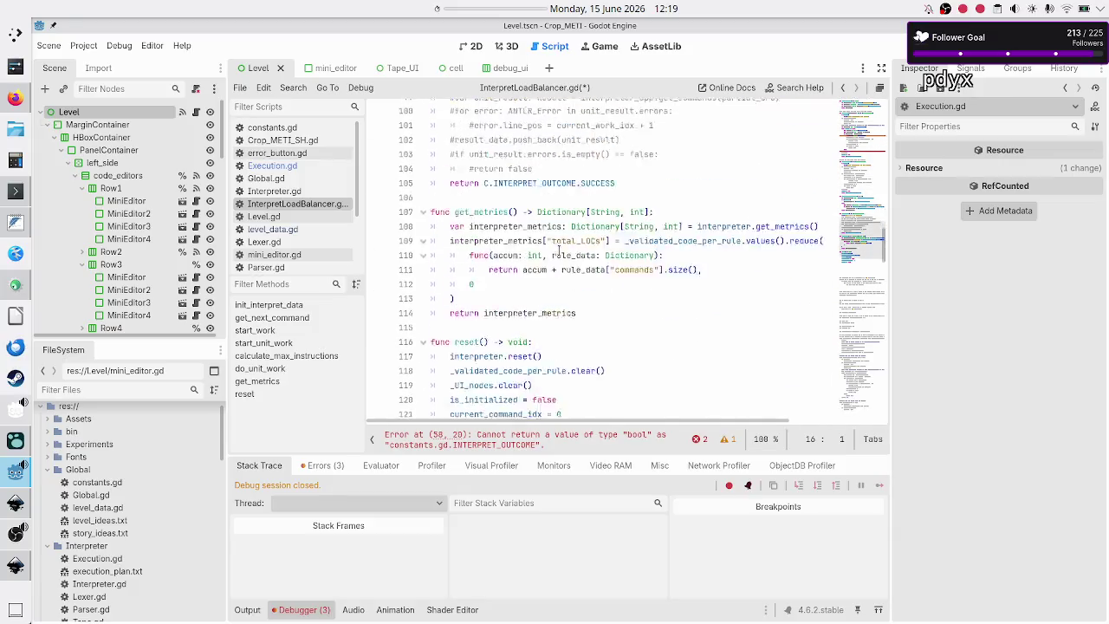
scroll(559, 251, "down", 20)
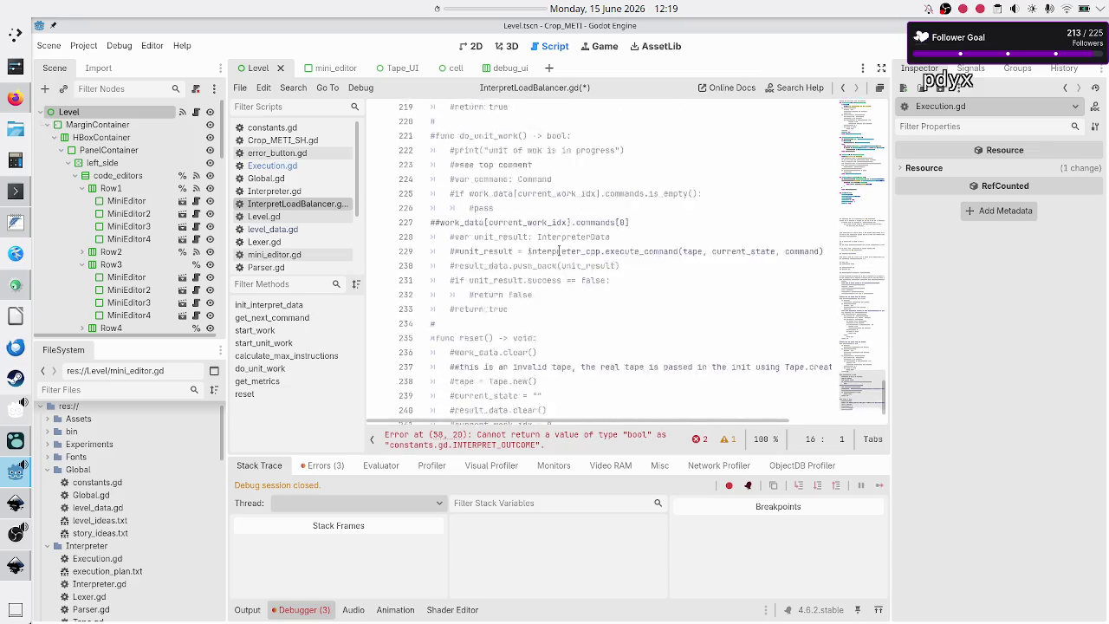
scroll(559, 251, "up", 20)
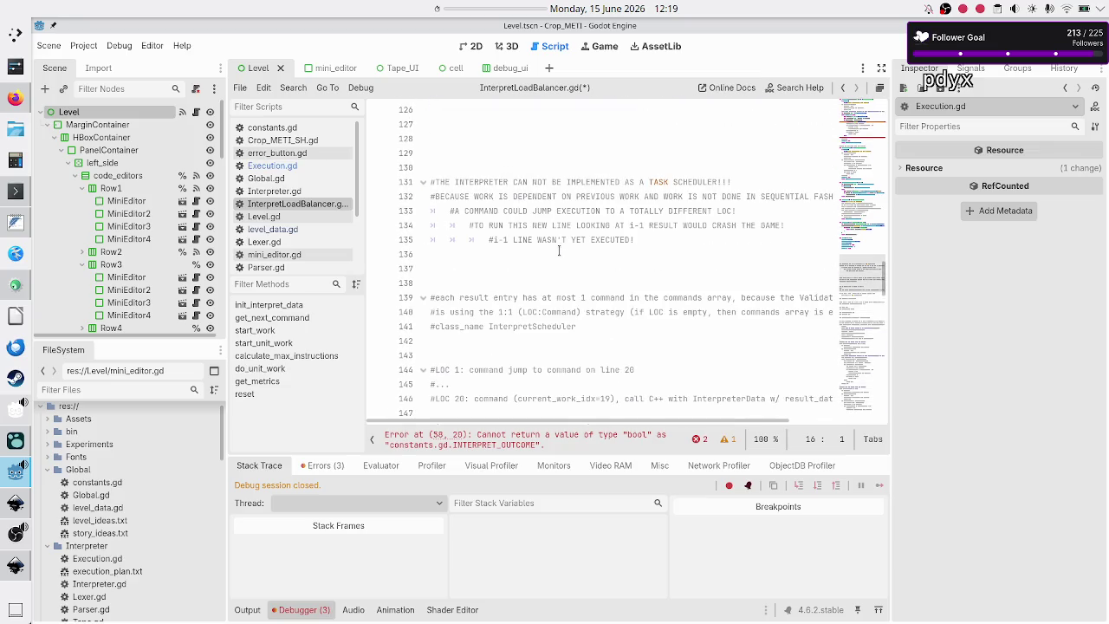
scroll(559, 250, "up", 3)
key("Down")
key("Down")
key("Down")
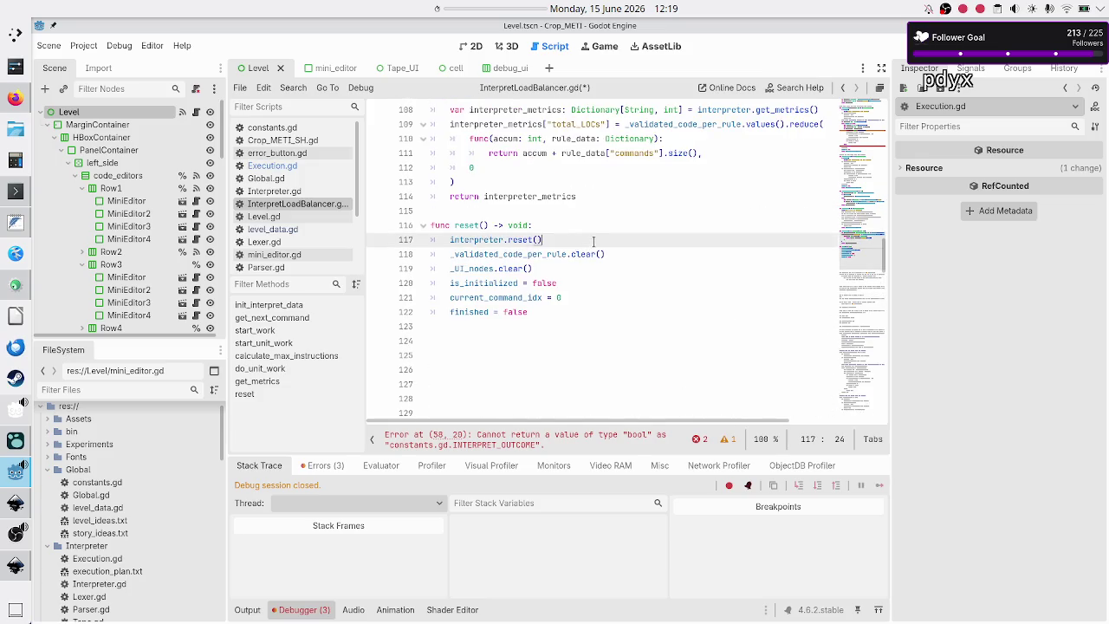
- Add 'current_validation_test_idx = -1' in reset() after current_command_idx = 0
key("End")
key("Return")
type("curre")
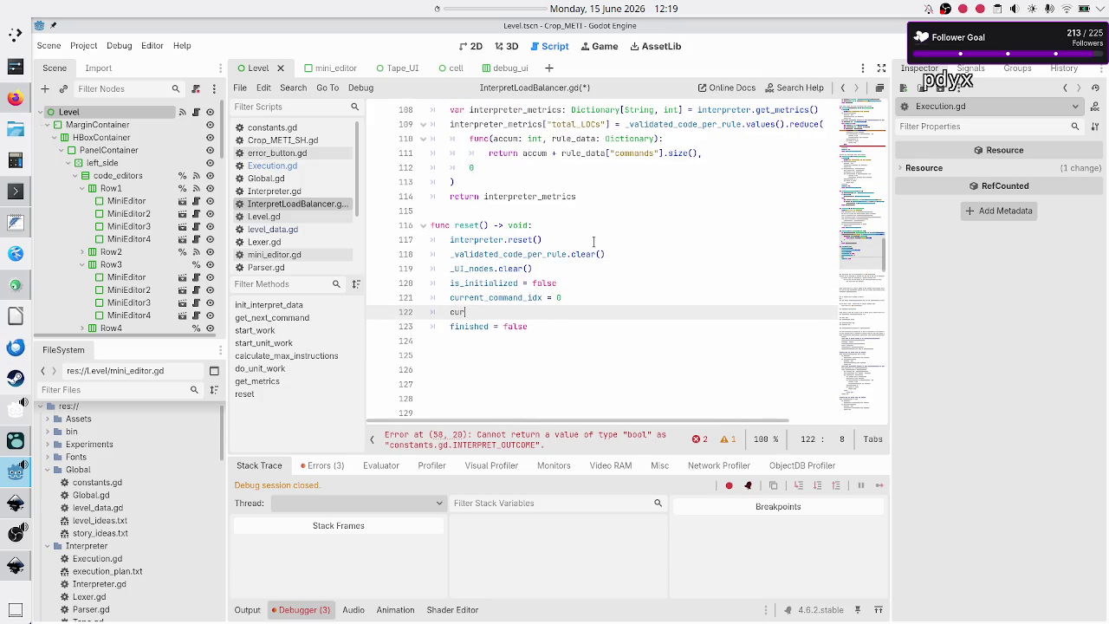
key("Return")
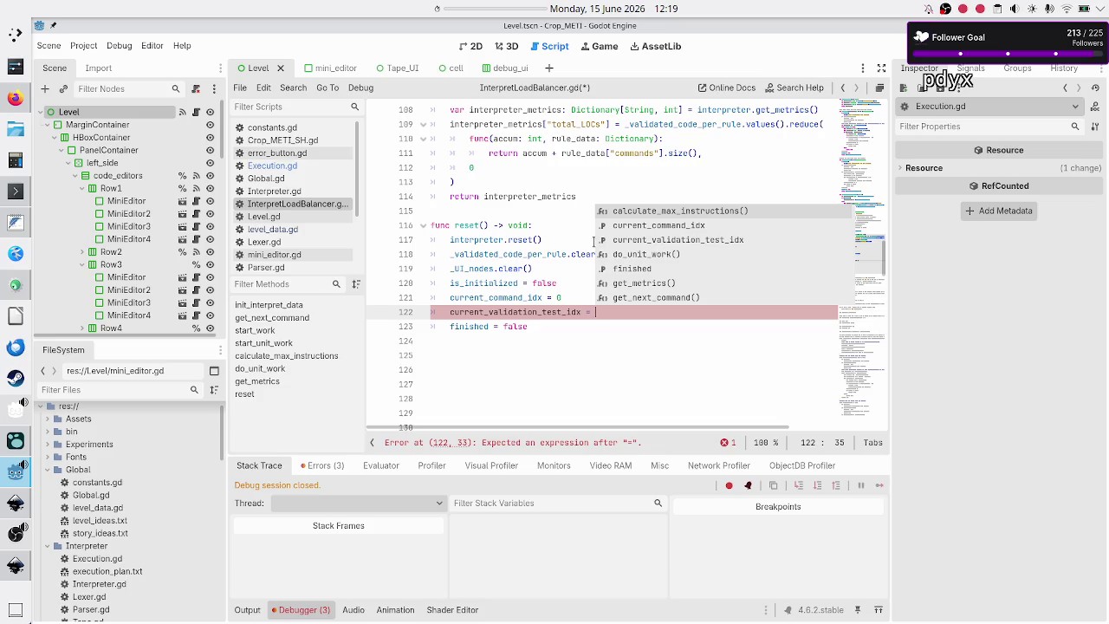
type("0")
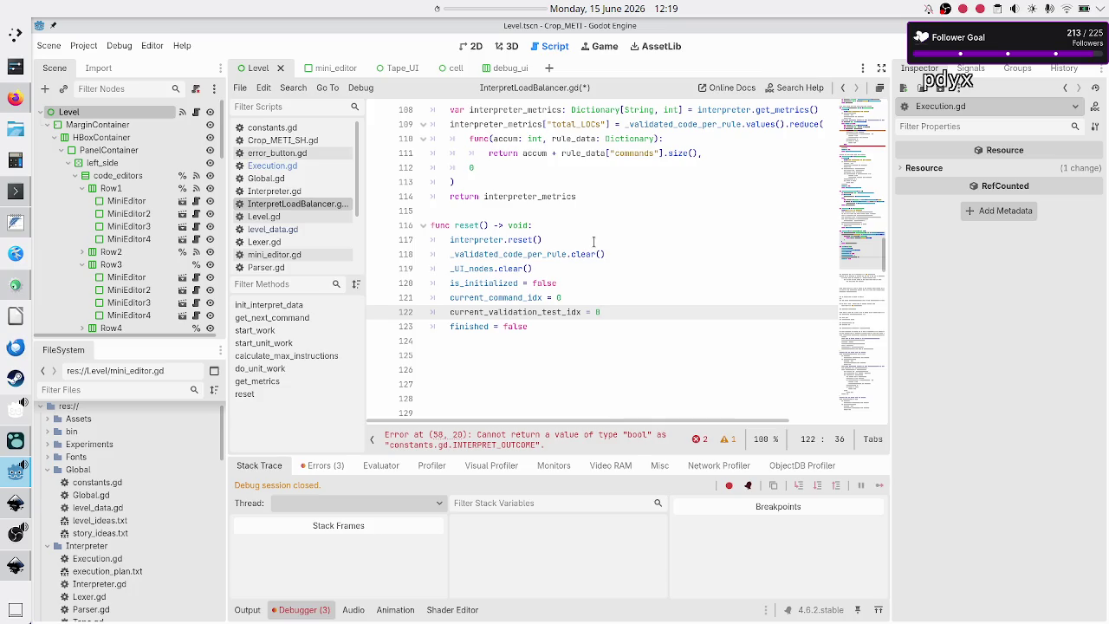
key("alt+Tab")
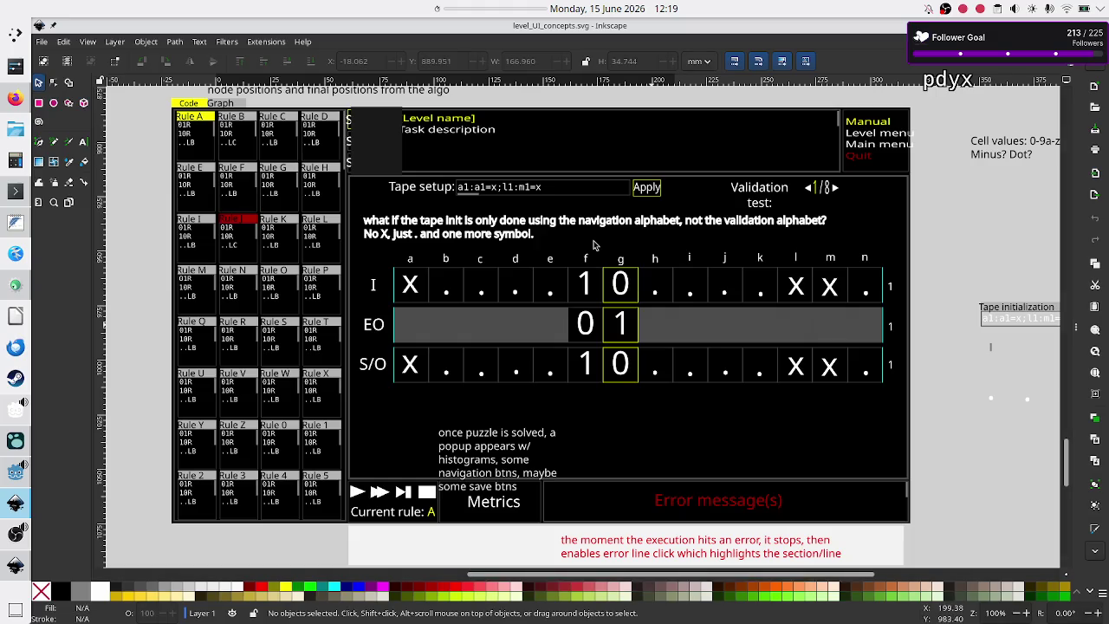
key("alt+Tab")
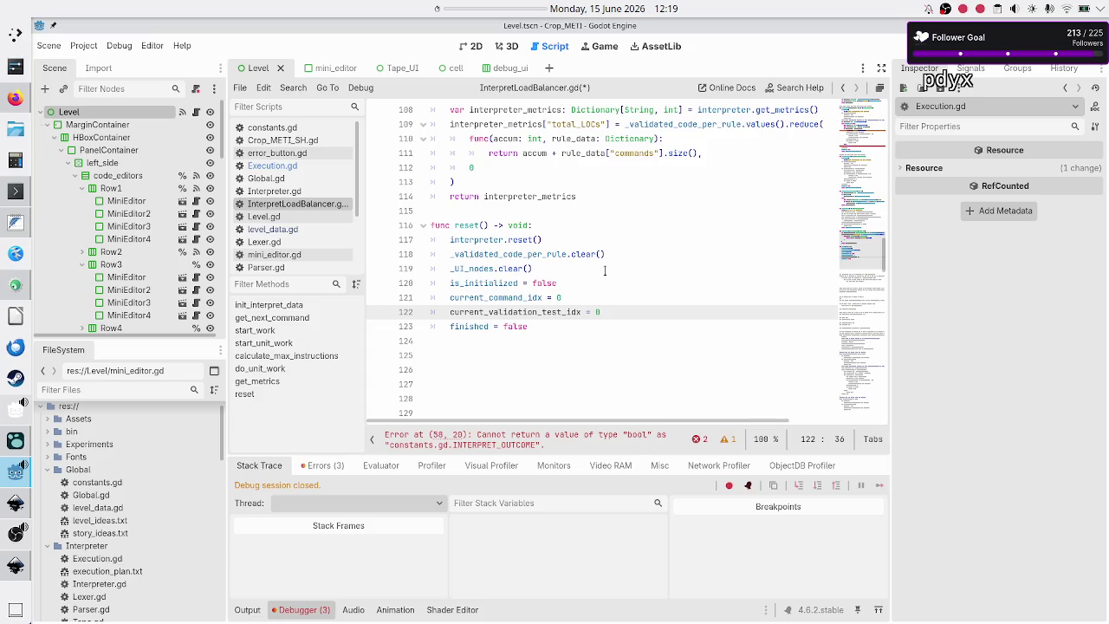
key("BackSpace")
type("-1")
key("Return")
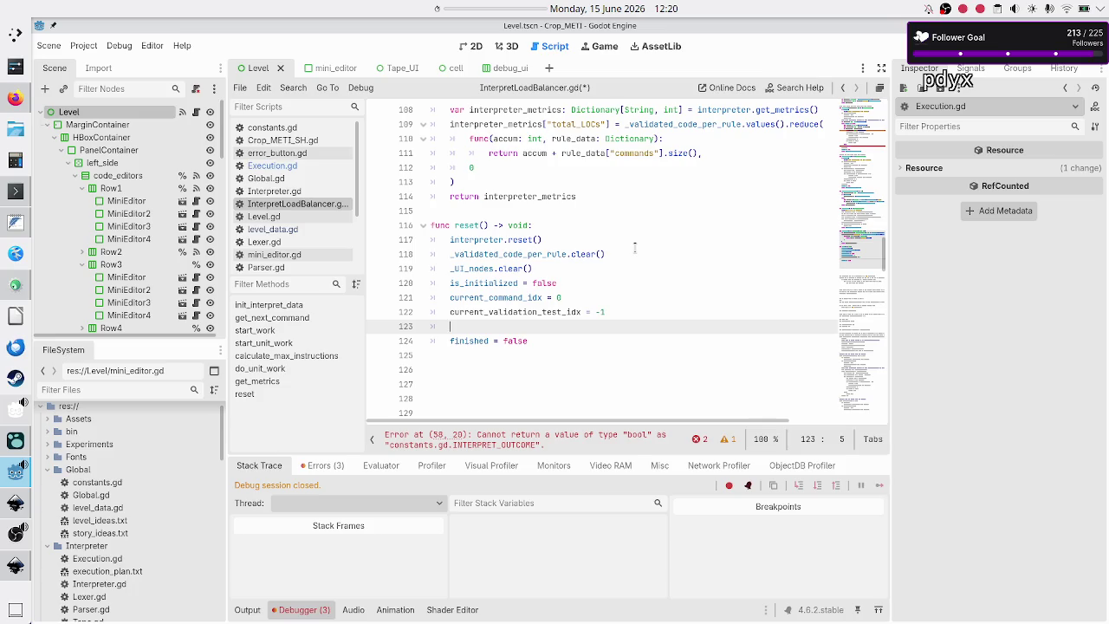
- Check the UI mockup in Inkscape, then scroll back up in the script
key("alt+Tab")
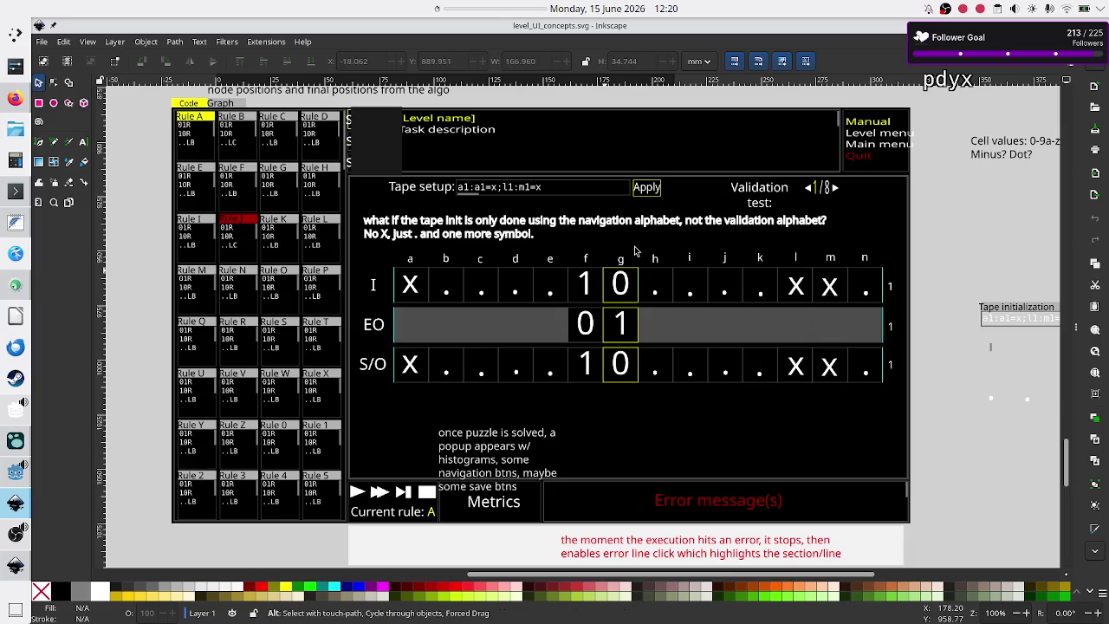
key("alt+Tab")
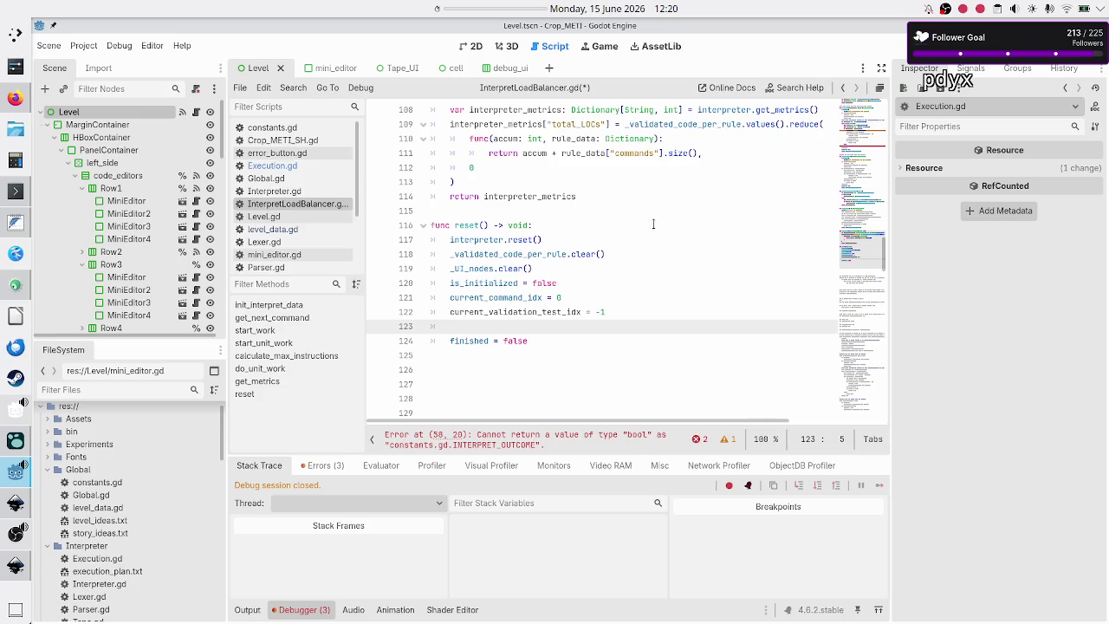
scroll(645, 234, "up", 12)
scroll(653, 225, "up", 20)
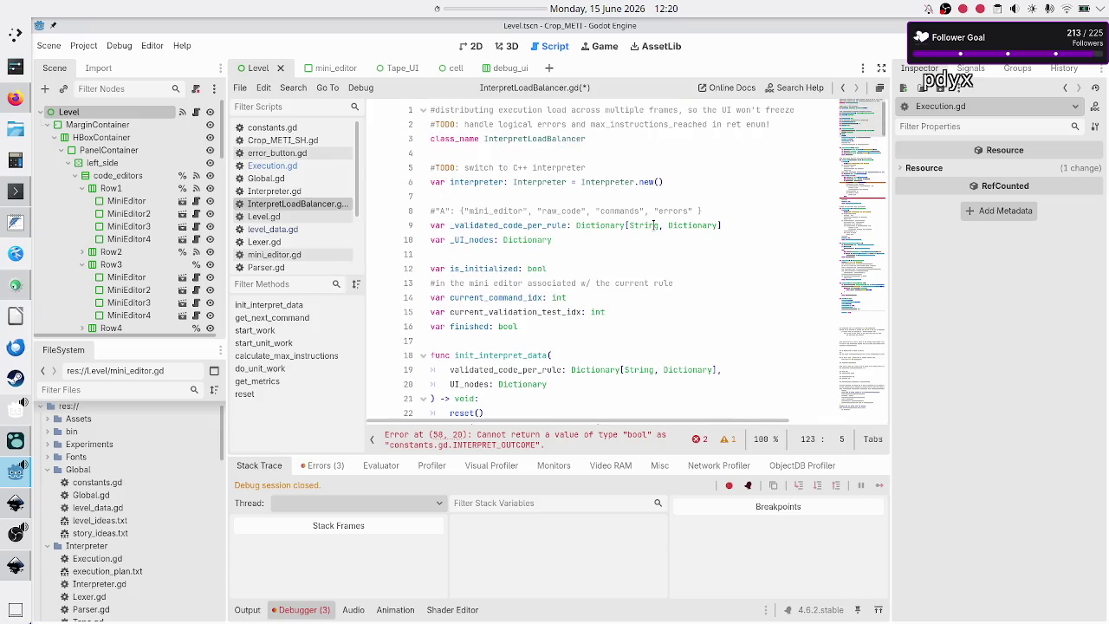
- Declare 'var load_validation_test: bool' below the current_validation_test_idx declaration
key("alt+Tab")
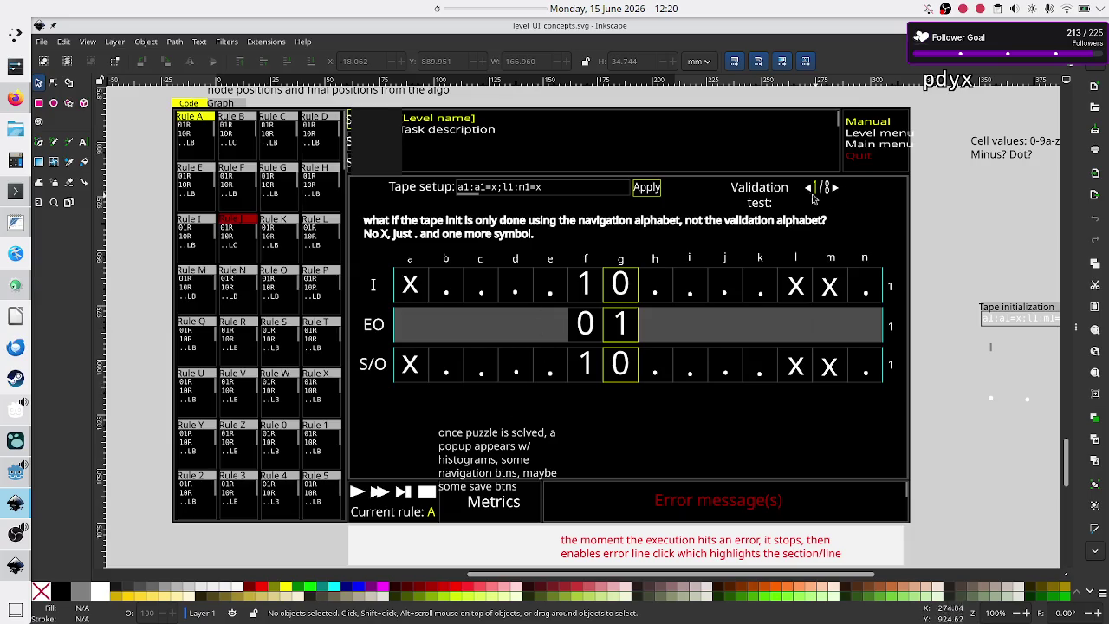
key("alt+Tab")
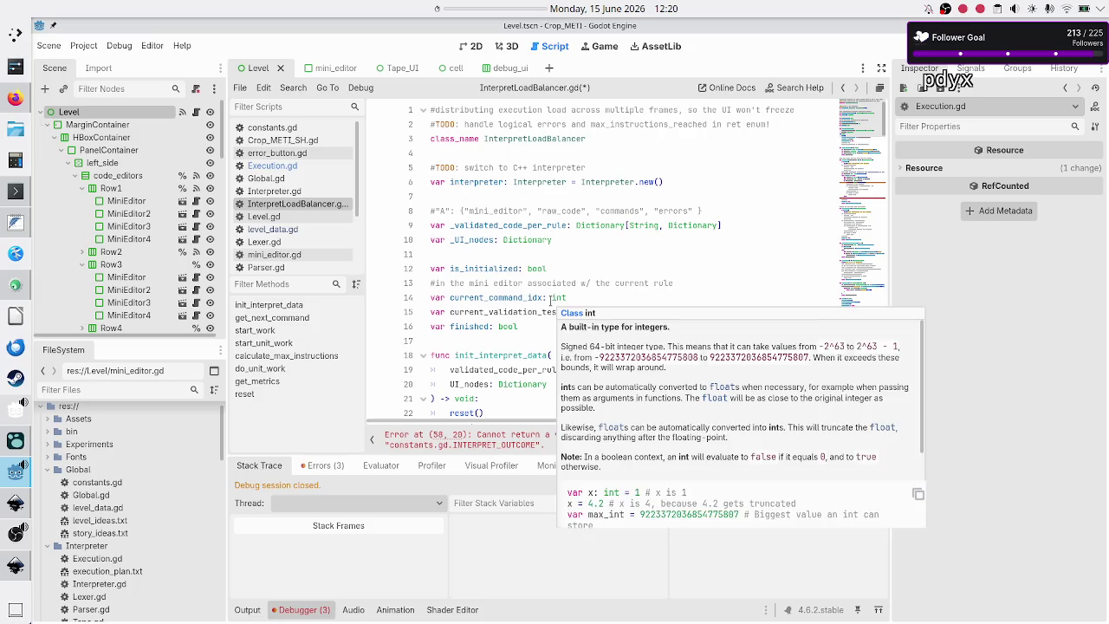
left_click(568, 263)
left_click(545, 252)
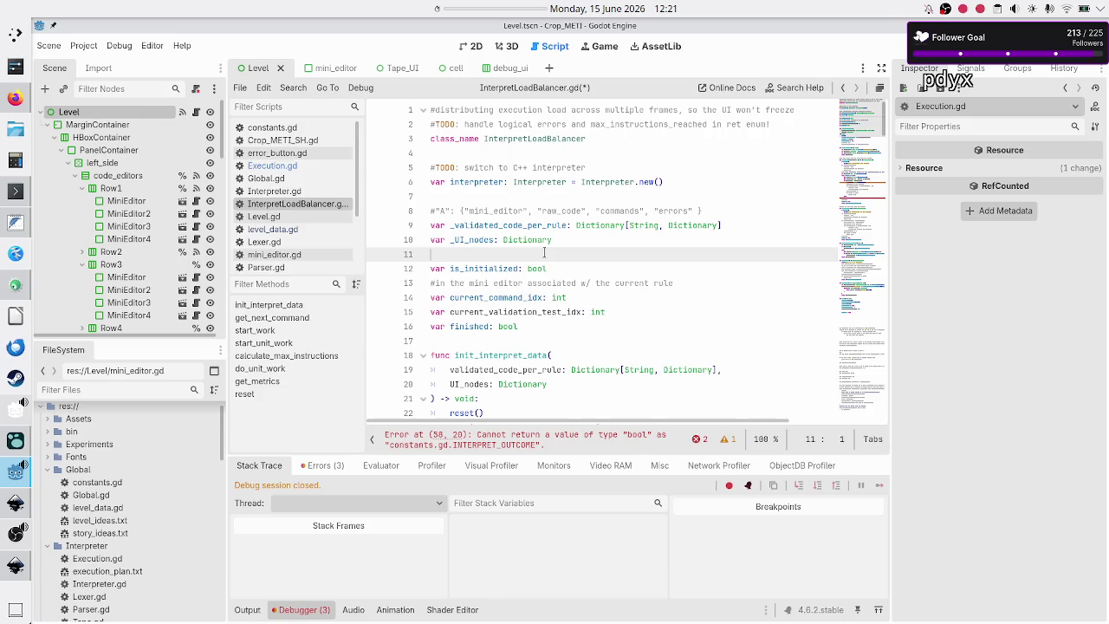
key("Down")
key("Down")
key("Down")
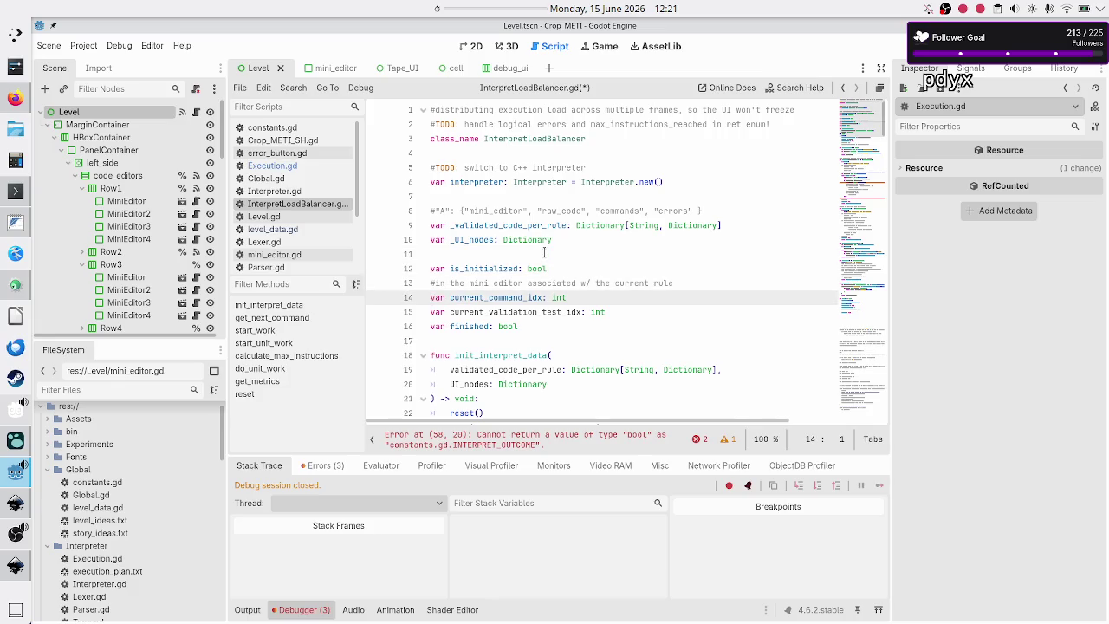
key("Down")
key("End")
key("Return")
type("var load_")
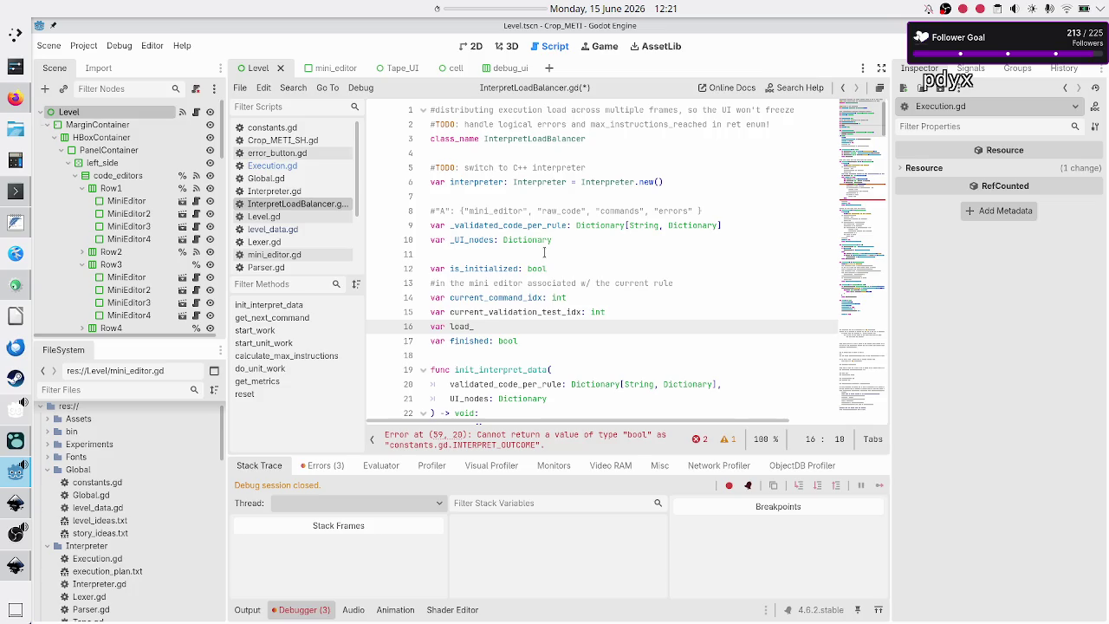
type("validation")
type("_test: bool")
key("Down")
- In reset(), add 'load_validation_test = false' using autocomplete
scroll(544, 252, "down", 20)
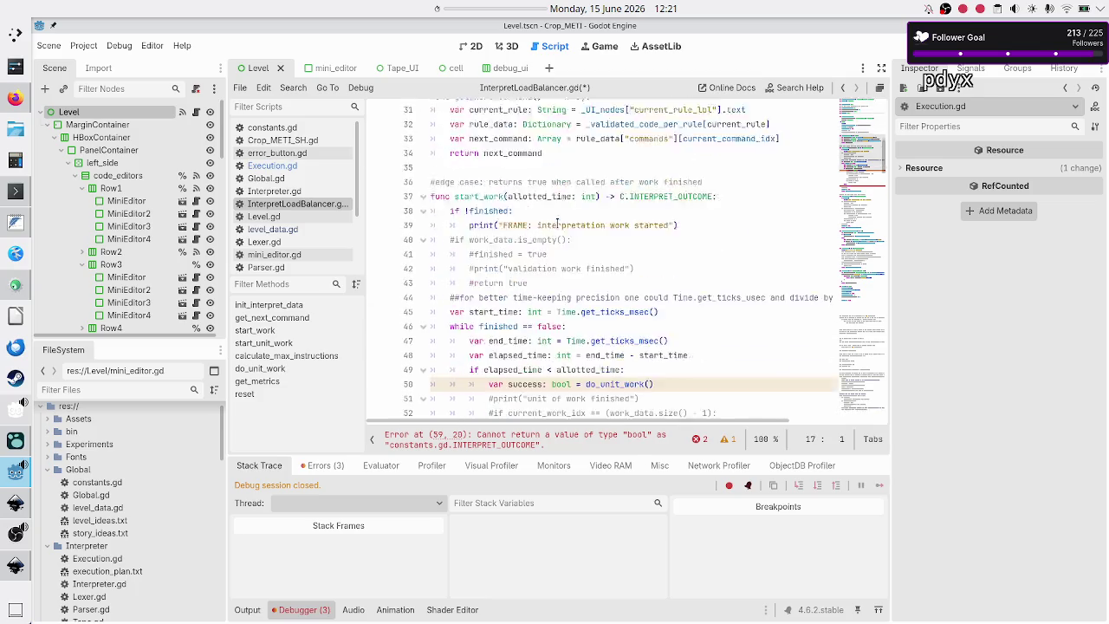
scroll(557, 223, "down", 20)
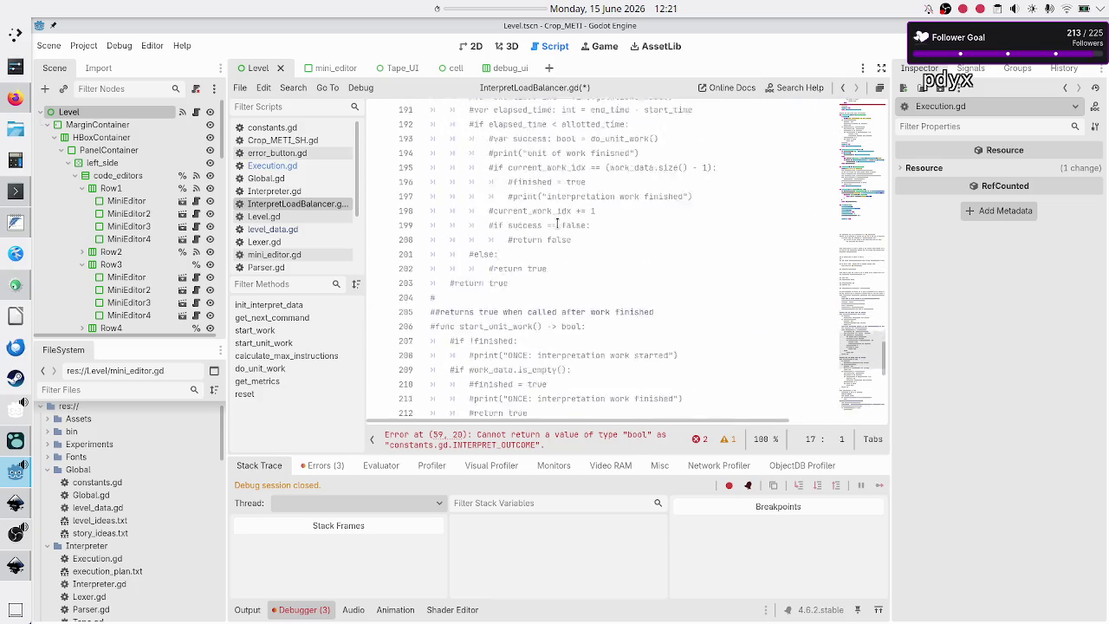
scroll(557, 224, "right", 3)
scroll(557, 223, "up", 15)
scroll(557, 224, "left", 3)
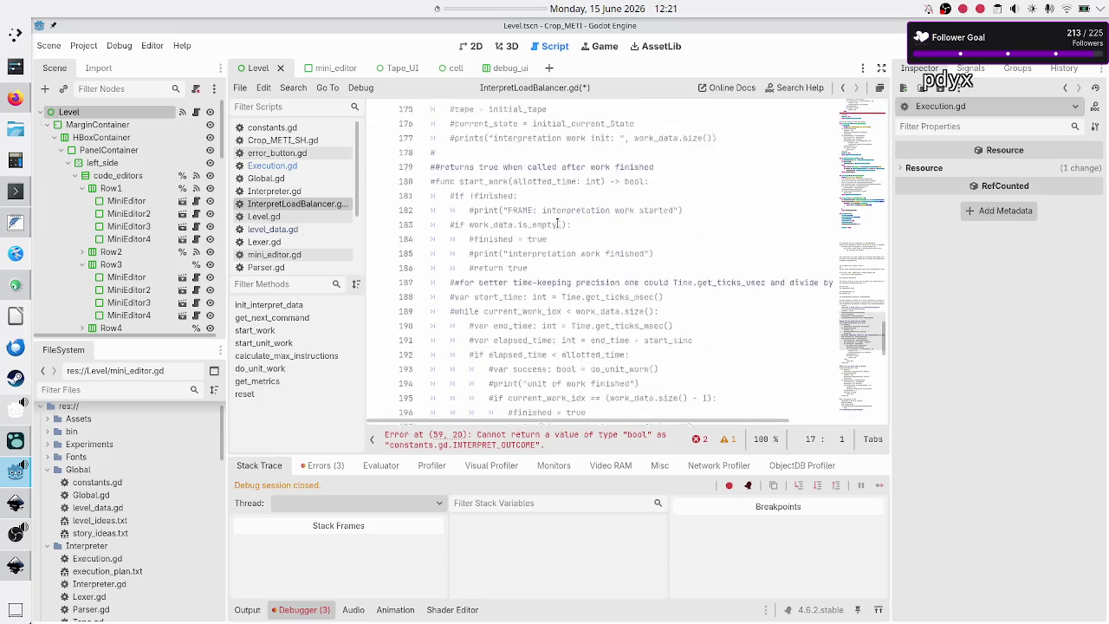
scroll(557, 224, "up", 8)
scroll(557, 224, "right", 3)
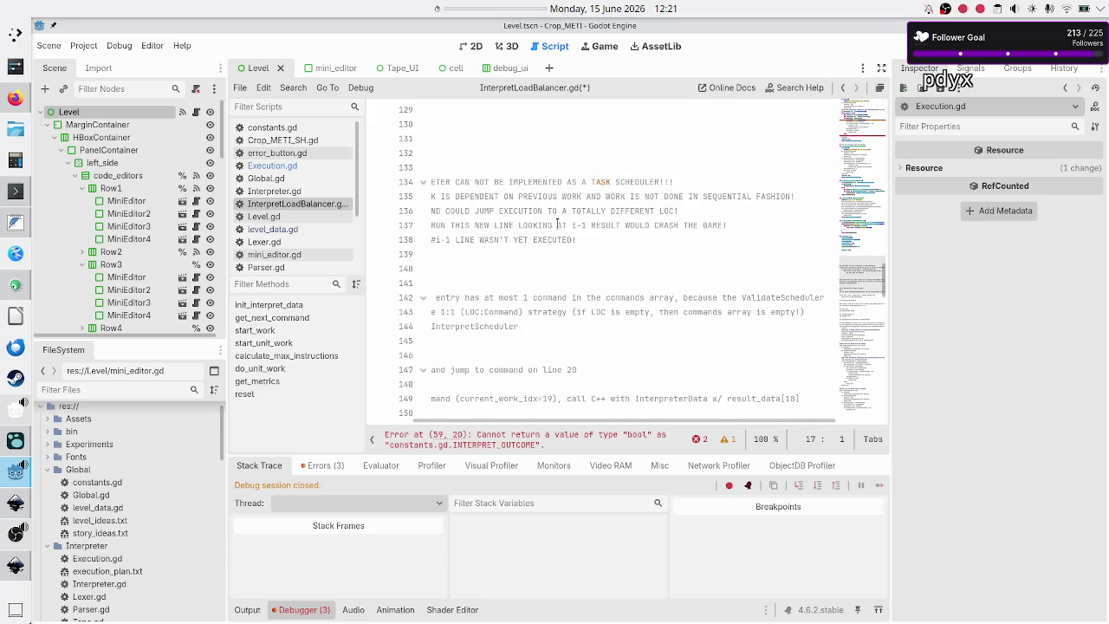
left_click(567, 210)
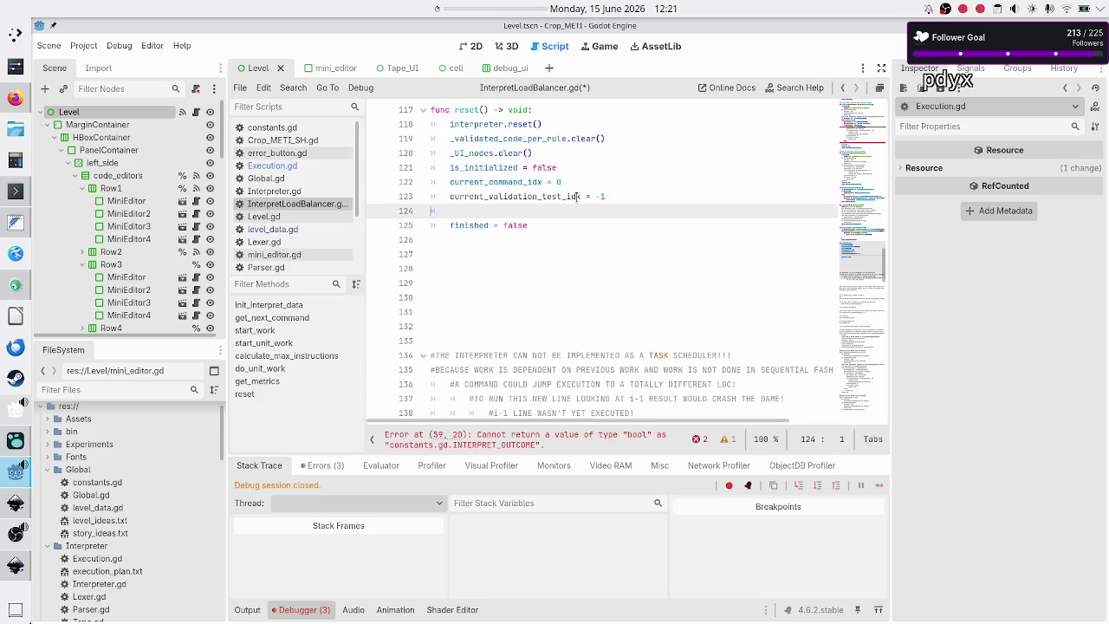
type("load_val")
key("Return")
type("=")
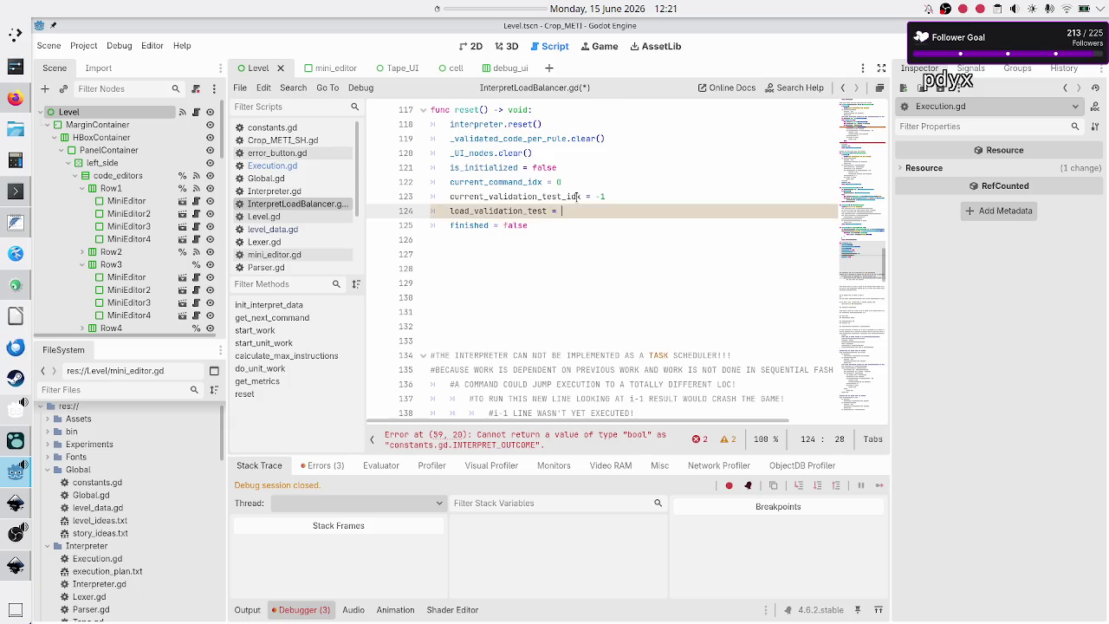
key("Return")
- Change the current_validation_test_idx reset value from -1 to 0 and save the script
key("Up")
key("Home")
key("Home")
key("End")
key("BackSpace")
key("BackSpace")
type("0")
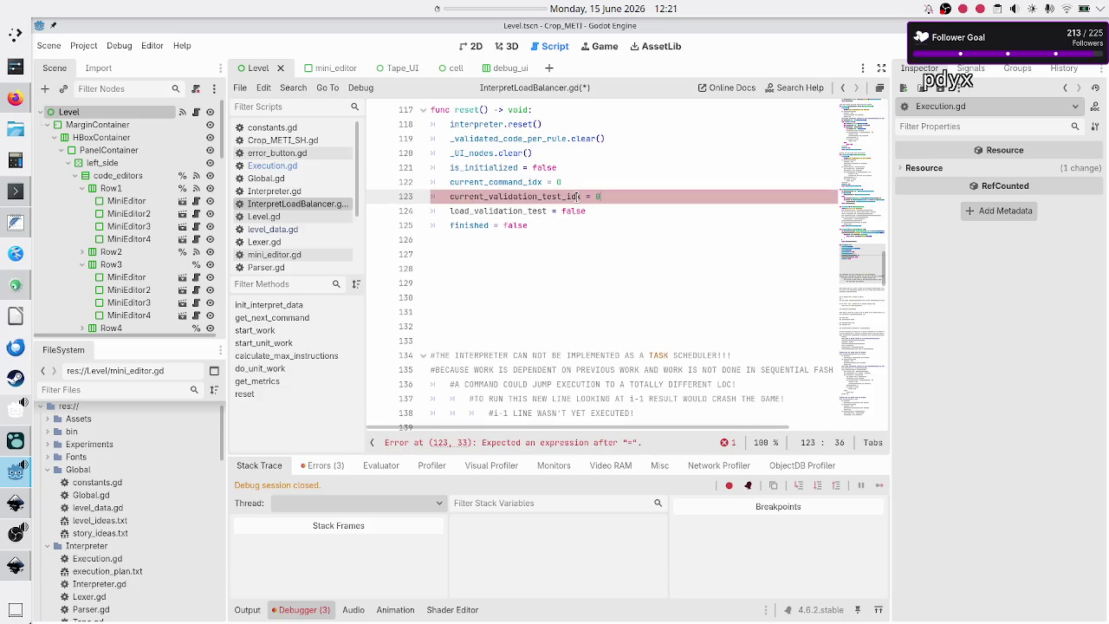
key("Down")
key("Home")
key("Home")
key("ctrl+s")
- Select the init_interpret_data function name
scroll(576, 196, "up", 10)
scroll(576, 196, "up", 12)
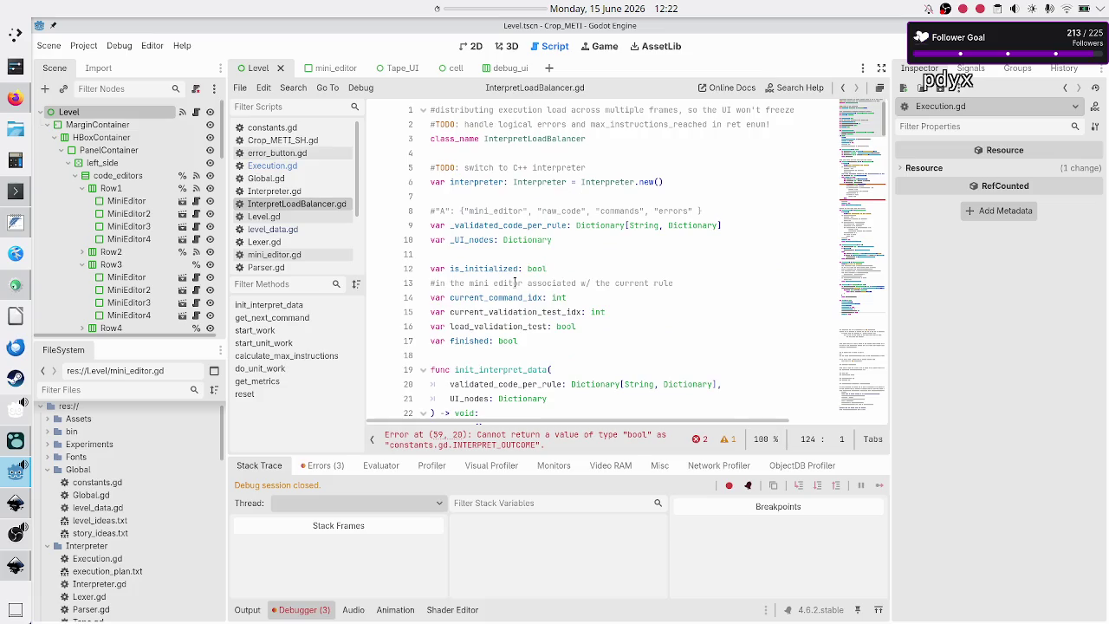
scroll(515, 283, "down", 3)
double_click(468, 198)
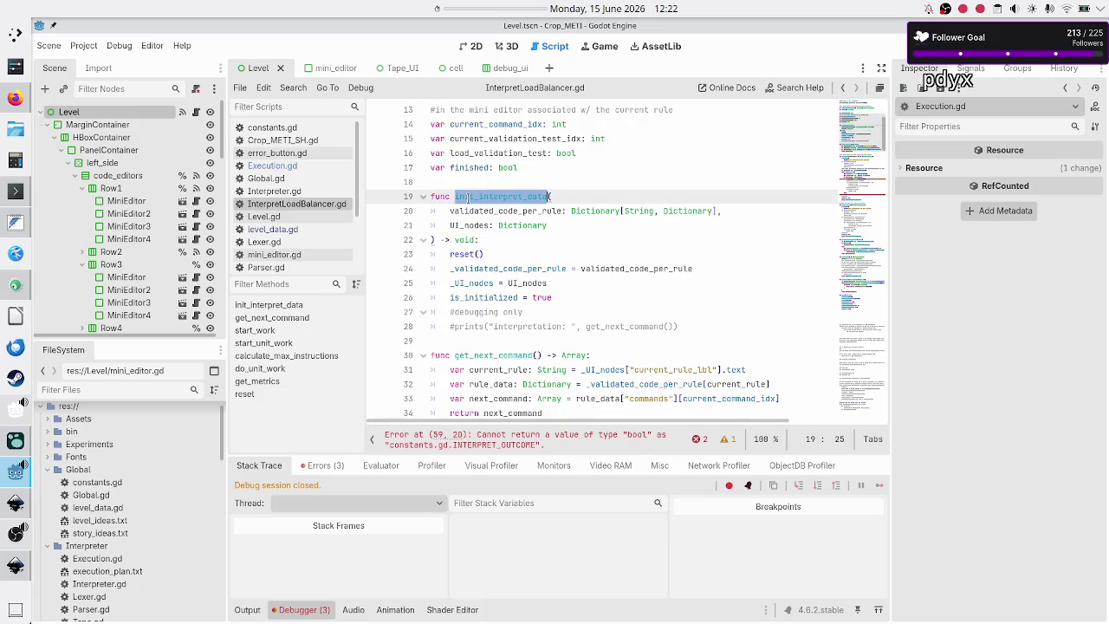
left_click(462, 254)
double_click(465, 254)
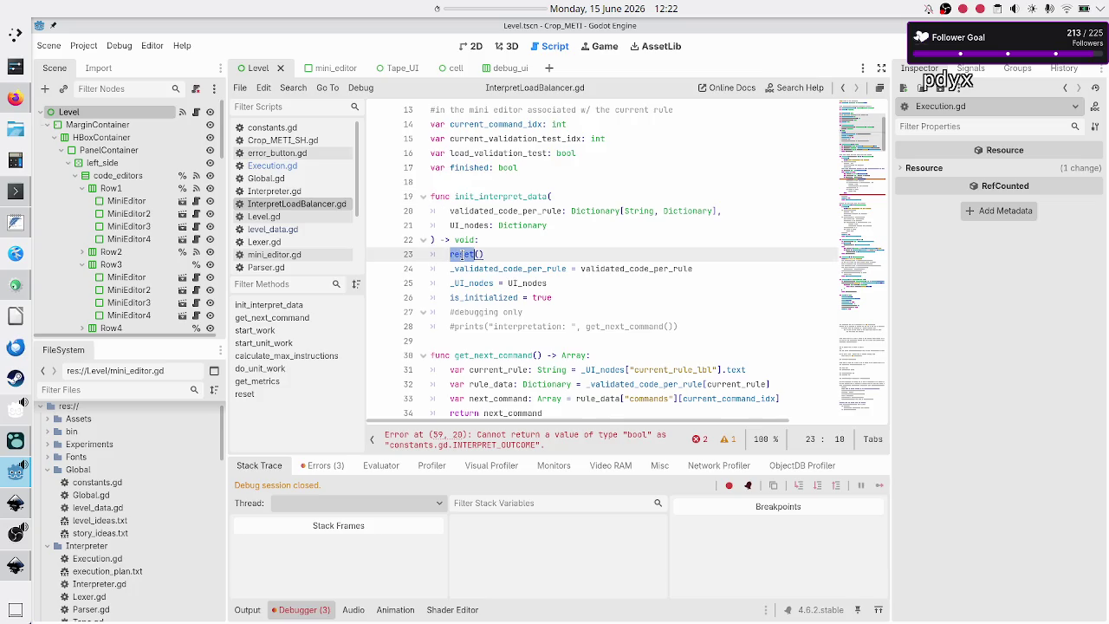
left_click(496, 254)
double_click(457, 254)
key("End")
key("Right")
key("shift+Down")
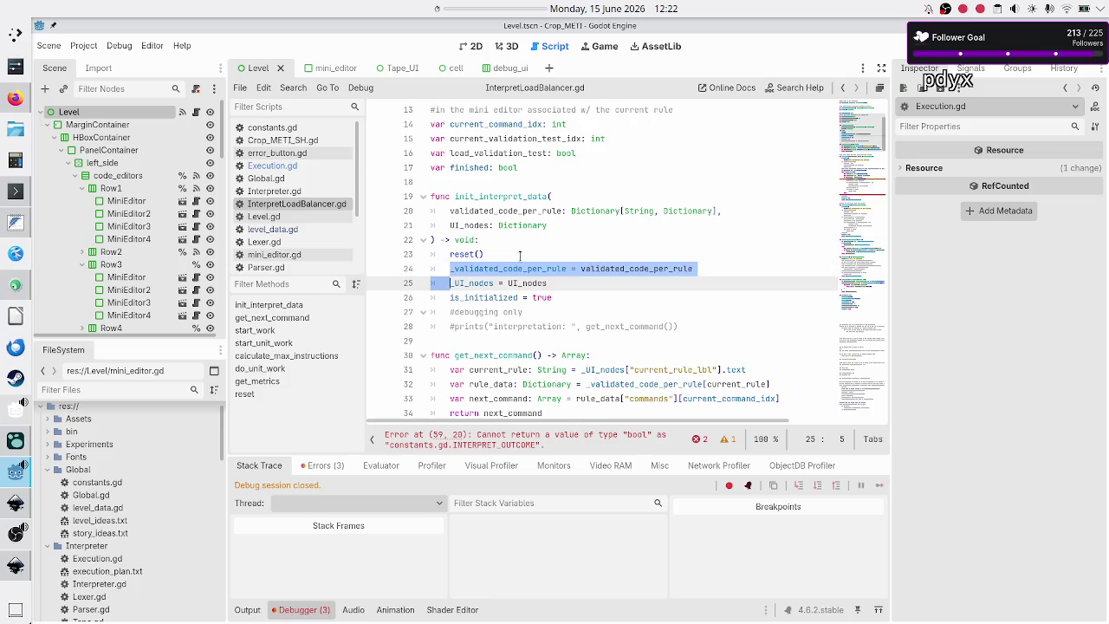
key("shift+Down")
key("shift+Down")
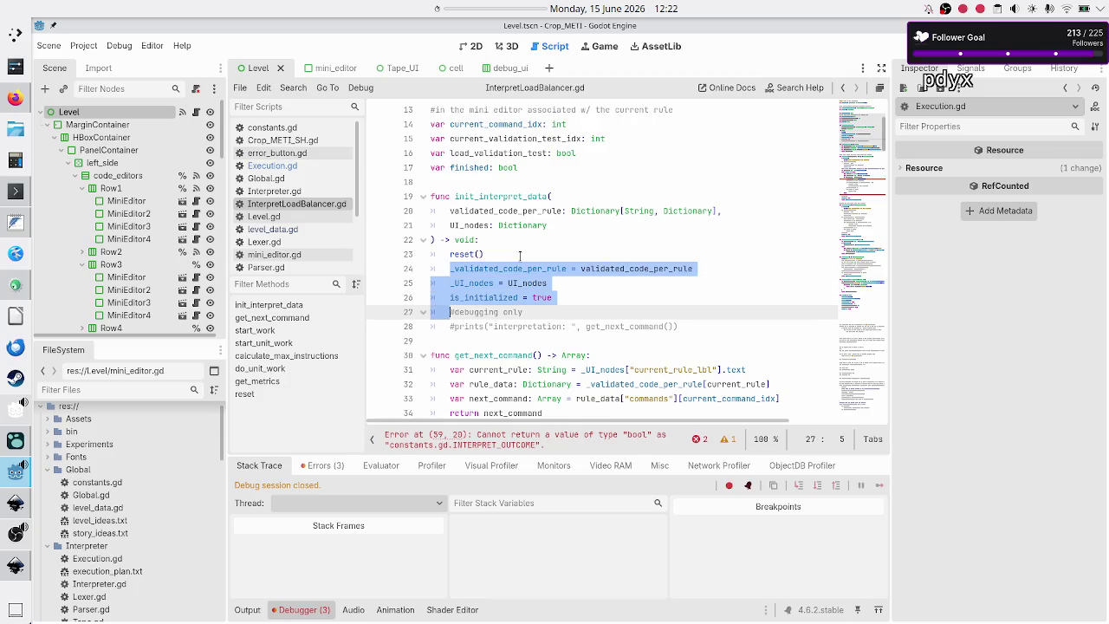
key("shift+Up")
key("shift+Up")
key("shift+Up")
key("Down")
key("Down")
key("Down")
key("Up")
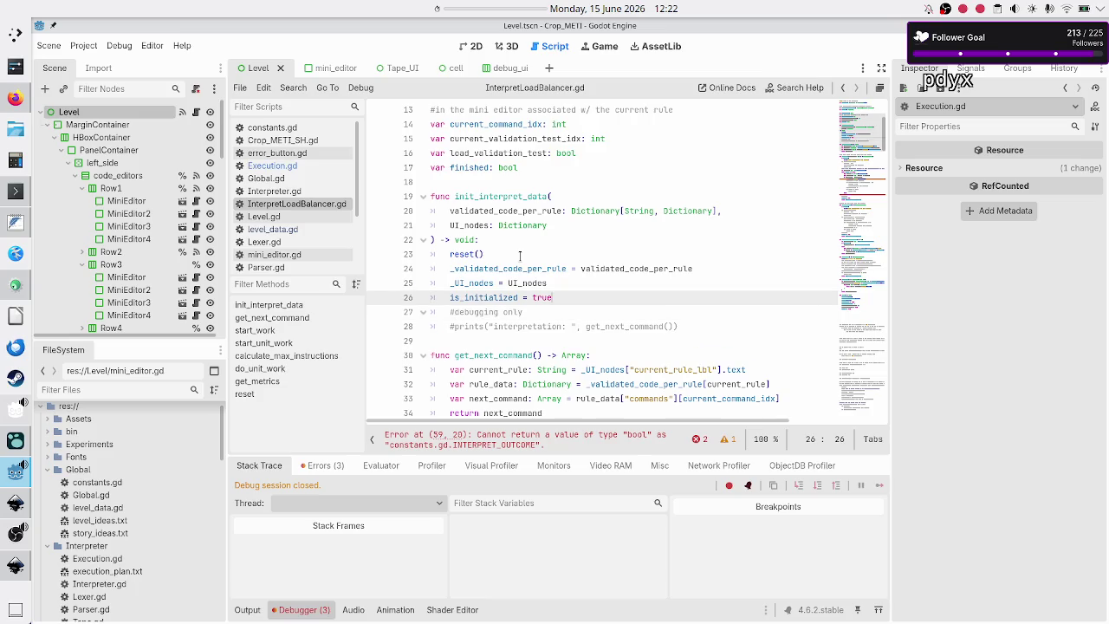
key("End")
key("Return")
type("load")
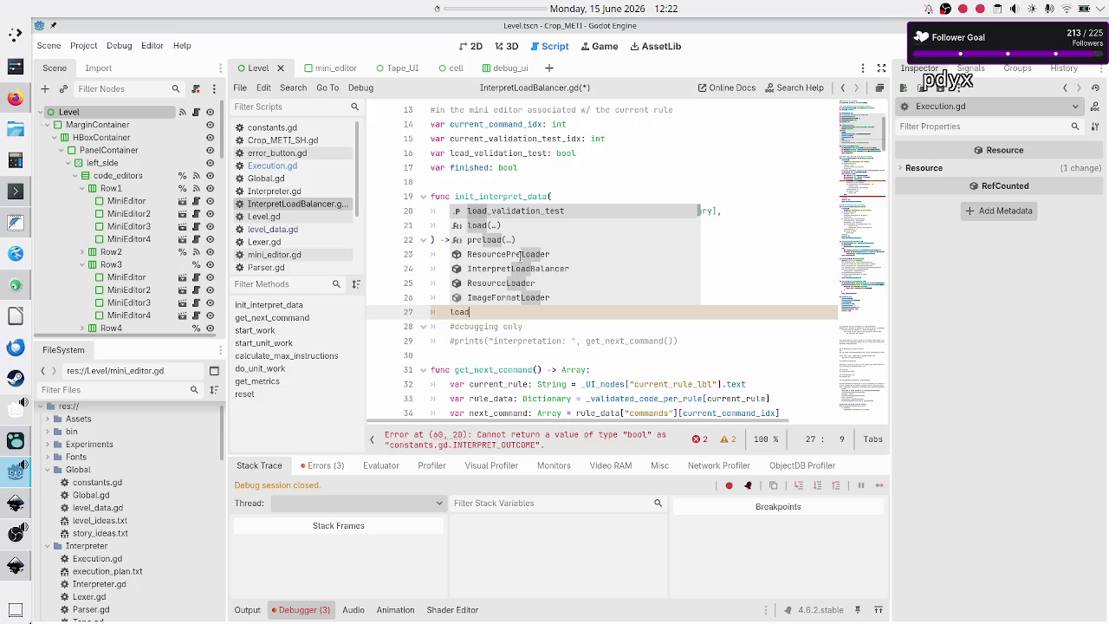
key("Escape")
key("BackSpace")
key("BackSpace")
key("BackSpace")
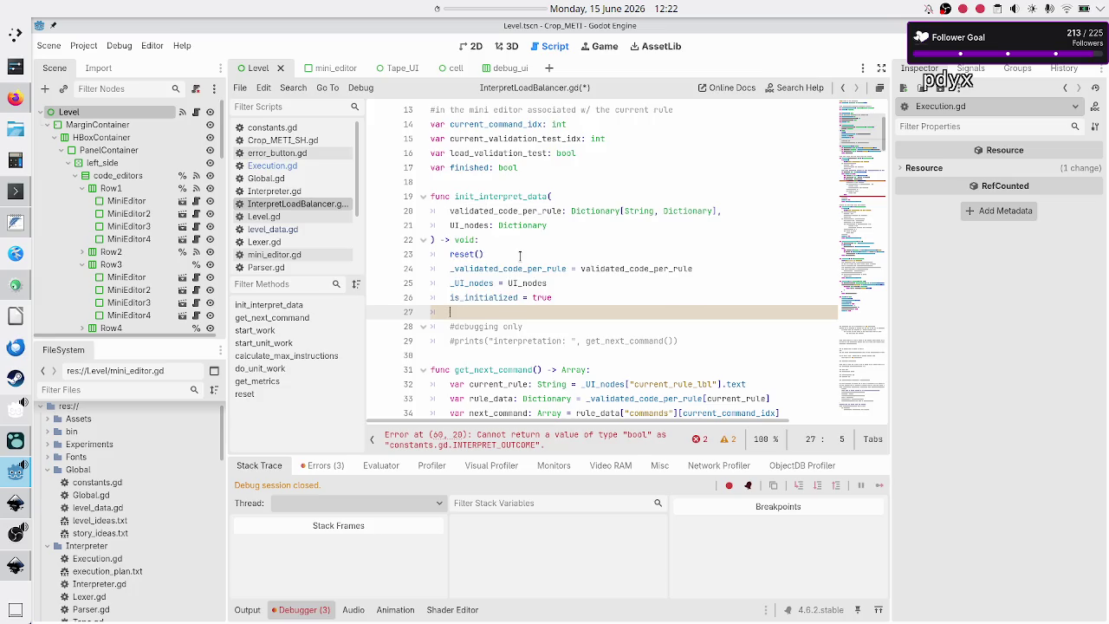
key("Down")
key("Down")
key("Down")
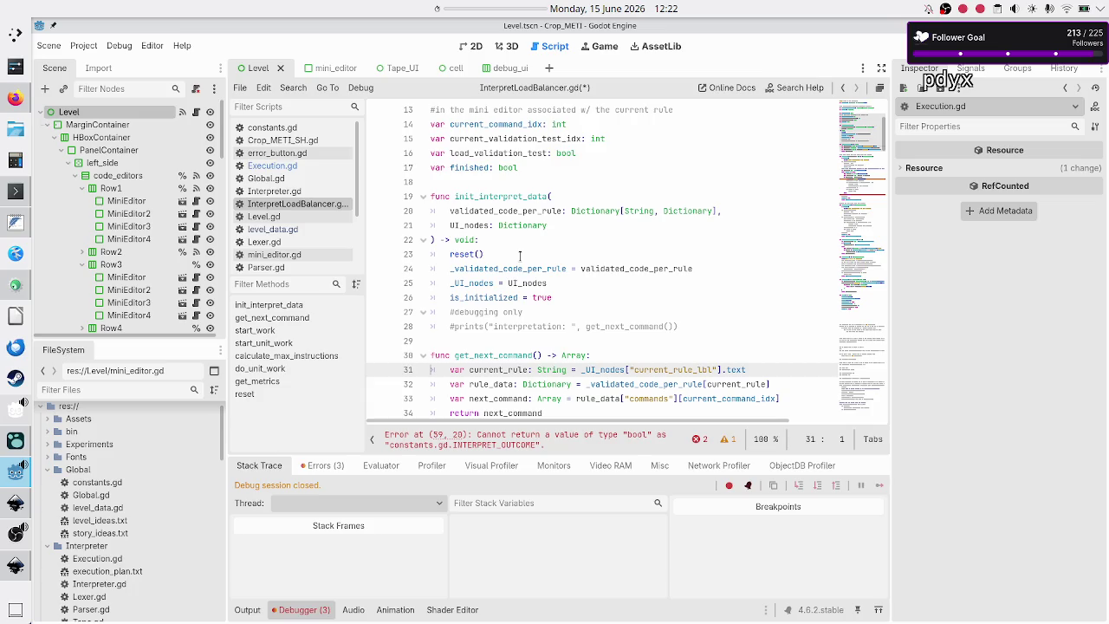
key("Down")
key("Down")
key("Down")
key("Down")
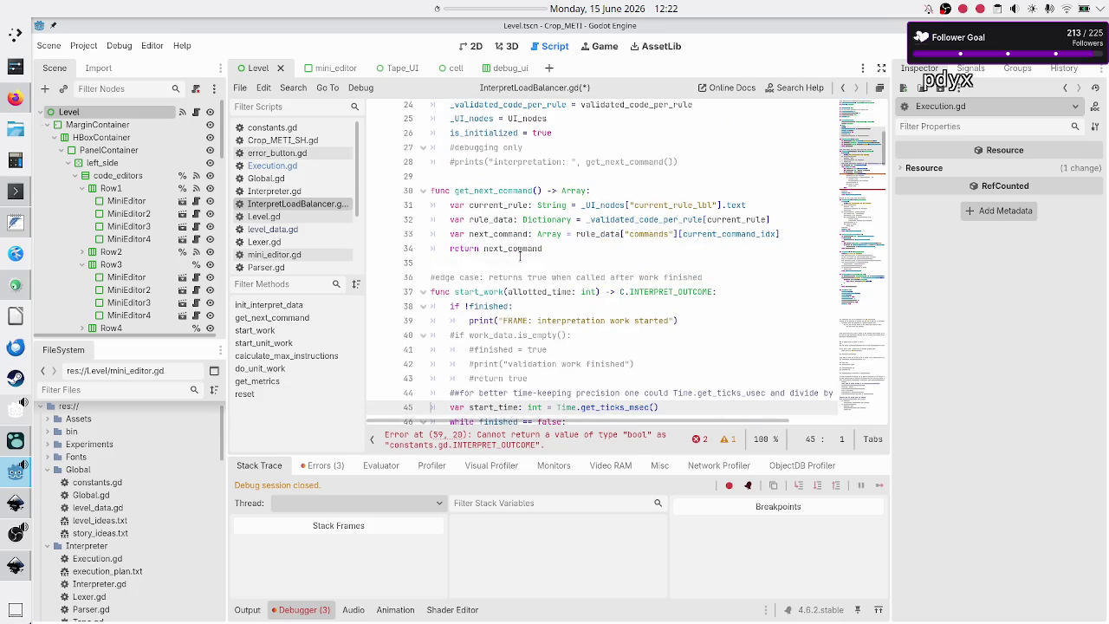
key("Down")
key("Down")
key("Down")
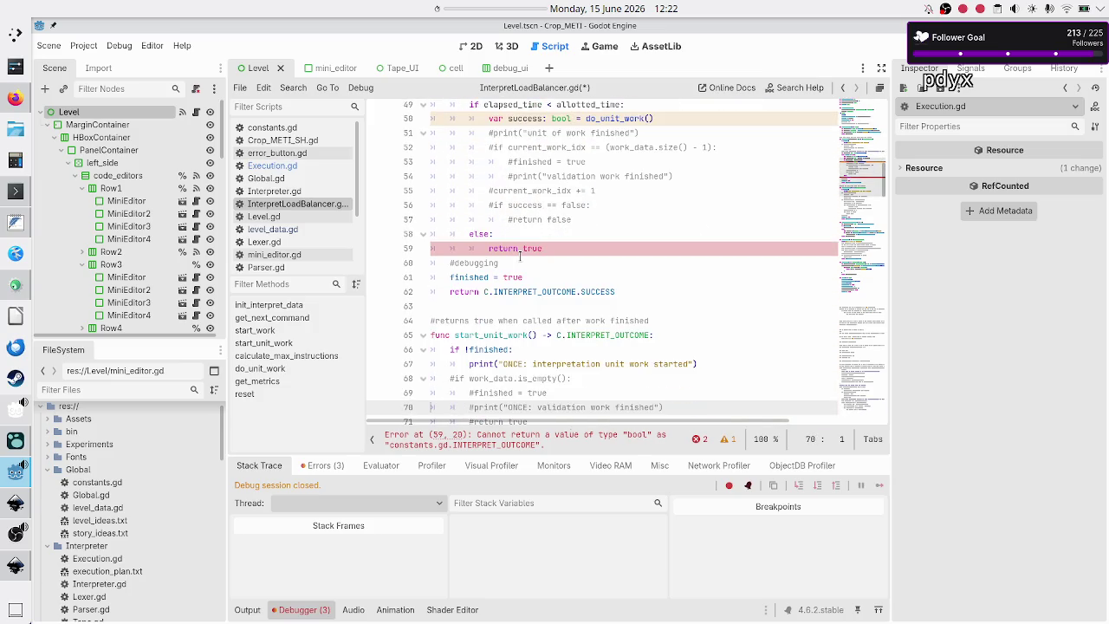
key("Down")
key("Down")
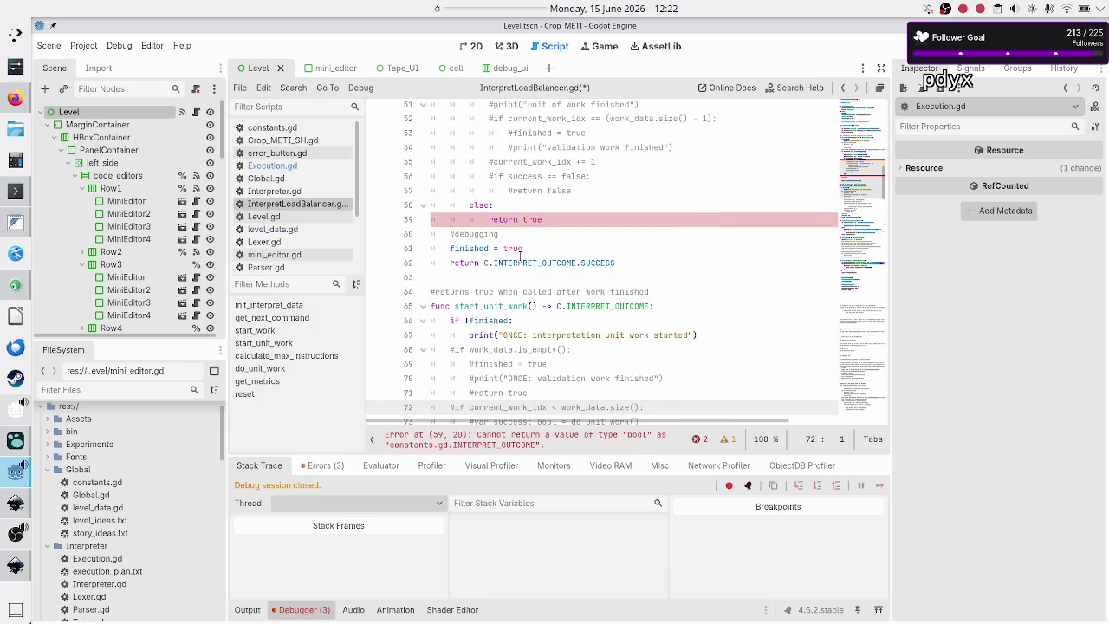
key("Down")
key("Down")
key("Down")
key("Down")
key("Down")
key("Down")
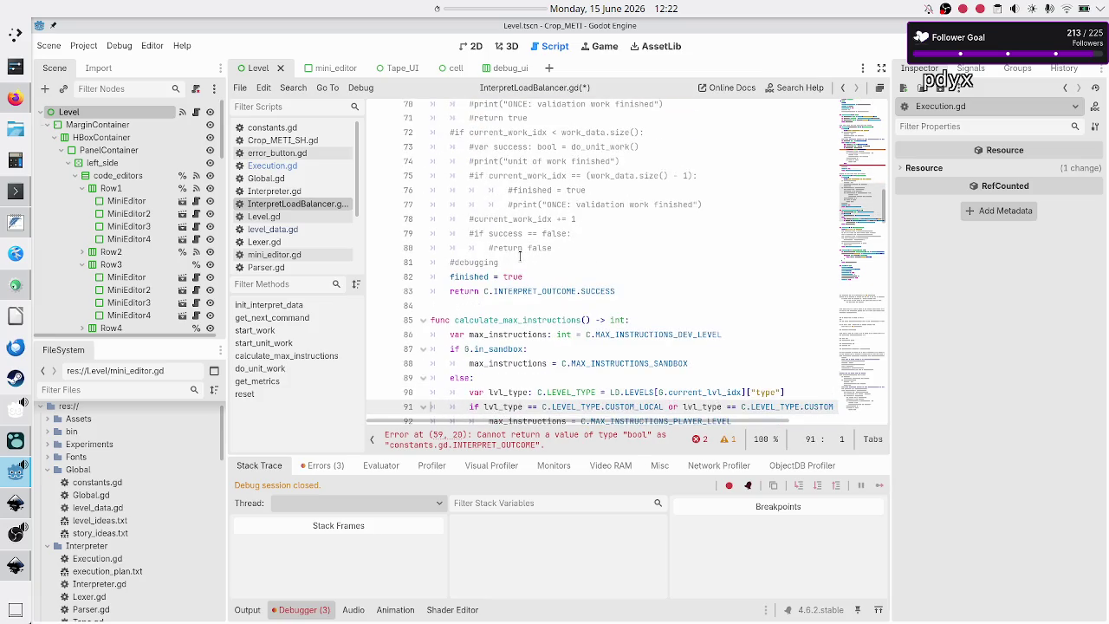
key("Up")
key("Up")
key("Up")
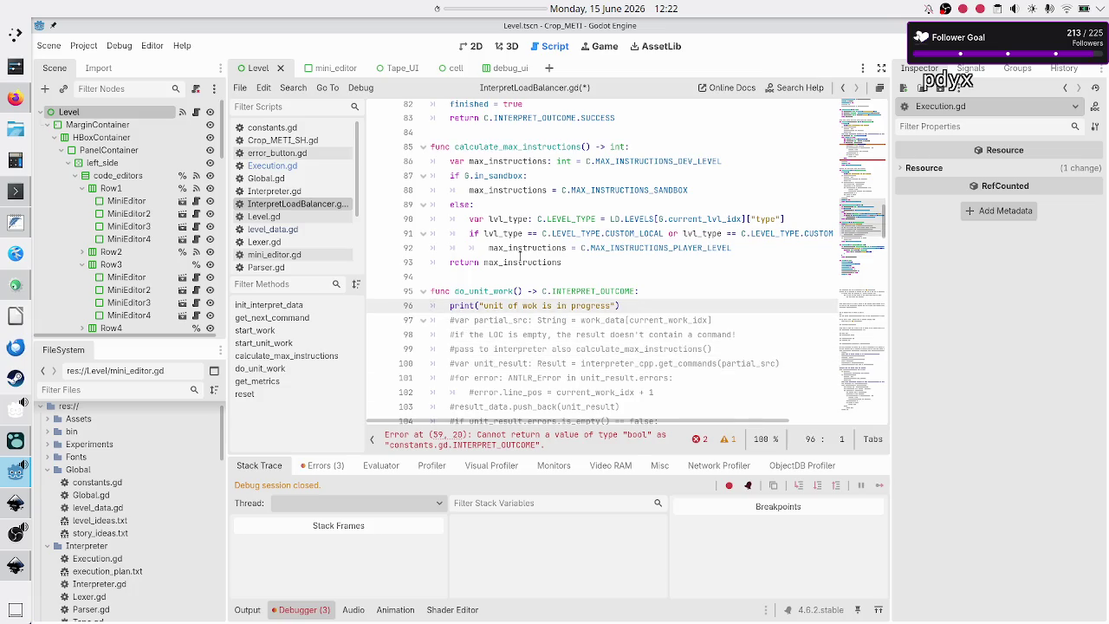
- Type 'if load_validation_test' on a new line after the progress print in do_unit_work()
key("End")
key("Return")
type("i")
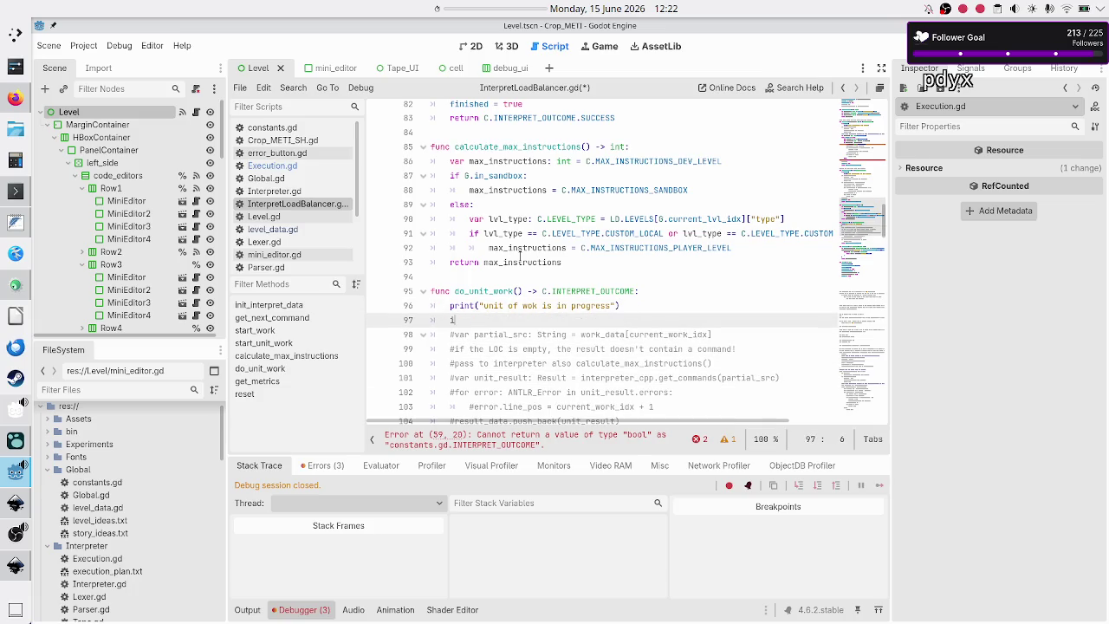
type("f load")
key("Return")
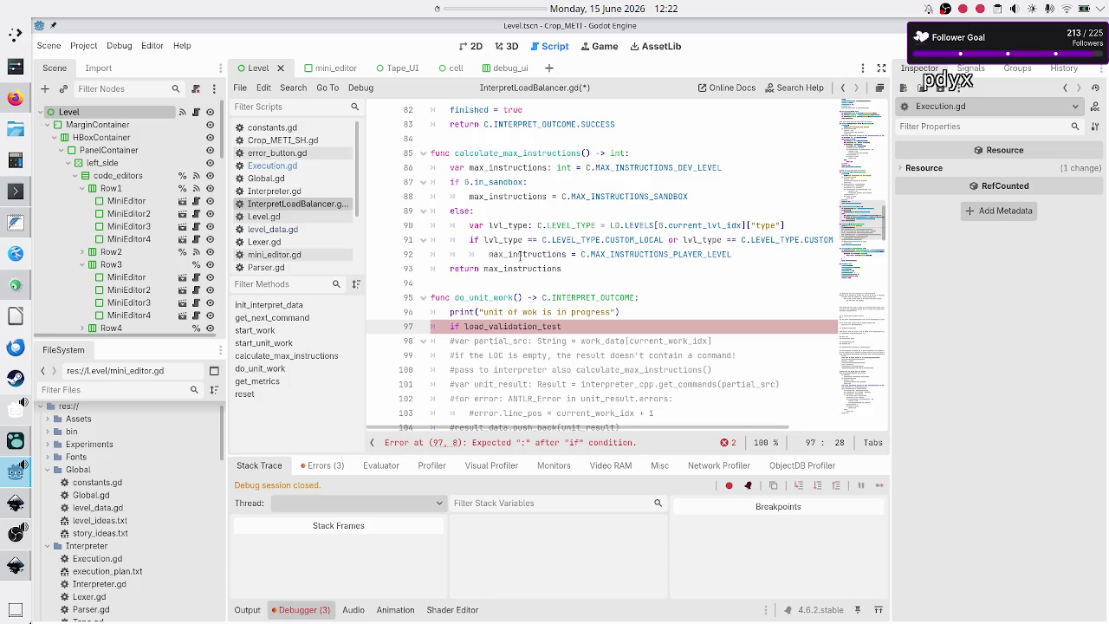
mouse_move(563, 340)
scroll(579, 326, "up", 5)
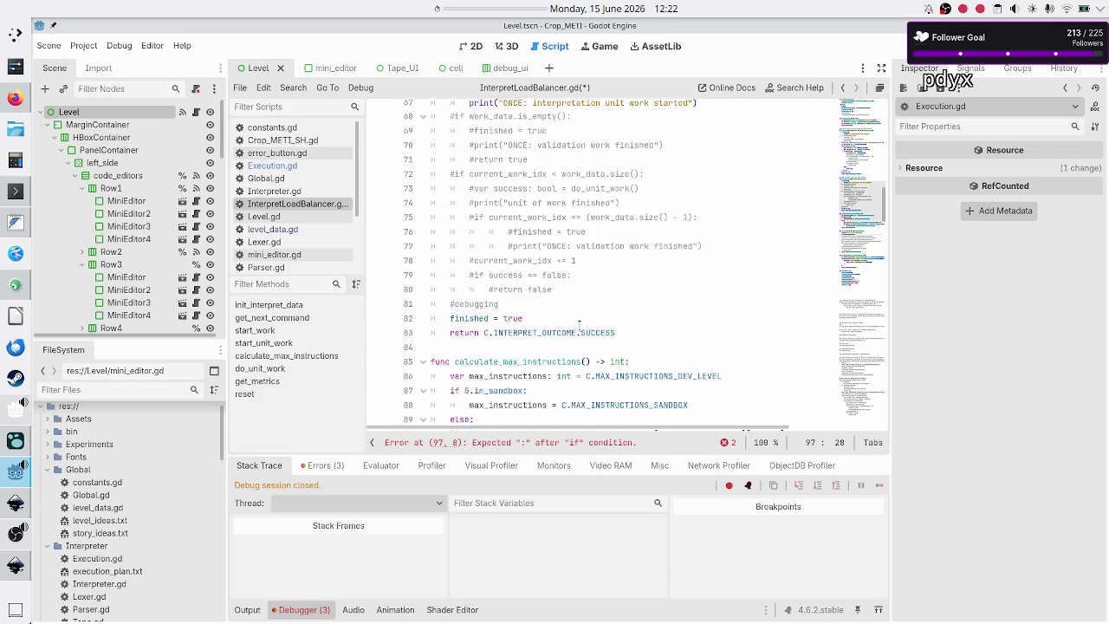
scroll(578, 326, "up", 20)
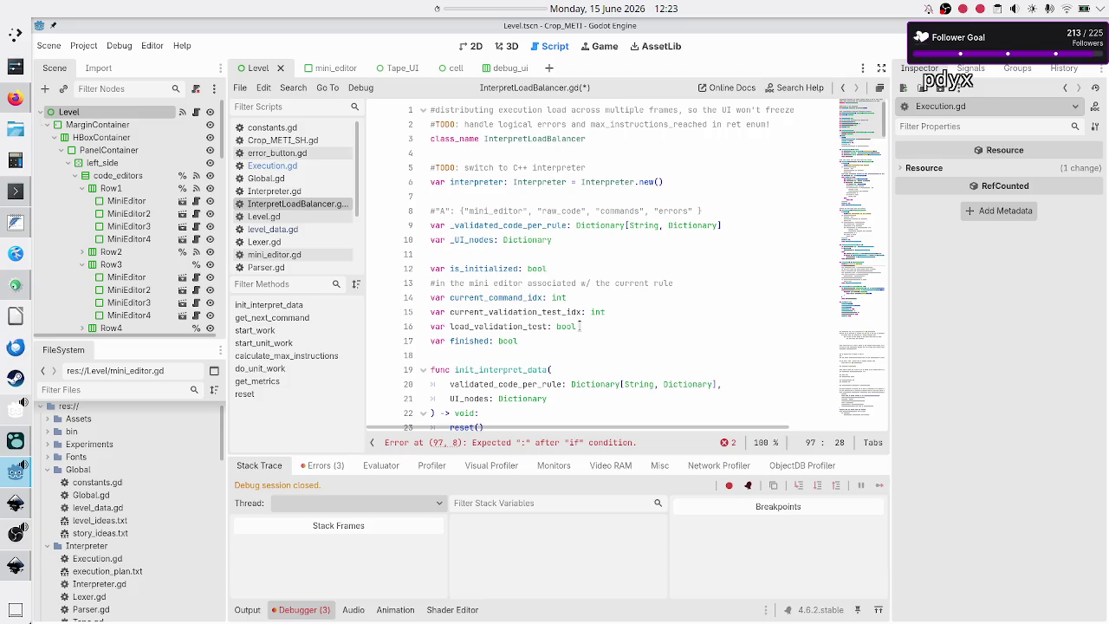
scroll(578, 325, "down", 3)
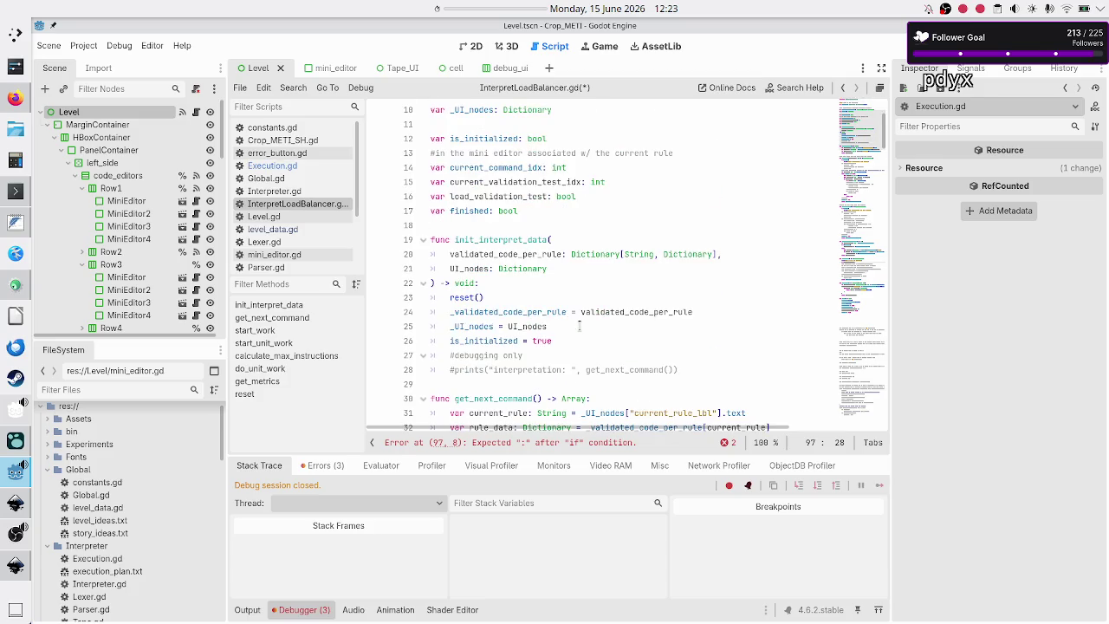
left_click(591, 353)
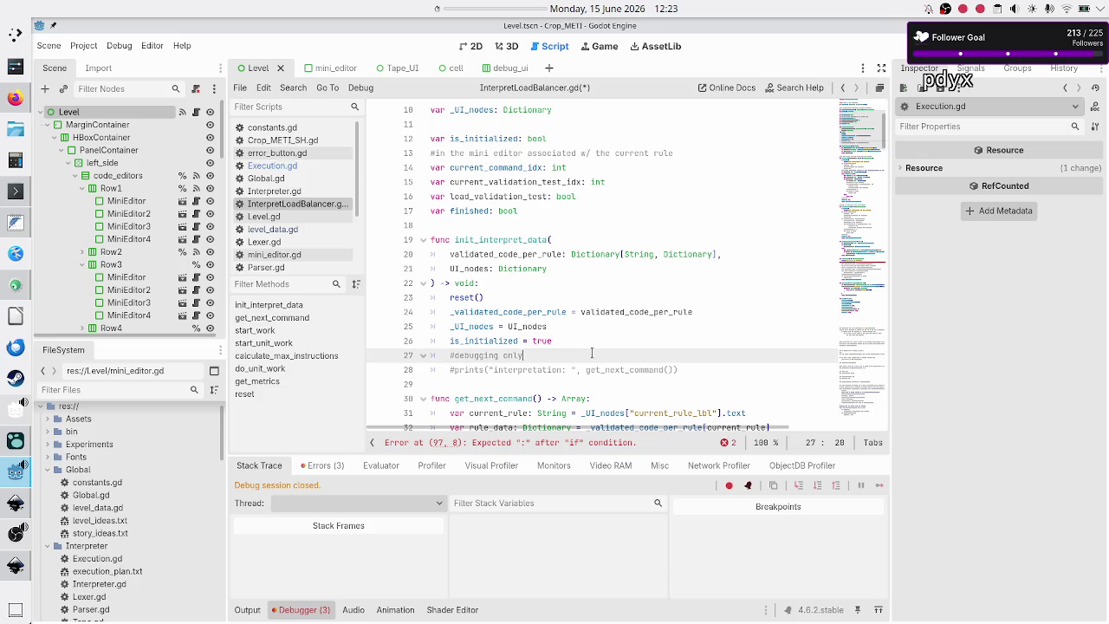
key("Up")
key("Right")
key("Right")
key("Right")
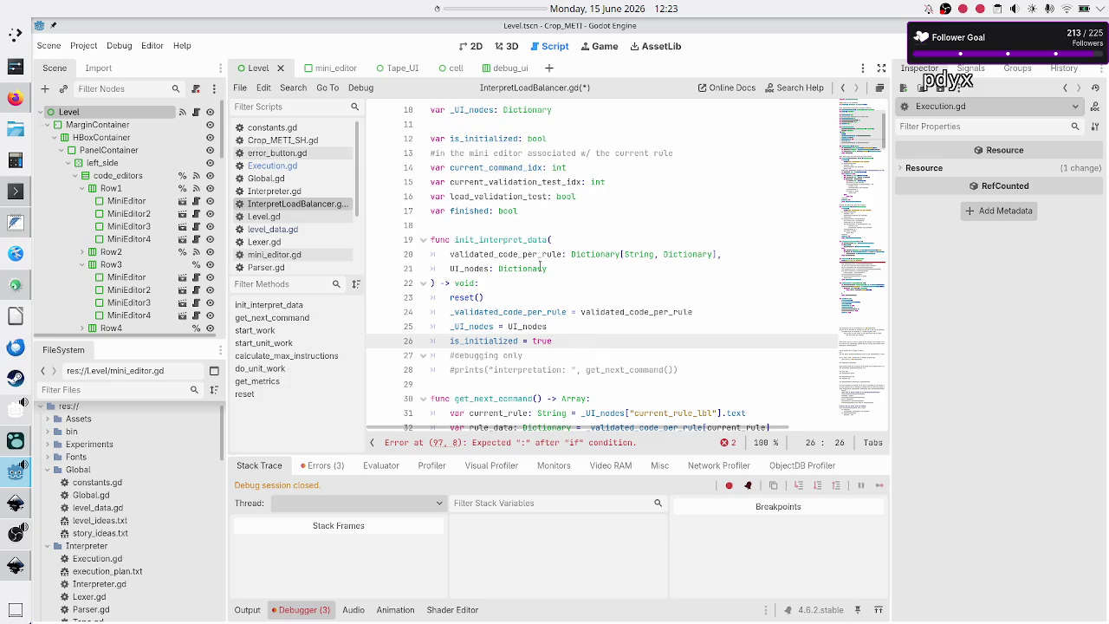
scroll(541, 265, "up", 3)
double_click(529, 141)
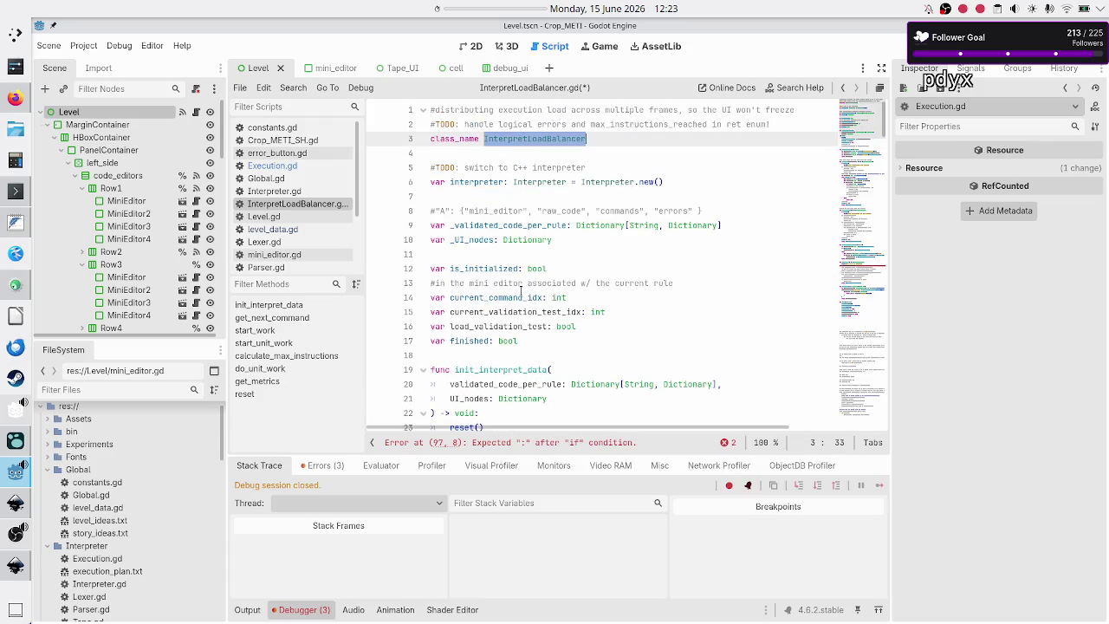
scroll(521, 291, "down", 4)
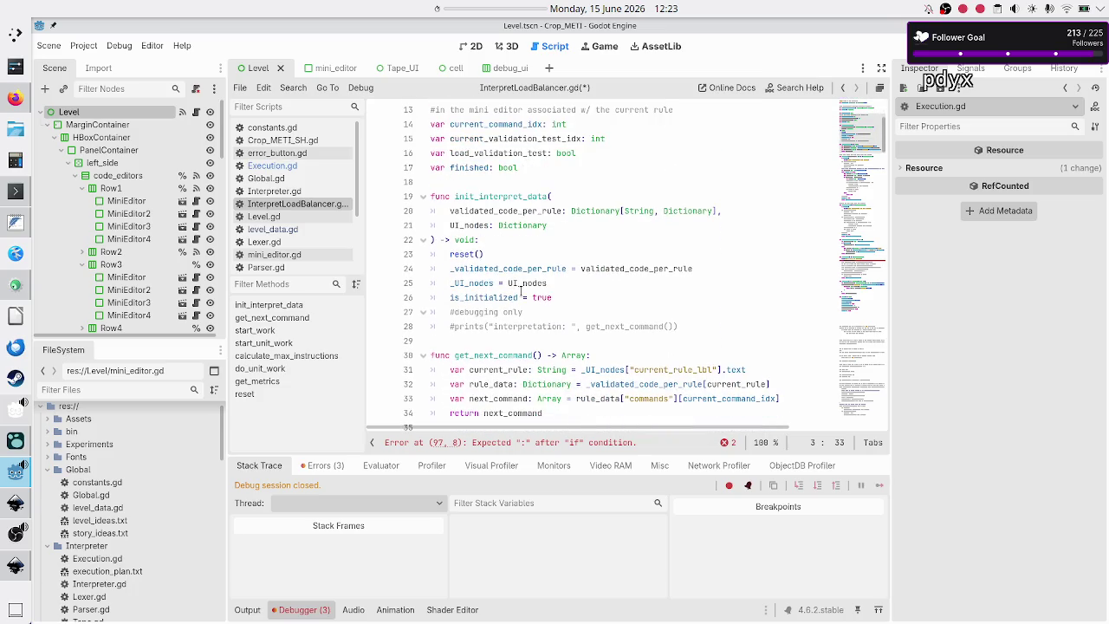
double_click(499, 297)
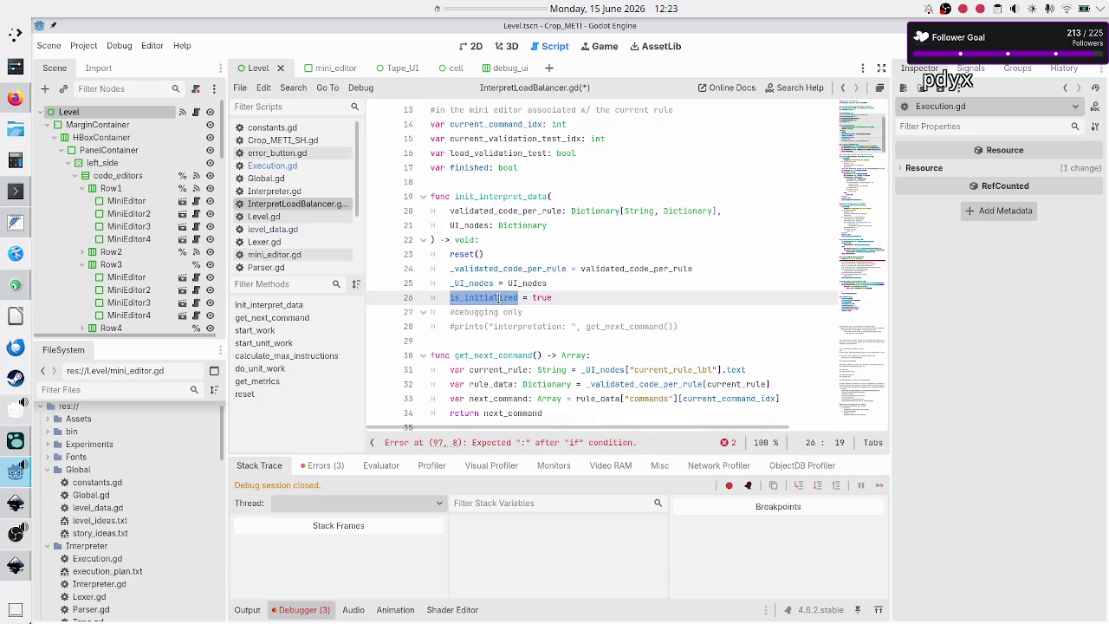
left_click(567, 296)
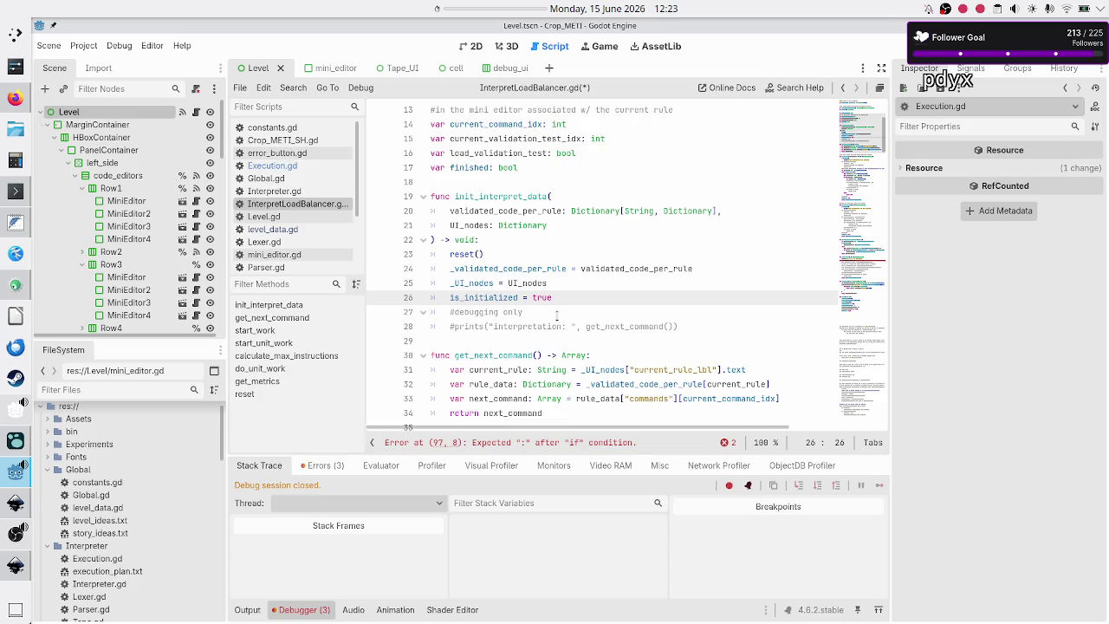
scroll(557, 316, "up", 4)
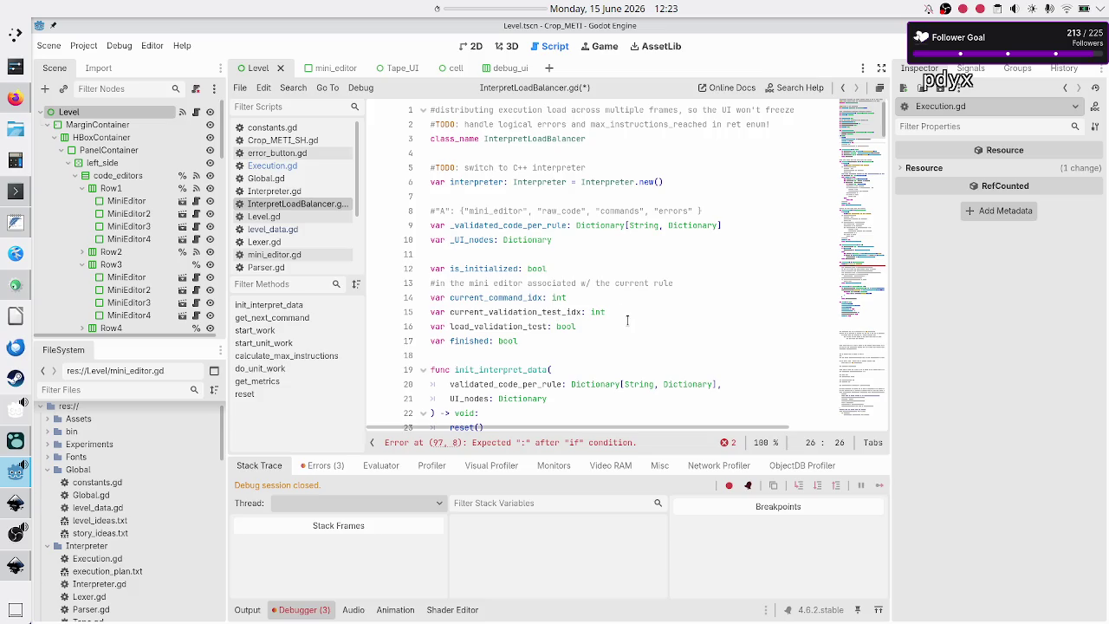
left_click(640, 316)
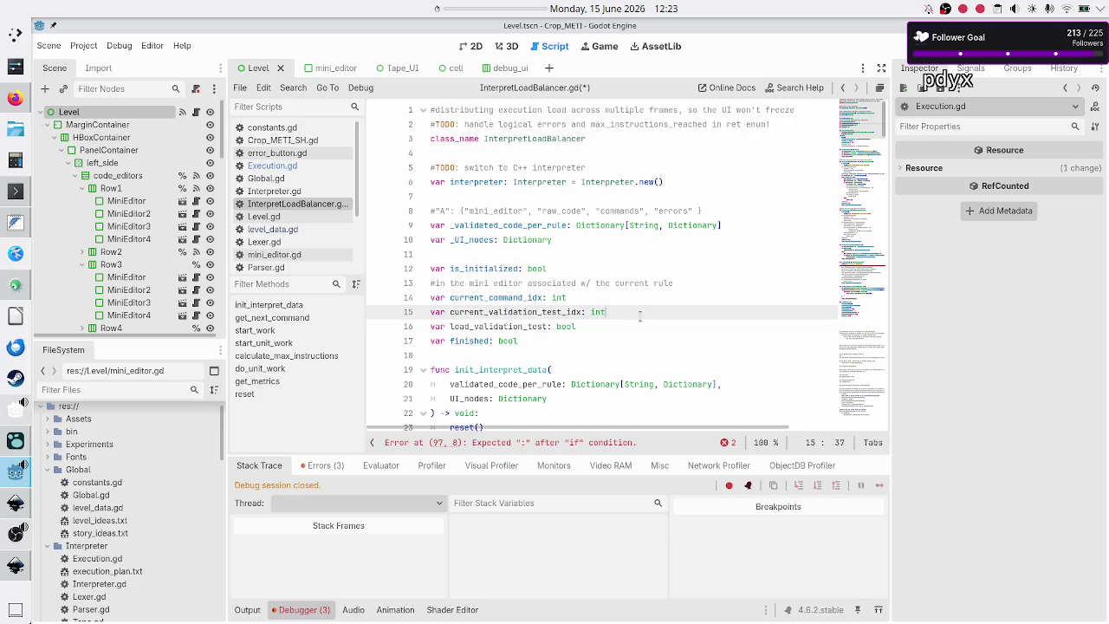
key("Up")
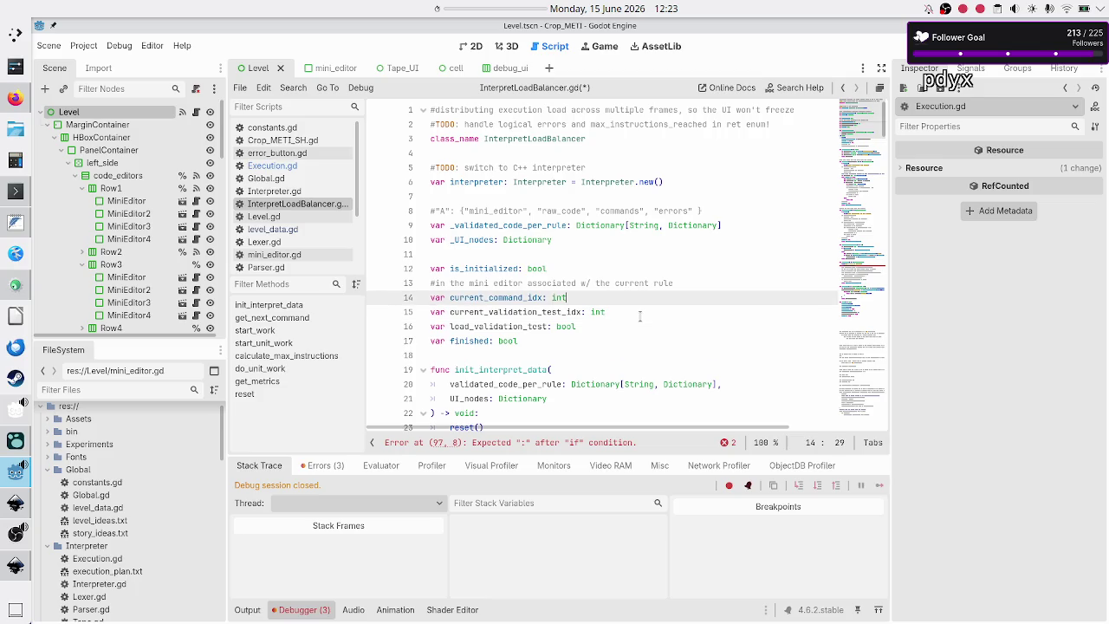
- Add 'var interpretation_started: bool' on a new line after is_initialized
key("Up")
key("Up")
key("Return")
type("var ")
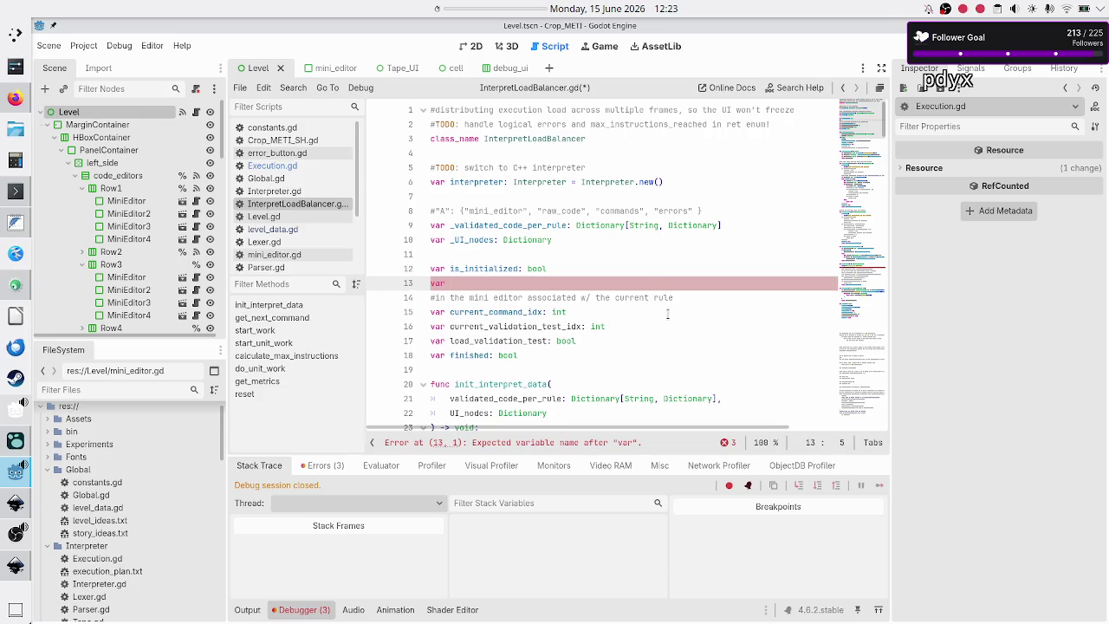
type("xe")
key("BackSpace")
key("BackSpace")
key("BackSpace")
type("into")
key("BackSpace")
type("erpretati")
type("on_started:")
type(" bool")
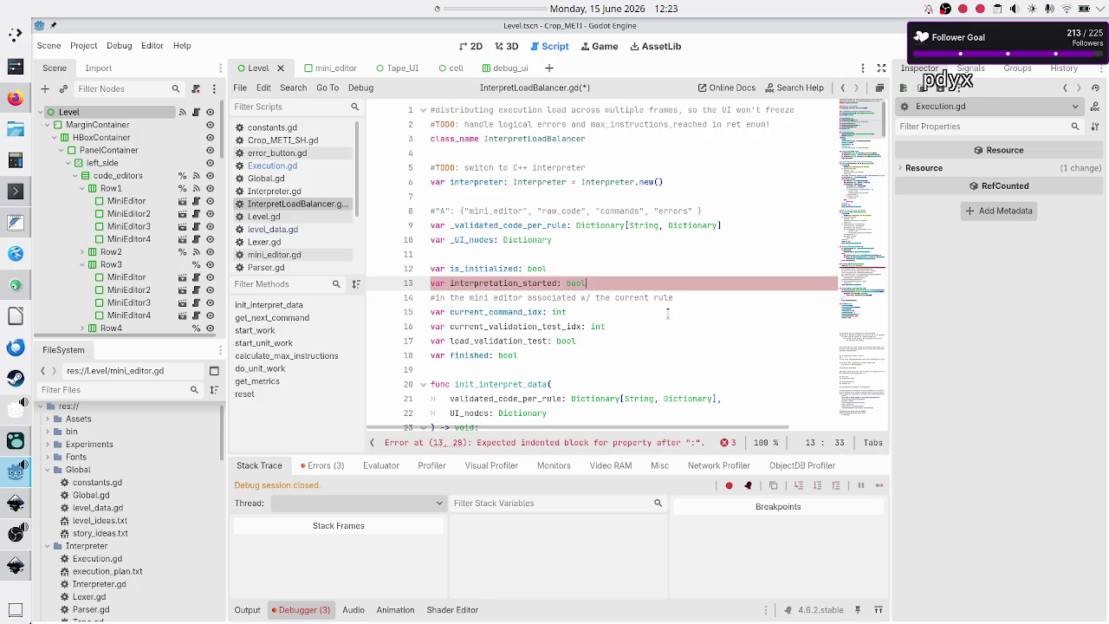
key("Return")
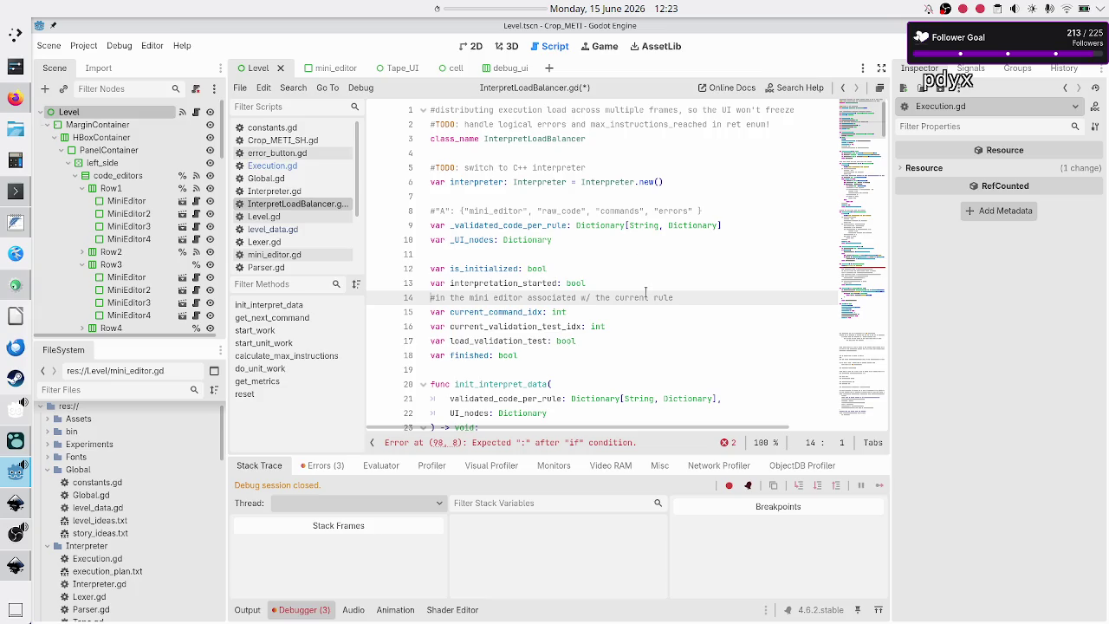
- Select and remove the old commented-out scheduler code after reset()
scroll(645, 292, "down", 20)
scroll(646, 292, "down", 20)
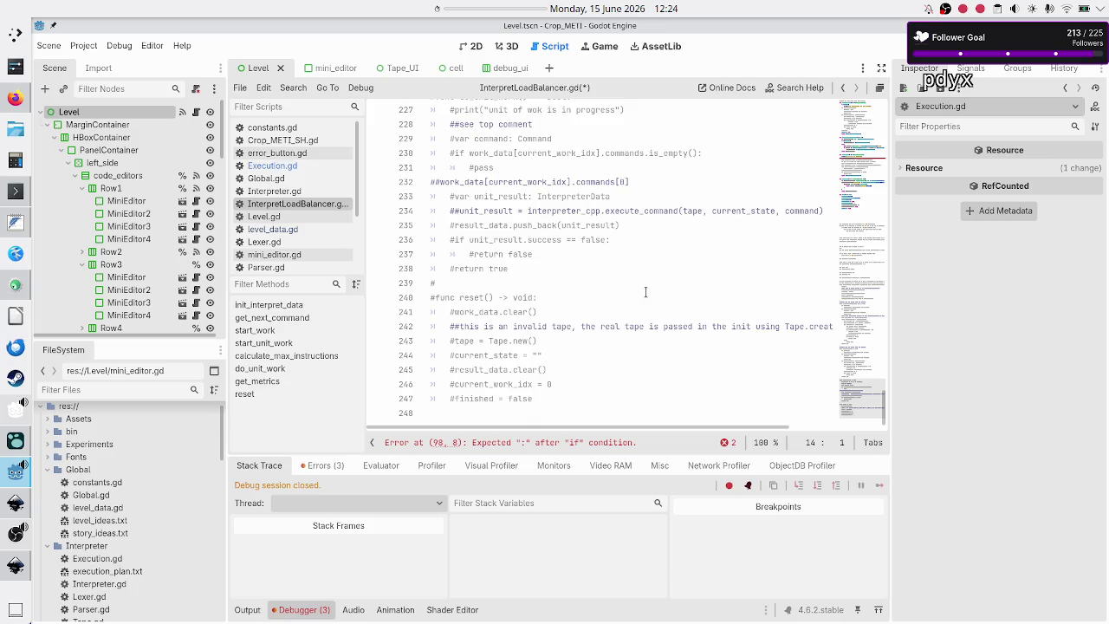
scroll(646, 292, "up", 20)
scroll(646, 292, "up", 10)
left_click(568, 268)
key("Up")
key("Up")
key("Up")
key("shift+Down")
key("shift+Down")
key("shift+Down")
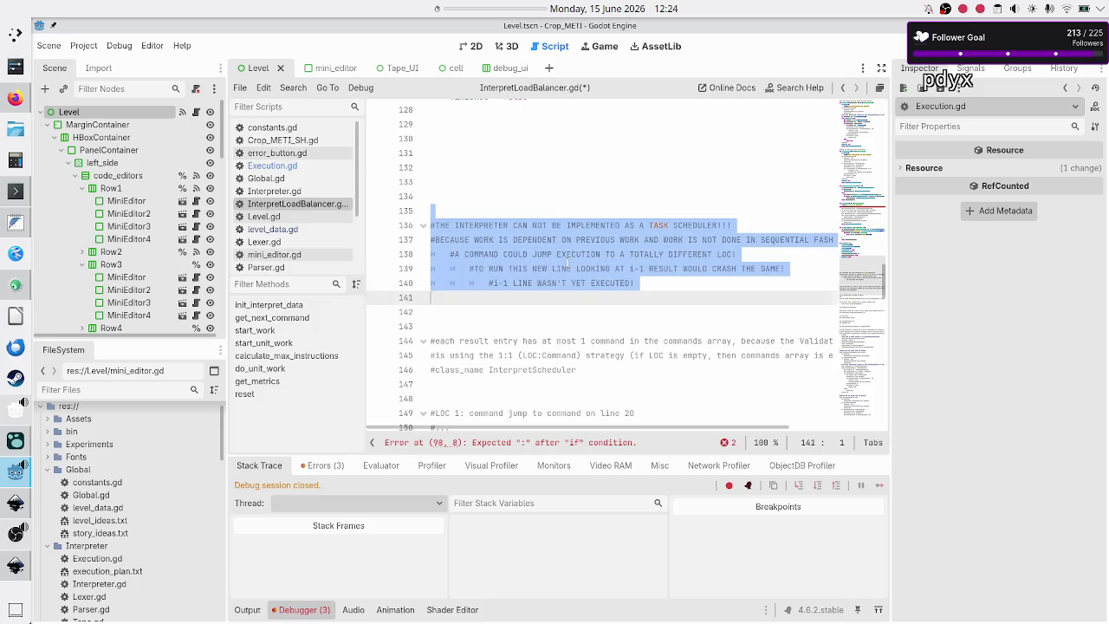
key("shift+Down")
key("shift+Down")
key("shift+Down")
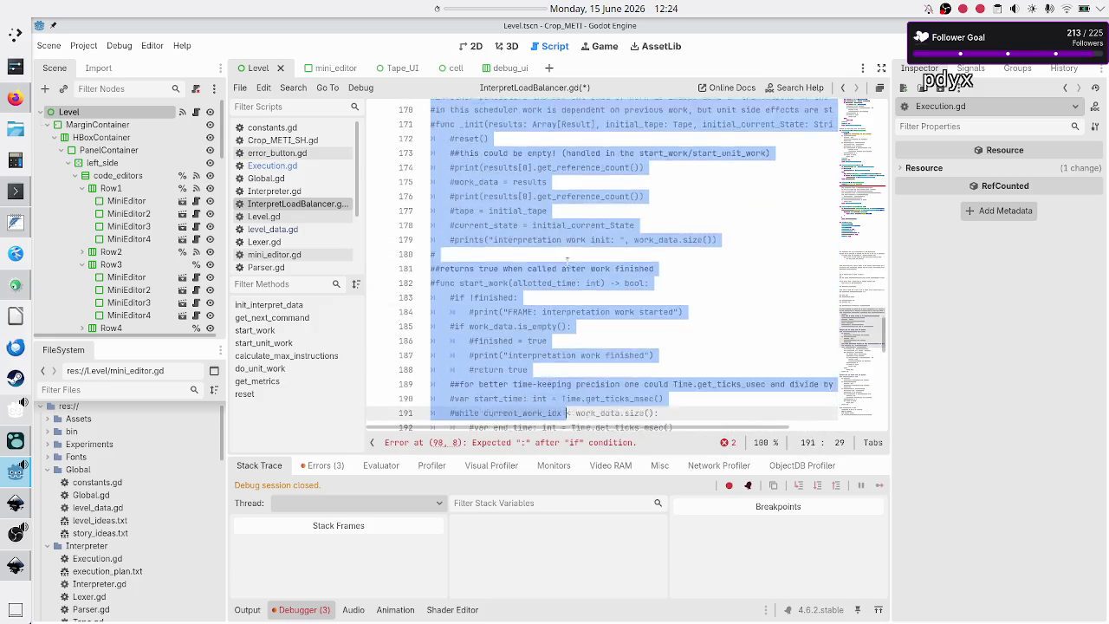
key("shift+Down")
key("shift+Down")
key("shift+Down")
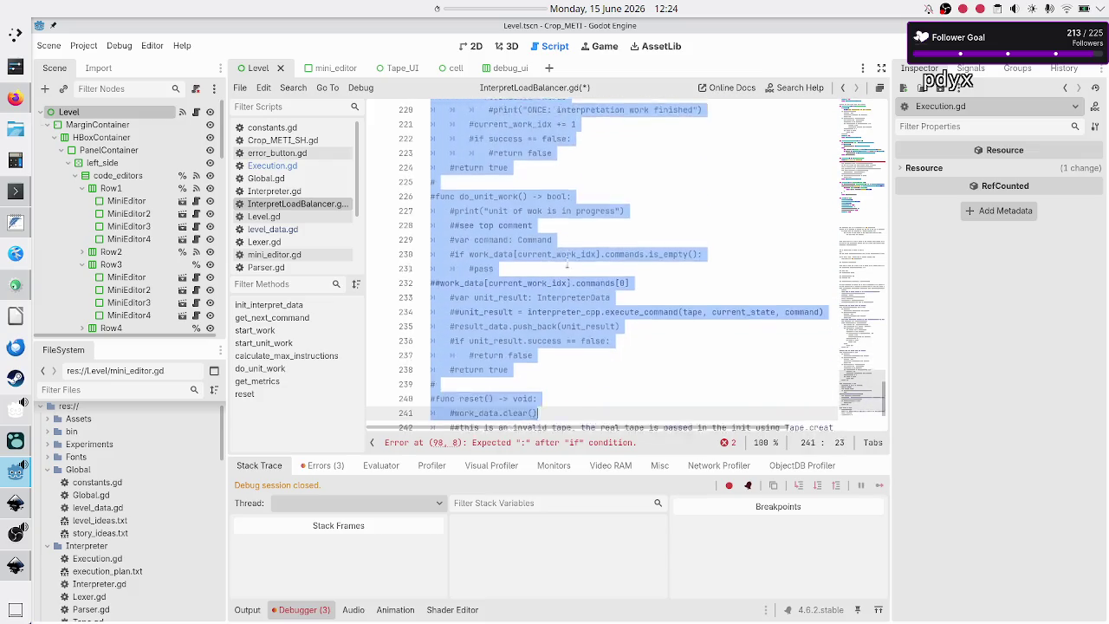
key("shift+Down")
key("shift+Down")
key("shift+Down")
key("Delete")
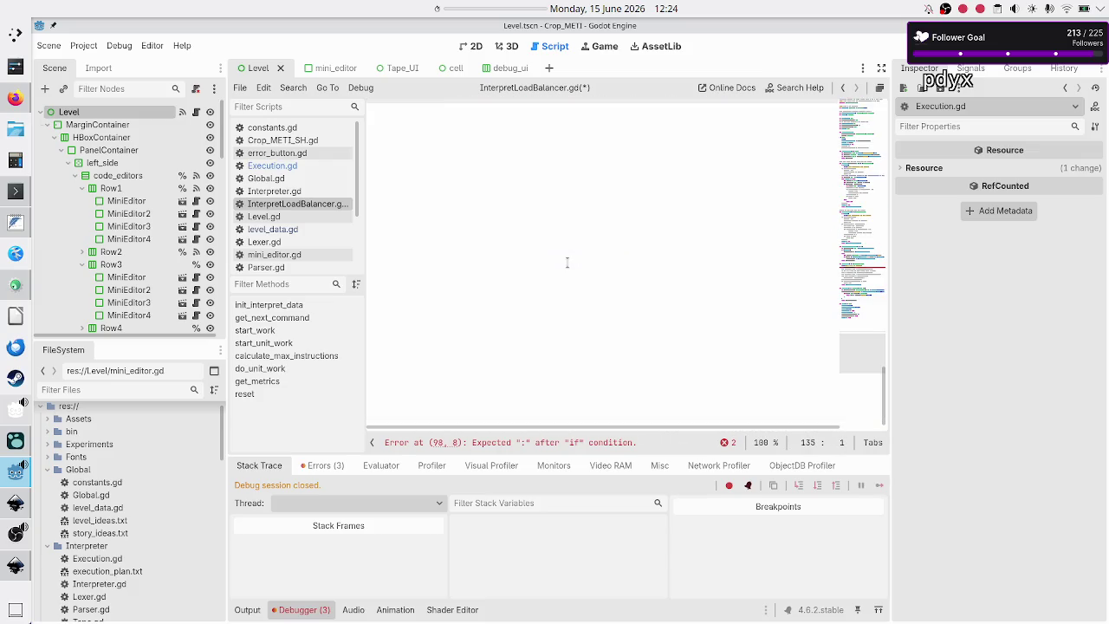
- Delete the leftover blank lines so the script ends at line 128
key("BackSpace")
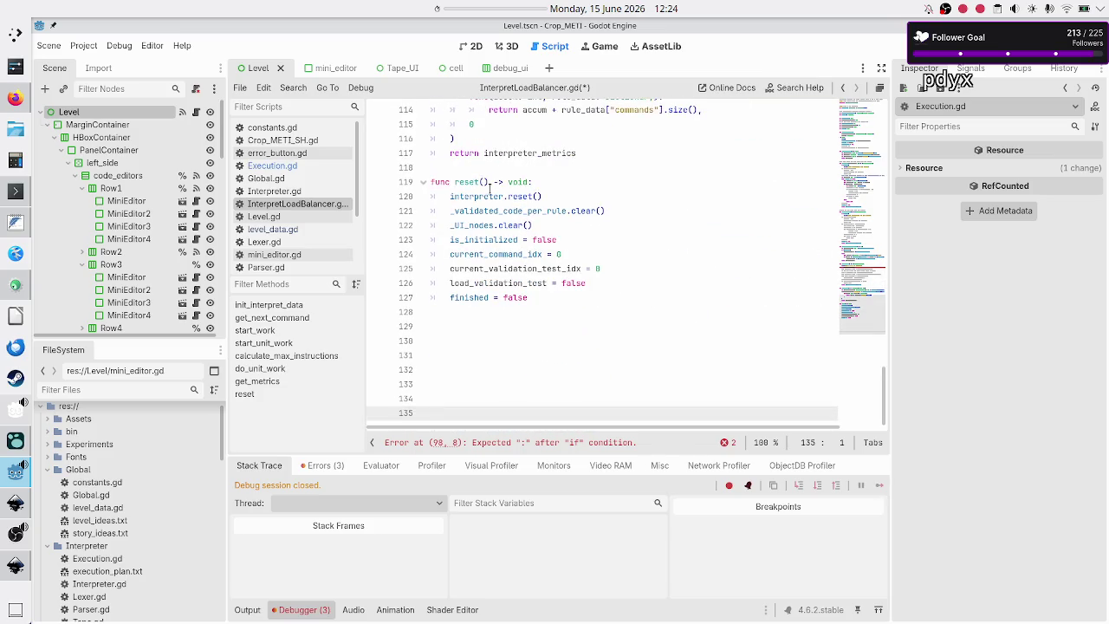
key("BackSpace")
key("BackSpace")
key("BackSpace")
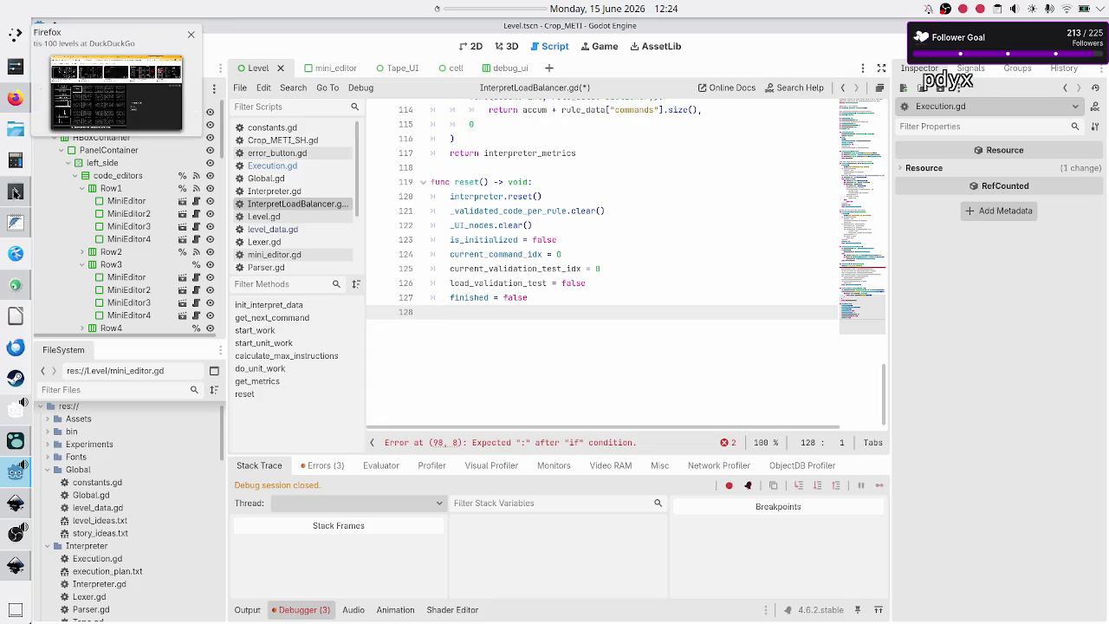
mouse_move(13, 223)
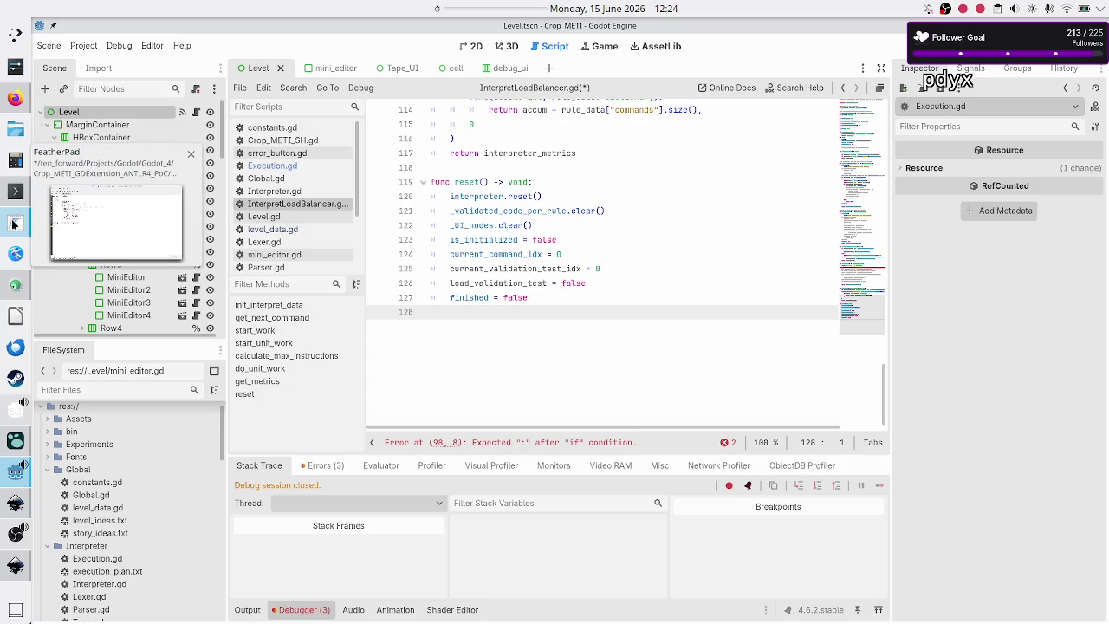
left_click(15, 191)
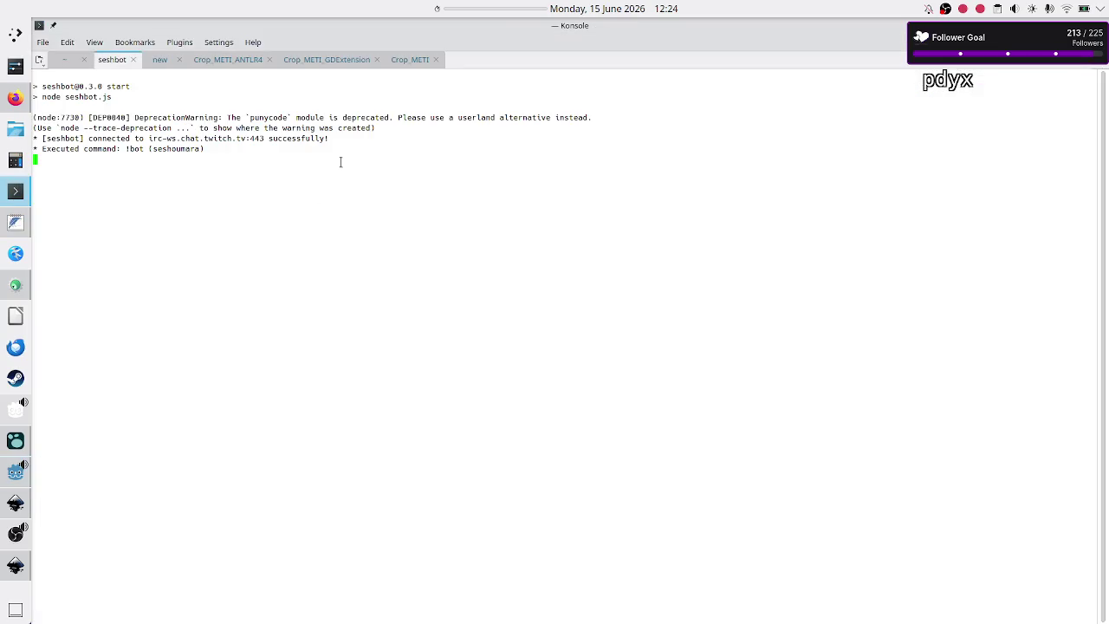
- In the Crop_METI terminal tab, list files, go up to the parent folder, and re-enter Crop_METI
left_click(411, 59)
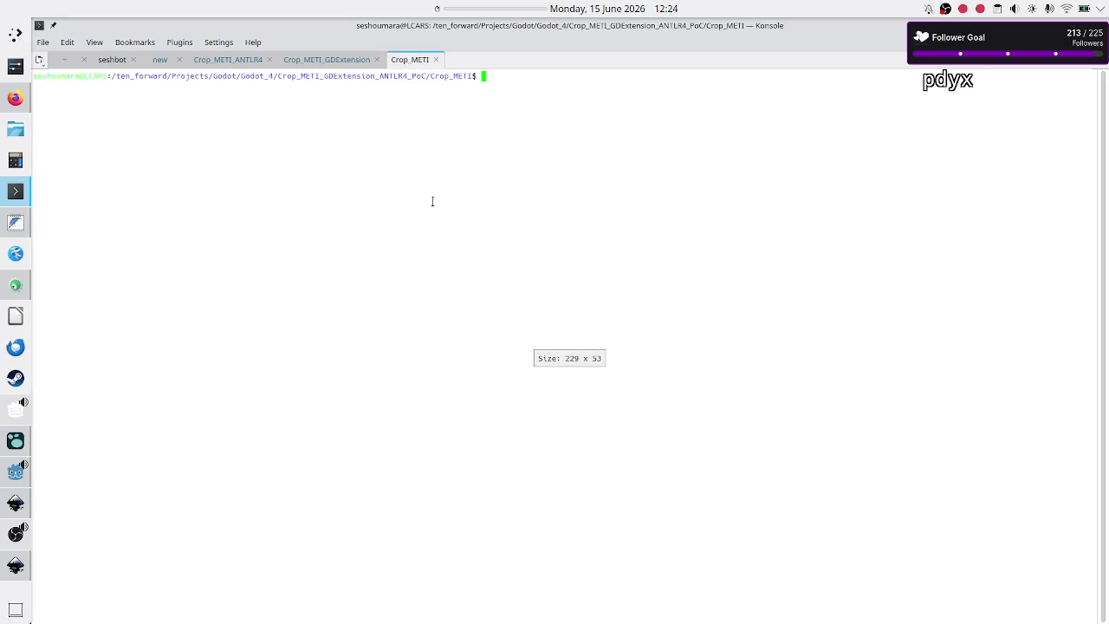
key("Return")
type("ls")
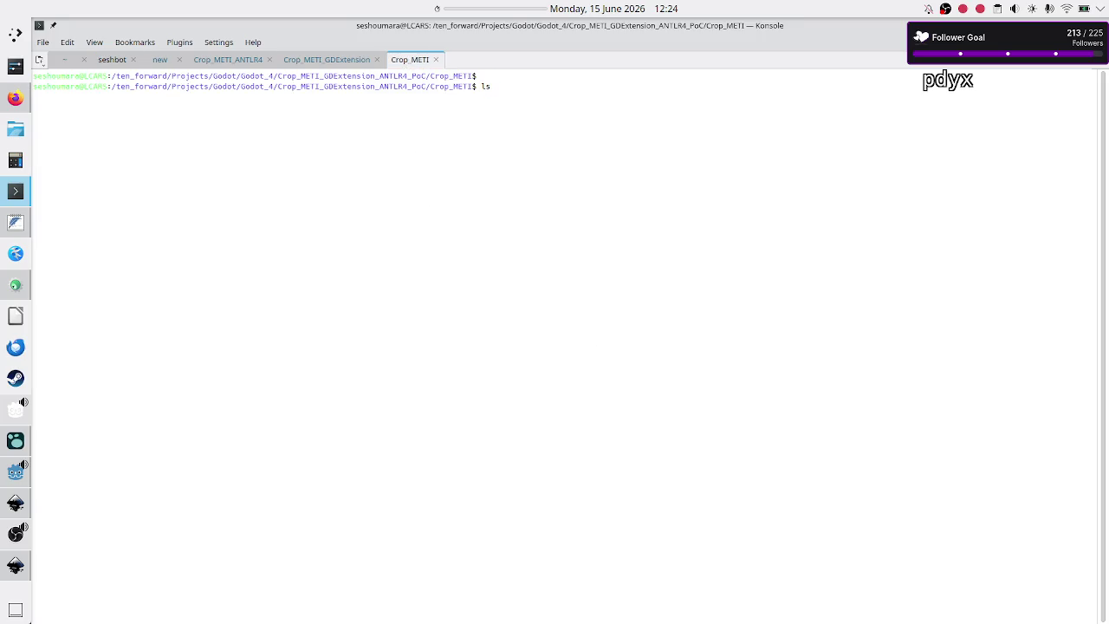
key("BackSpace")
key("BackSpace")
type("mkdir")
key("BackSpace")
key("BackSpace")
key("BackSpace")
type("ls")
key("Return")
type("cd ..")
key("Return")
type("ls")
key("Return")
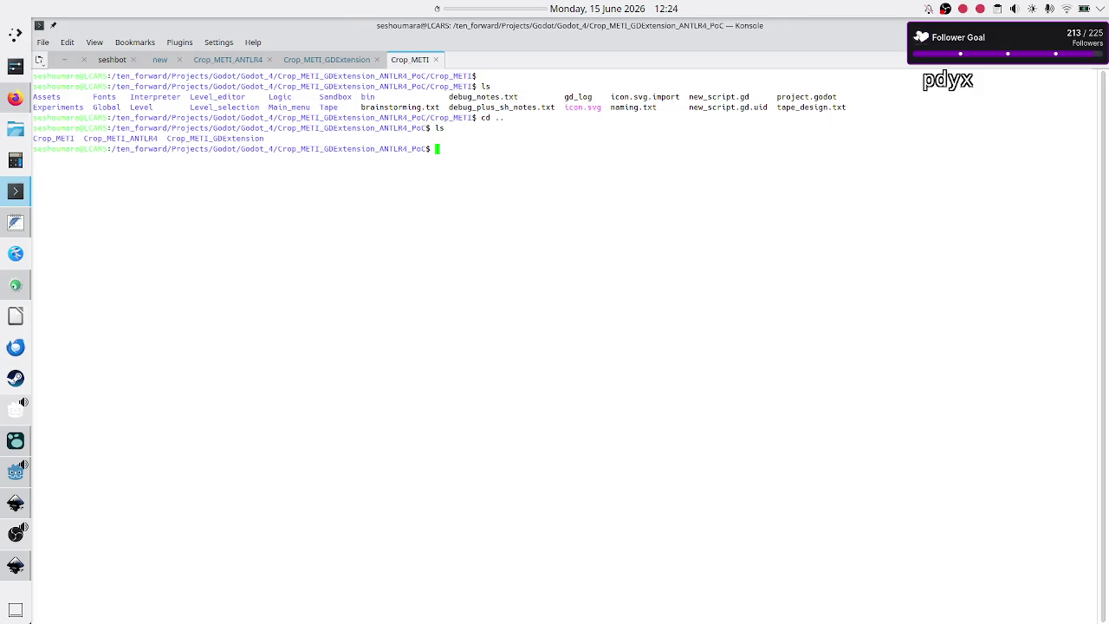
type("cd Cr")
key("Tab")
key("Return")
type("ls")
key("Return")
- Run find . -type d -iname '*bk*', which finds no matching directories
type("touch")
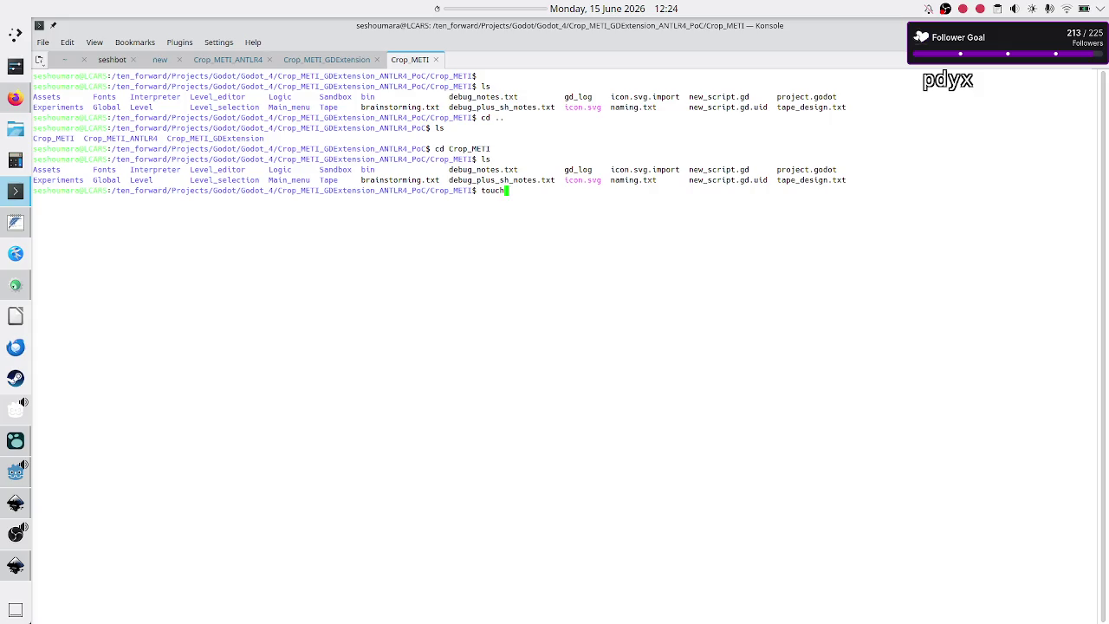
key("BackSpace")
key("BackSpace")
key("BackSpace")
key("BackSpace")
key("BackSpace")
type("find . -type d ")
type("-iname '")
type("*bk*'")
key("Return")
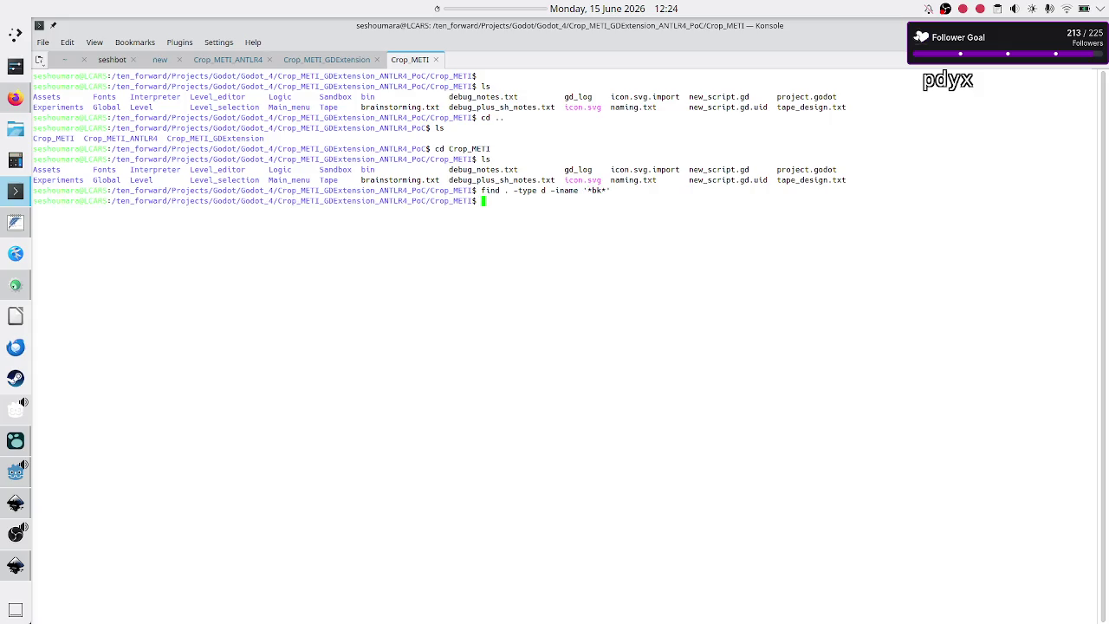
left_click(18, 220)
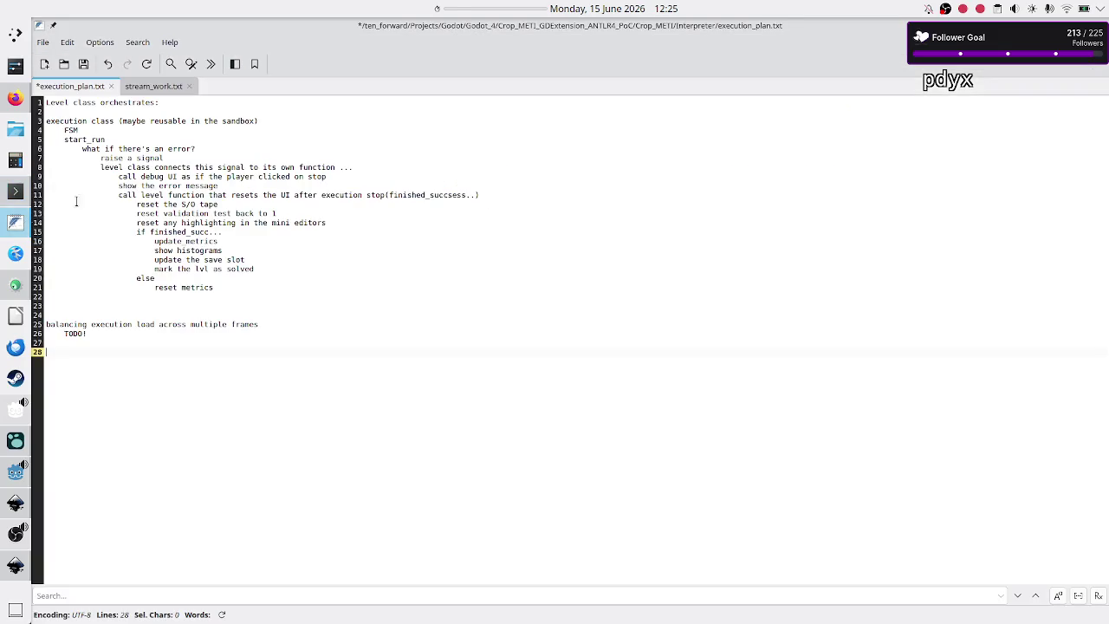
- Paste the removed interpreter code at the end of execution_plan.txt and save it
left_click(44, 63)
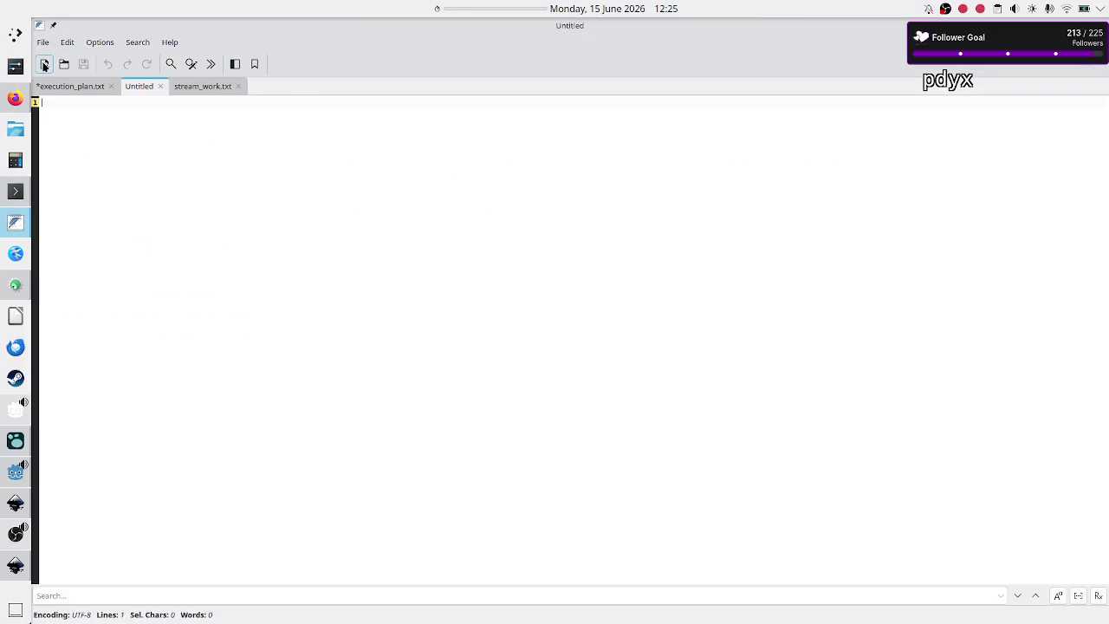
left_click(70, 90)
key("Return")
key("Return")
key("Return")
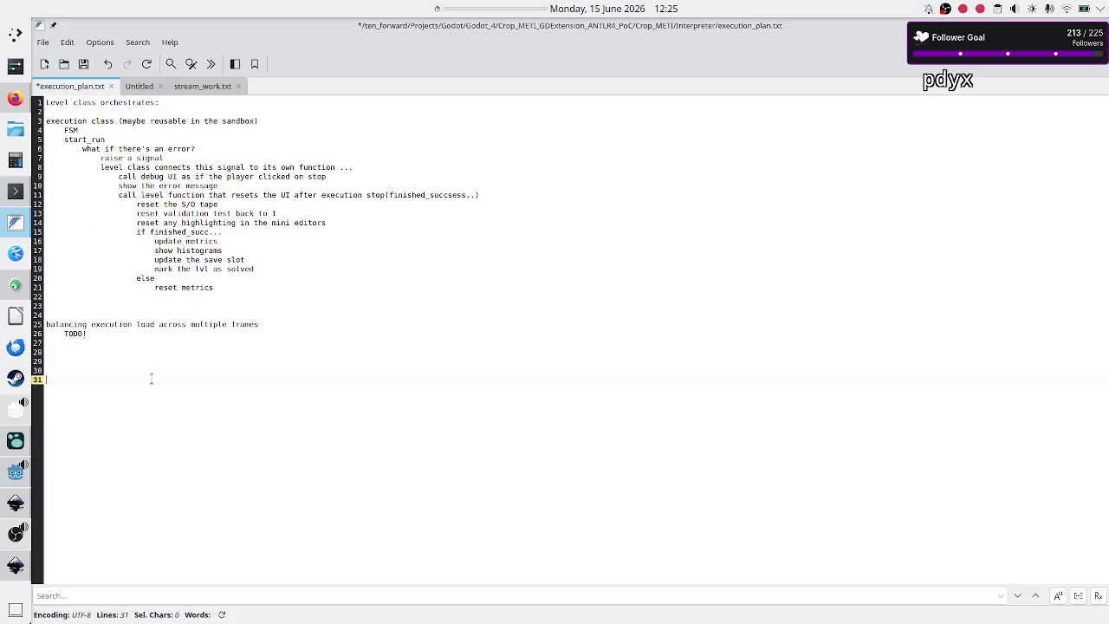
key("ctrl+v")
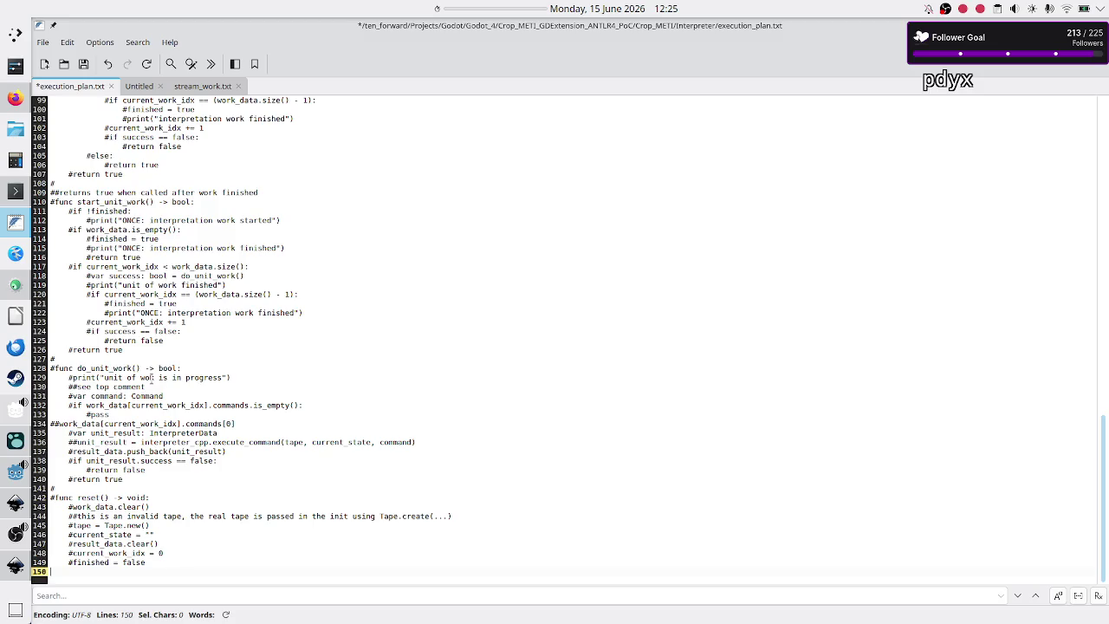
key("ctrl+s")
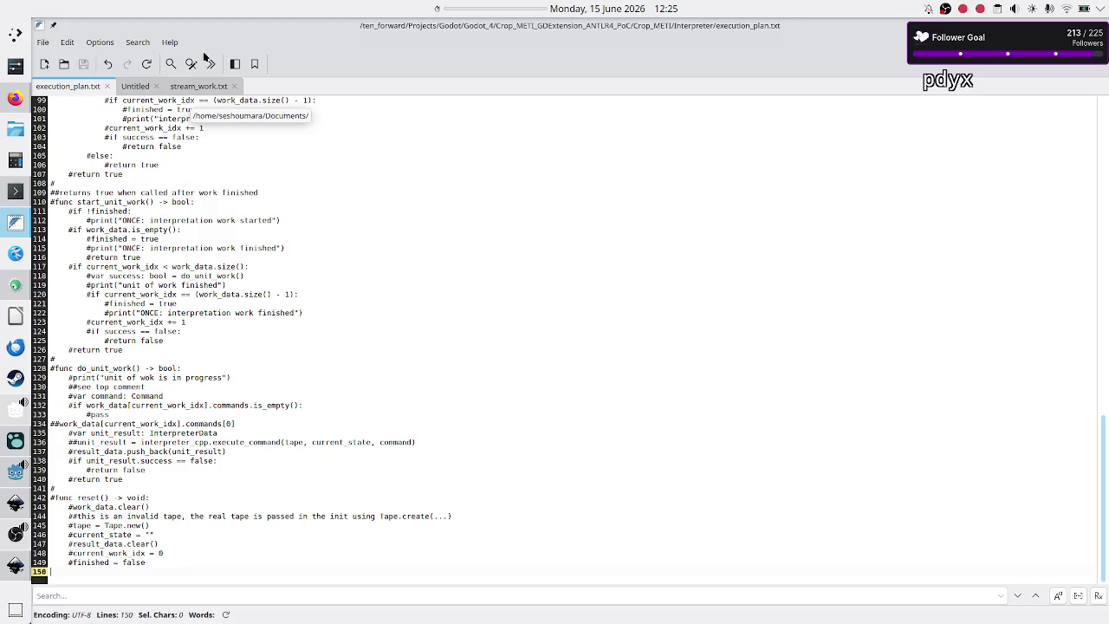
- Close the empty Untitled document and return to the Godot editor
left_click(143, 87)
left_click(156, 87)
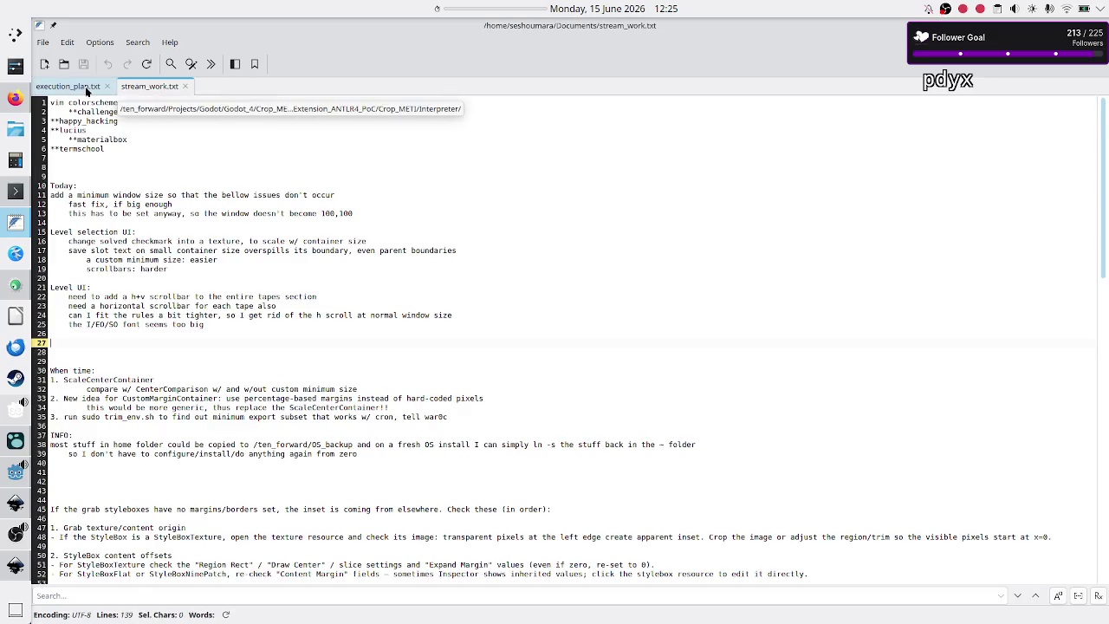
scroll(232, 256, "up", 10)
scroll(232, 256, "up", 8)
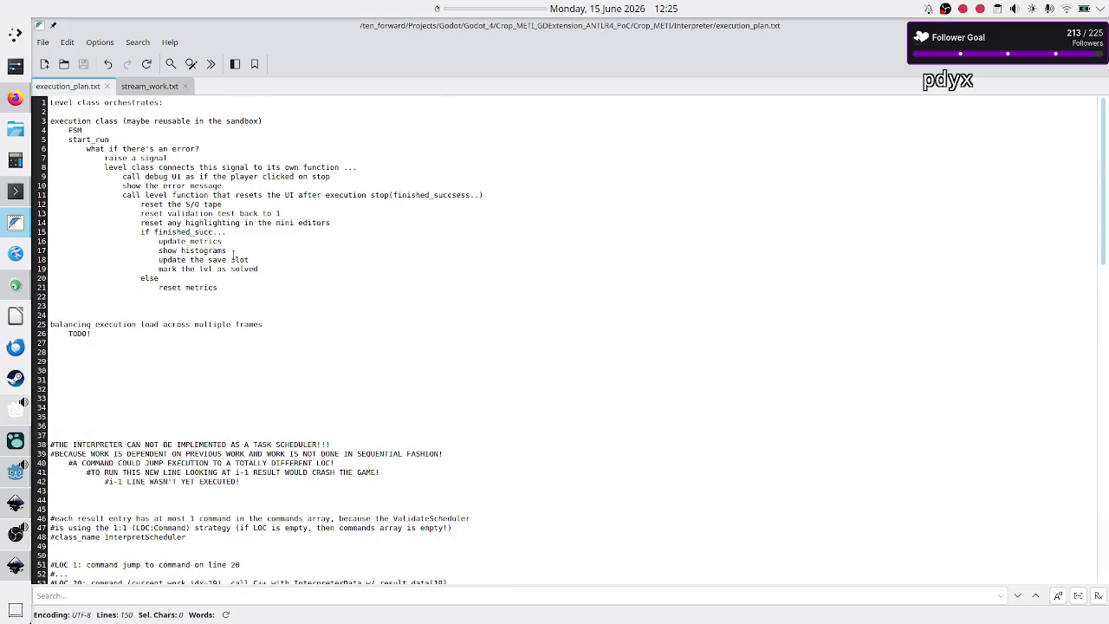
key("alt+Tab")
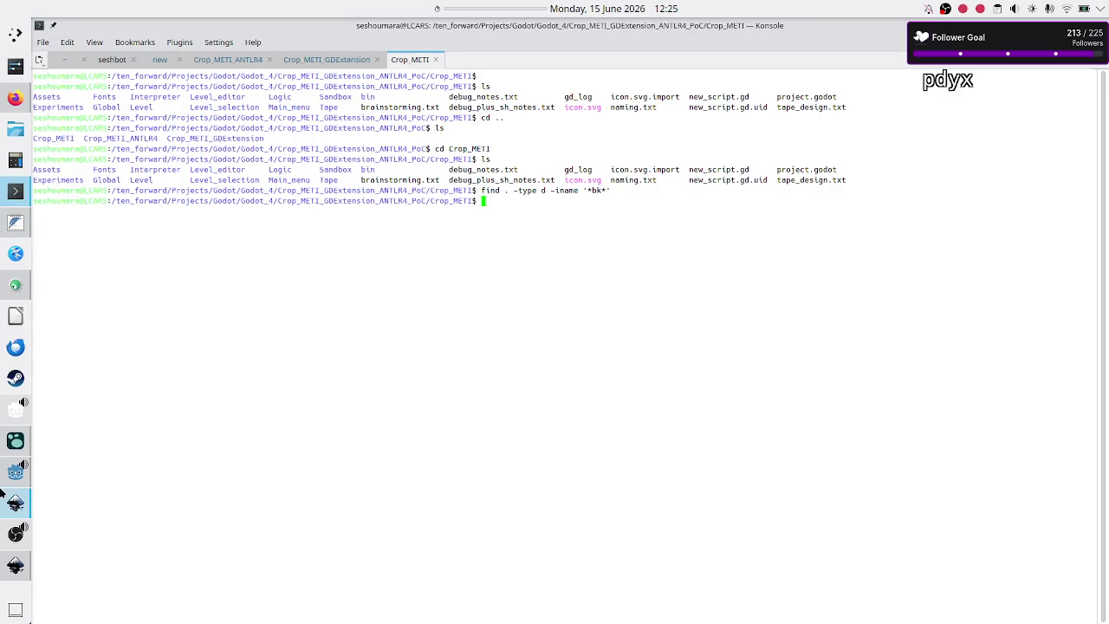
left_click(7, 485)
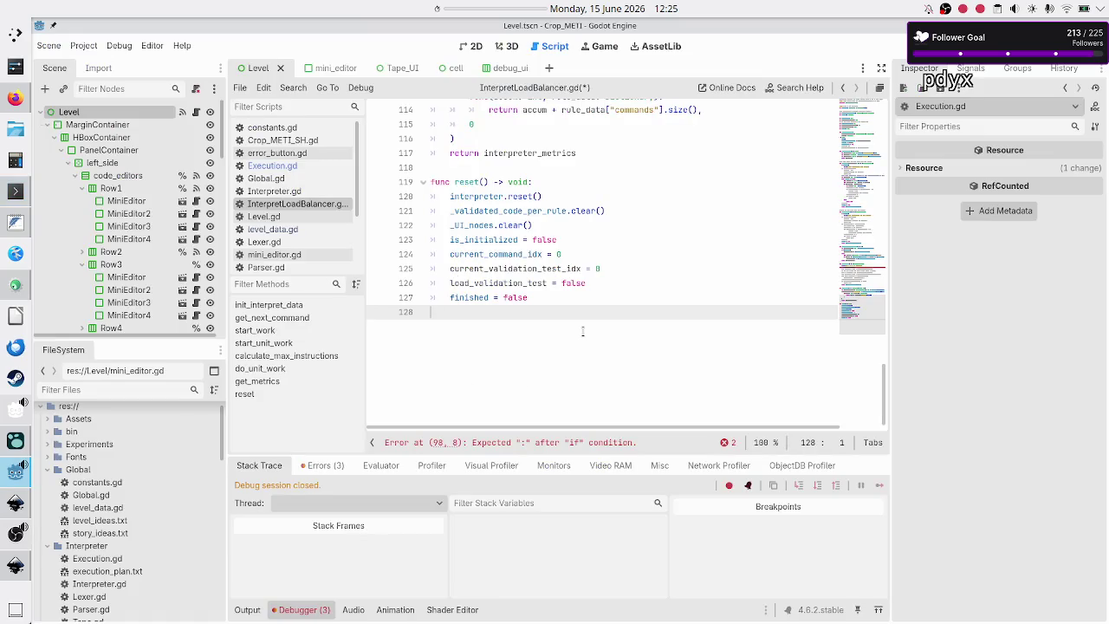
- In reset(), add interpretation_started = false below is_initialized = false
key("Up")
key("Up")
key("Up")
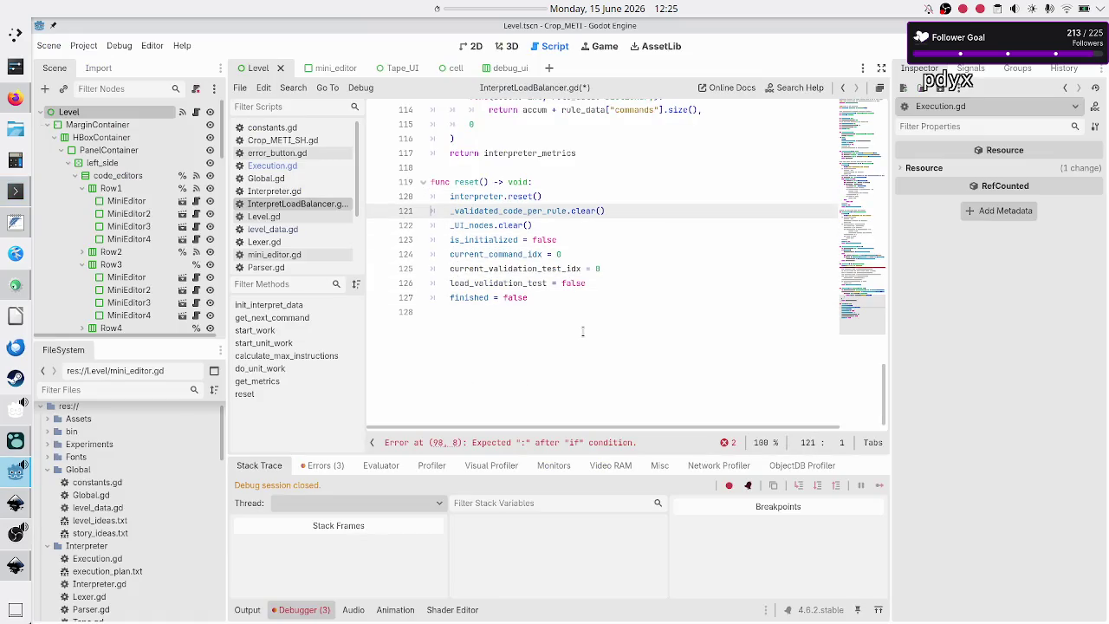
key("Down")
key("Down")
key("Down")
key("Up")
key("End")
key("Return")
type("xec")
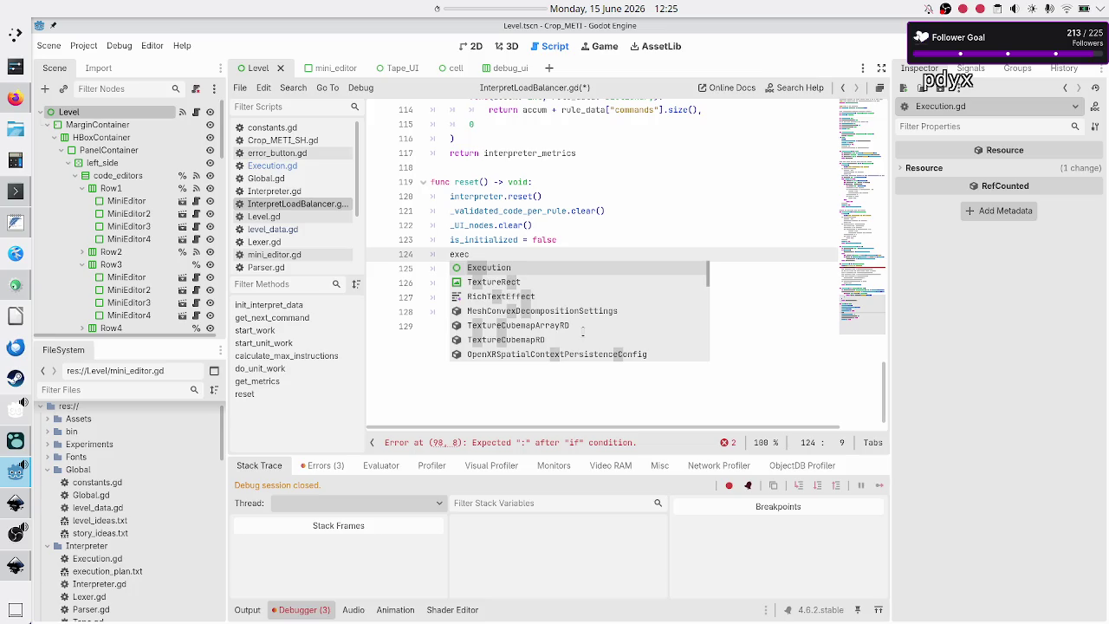
key("BackSpace")
key("BackSpace")
key("BackSpace")
key("BackSpace")
type("inter")
key("Return")
type("=")
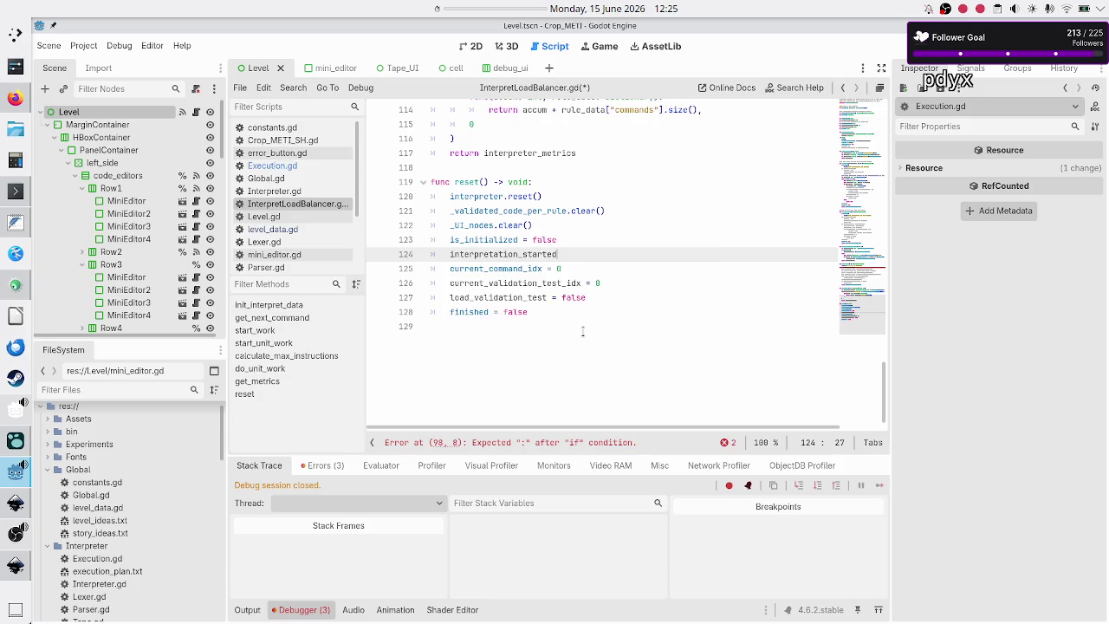
type(" false")
- Scroll to start_work and place the caret after its print line
scroll(586, 330, "up", 20)
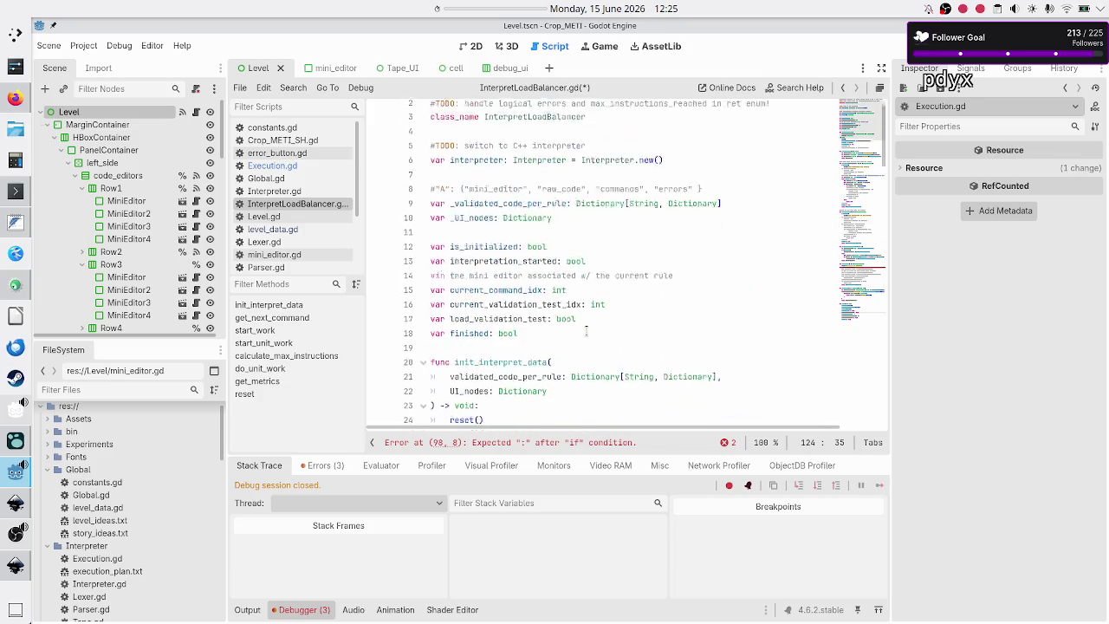
scroll(586, 331, "down", 8)
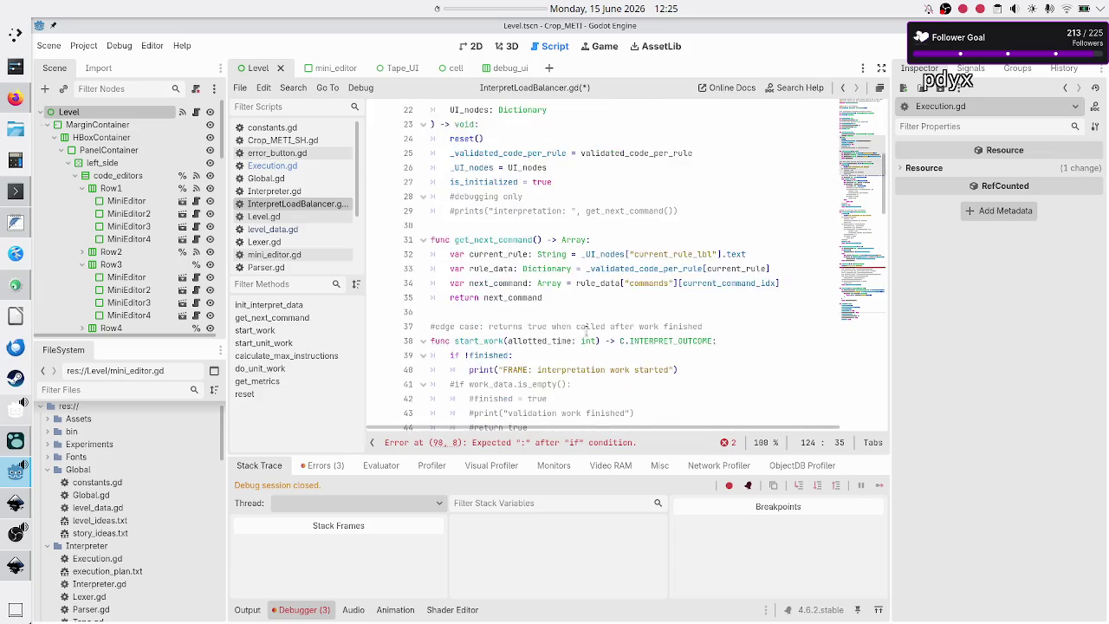
left_click(755, 196)
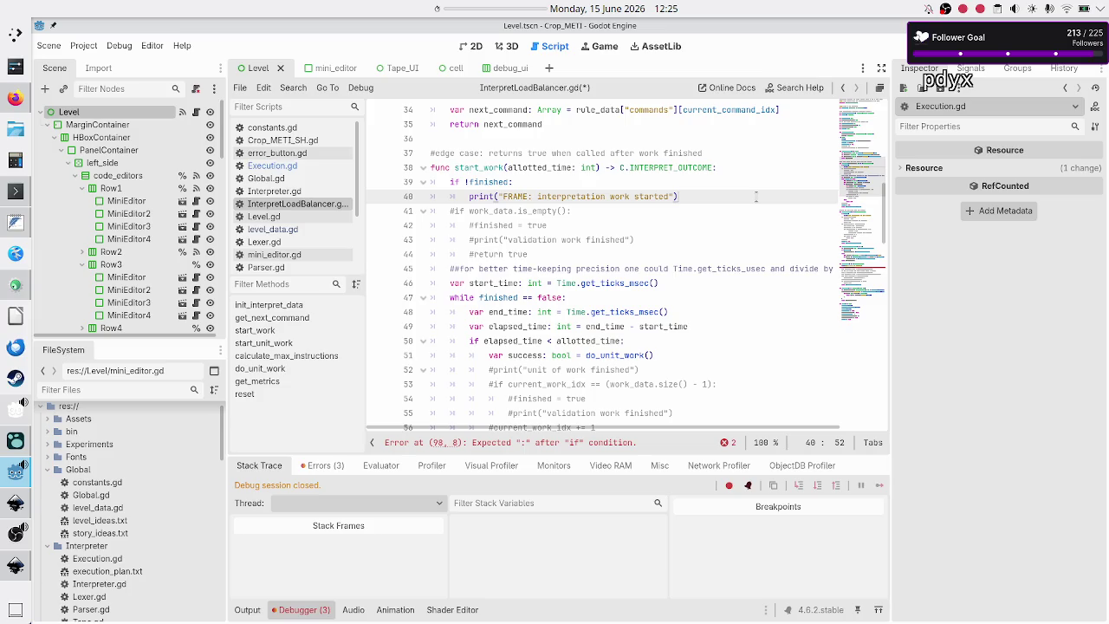
- Add interpretation_started = true after start_work's print line and copy that statement
key("Return")
type("if")
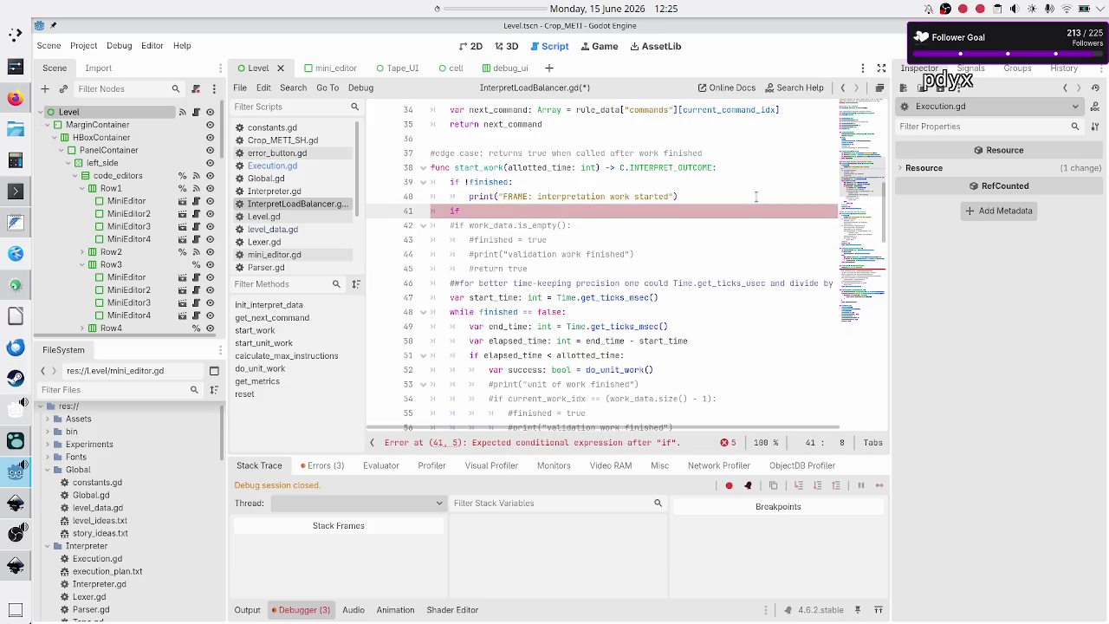
key("BackSpace")
key("BackSpace")
type("inter")
key("Return")
type("= true")
key("Home")
key("Home")
key("shift+End")
key("ctrl+c")
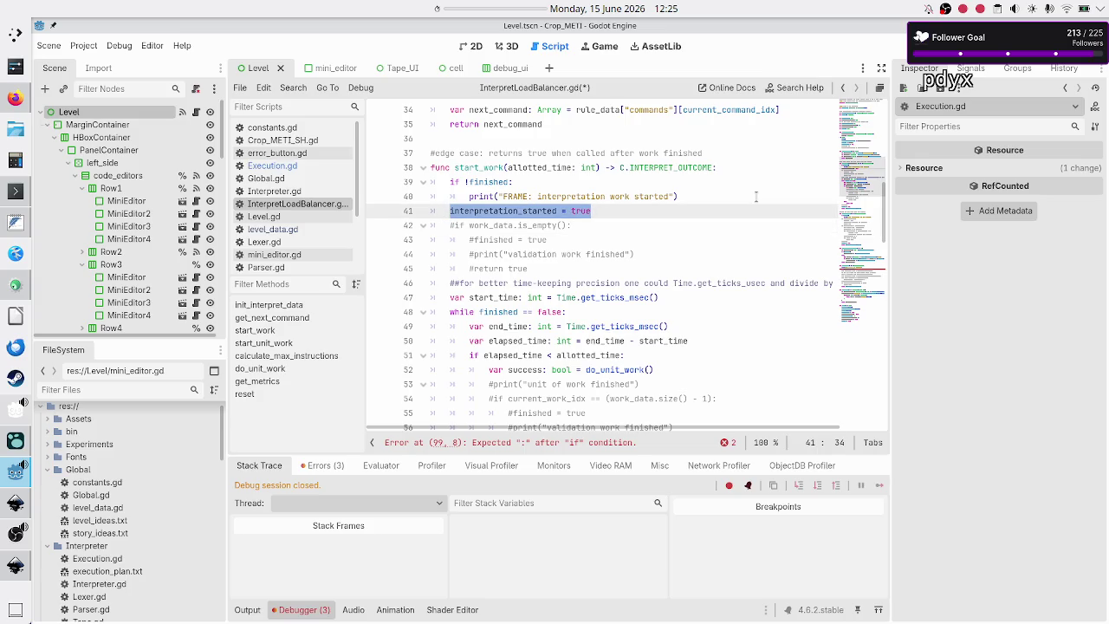
key("Right")
key("Right")
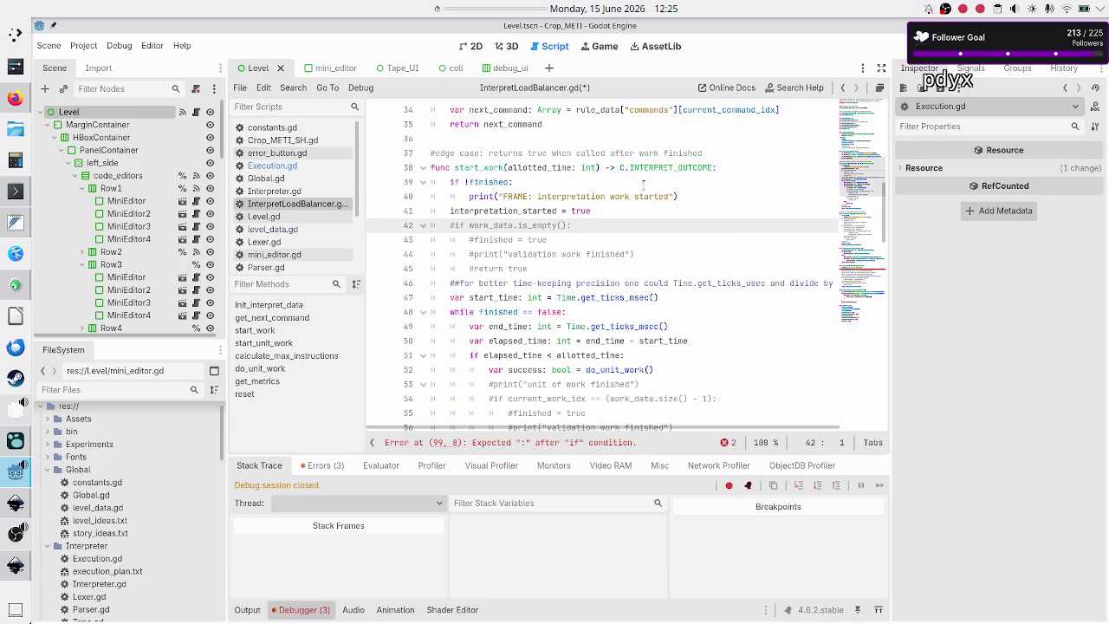
- Paste interpretation_started = true after the print line in start_unit_work
scroll(528, 183, "down", 5)
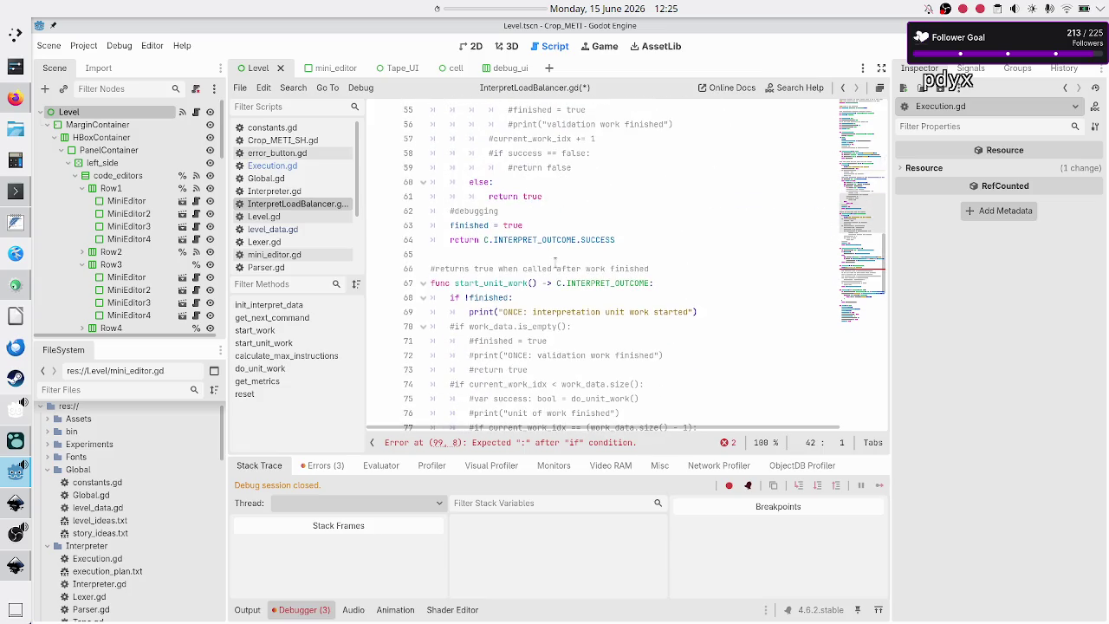
left_click(721, 313)
key("Return")
key("BackSpace")
key("ctrl+v")
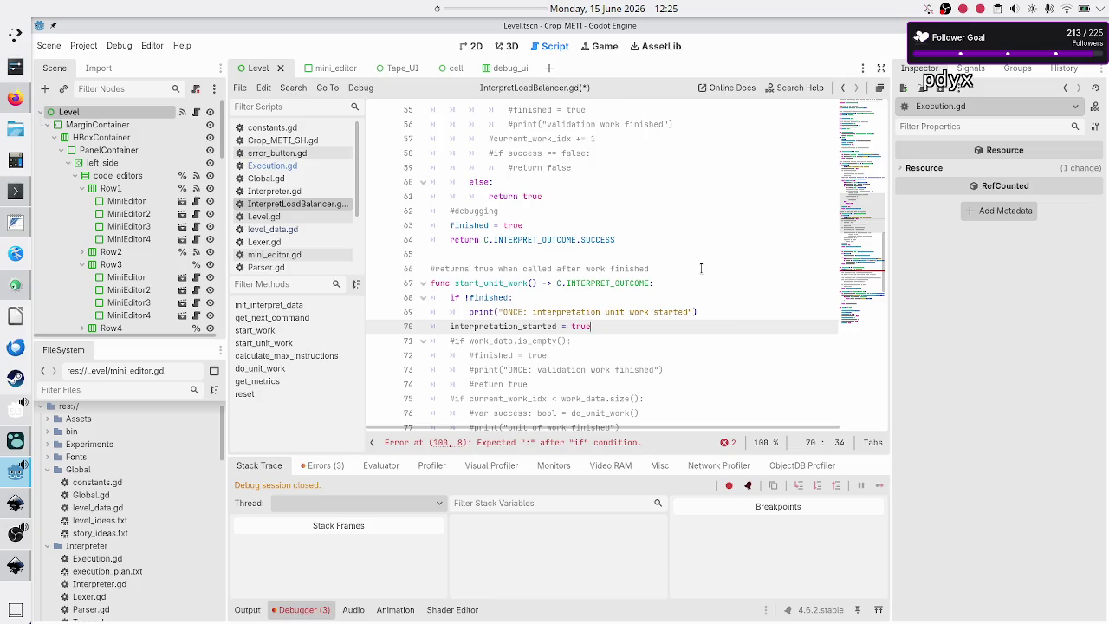
scroll(701, 269, "down", 4)
scroll(701, 269, "down", 1)
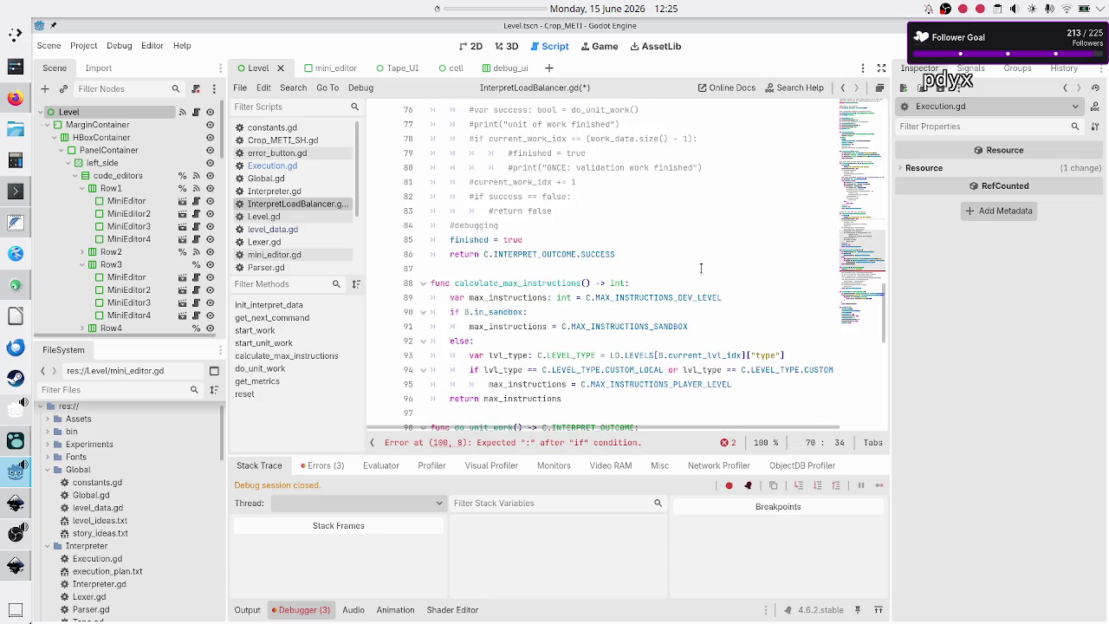
scroll(701, 268, "down", 10)
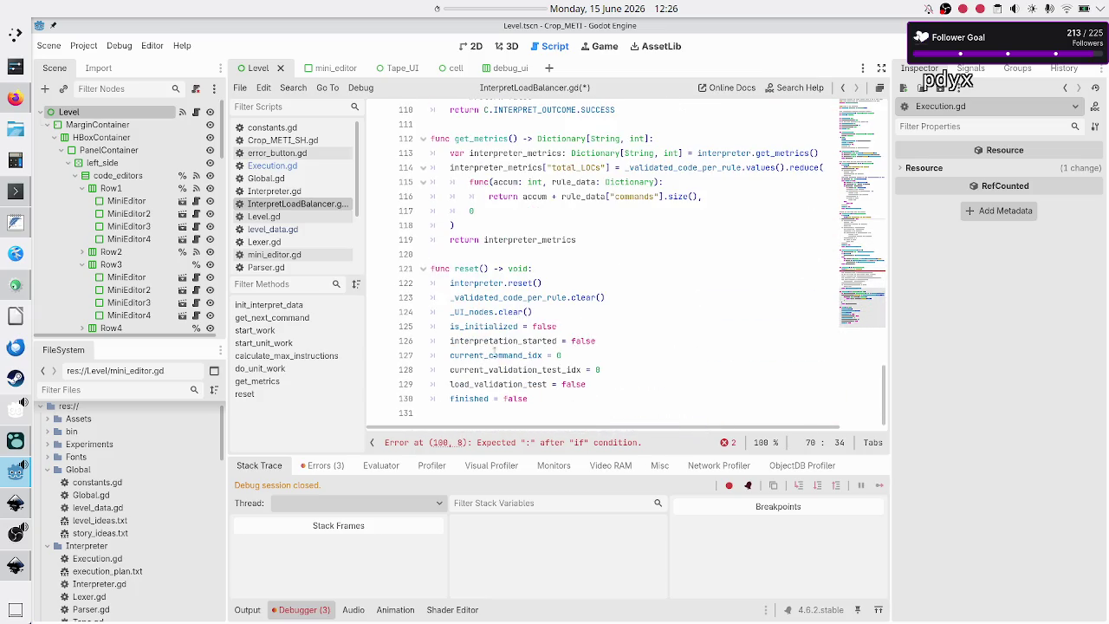
left_click(603, 340)
- Change line 100's condition from load_validation_test to if interpretation_started
scroll(602, 341, "up", 4)
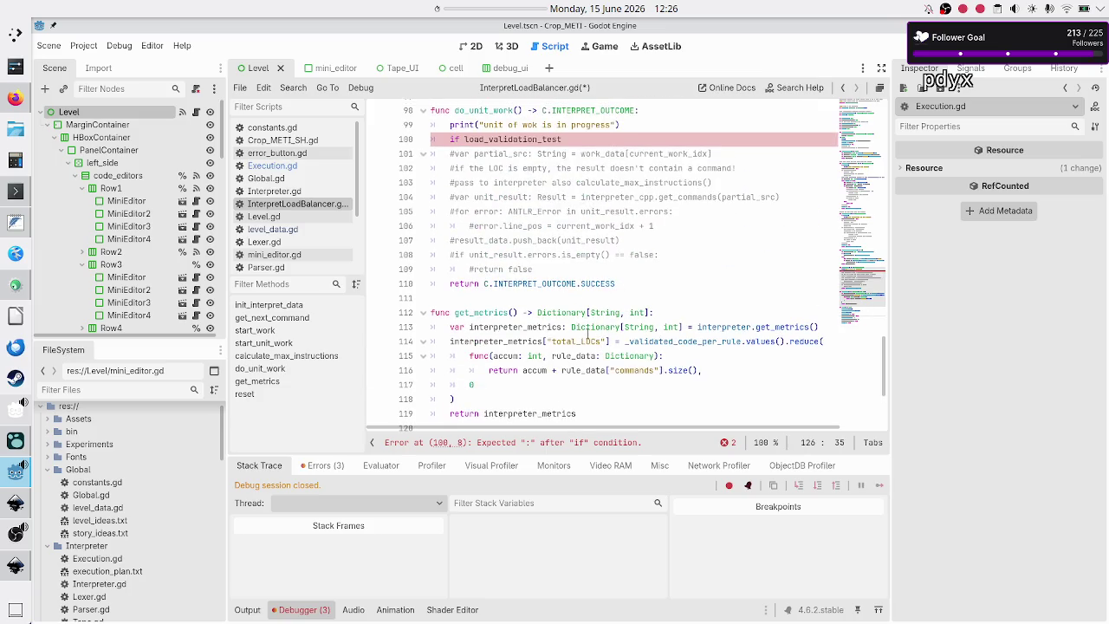
scroll(558, 241, "up", 2)
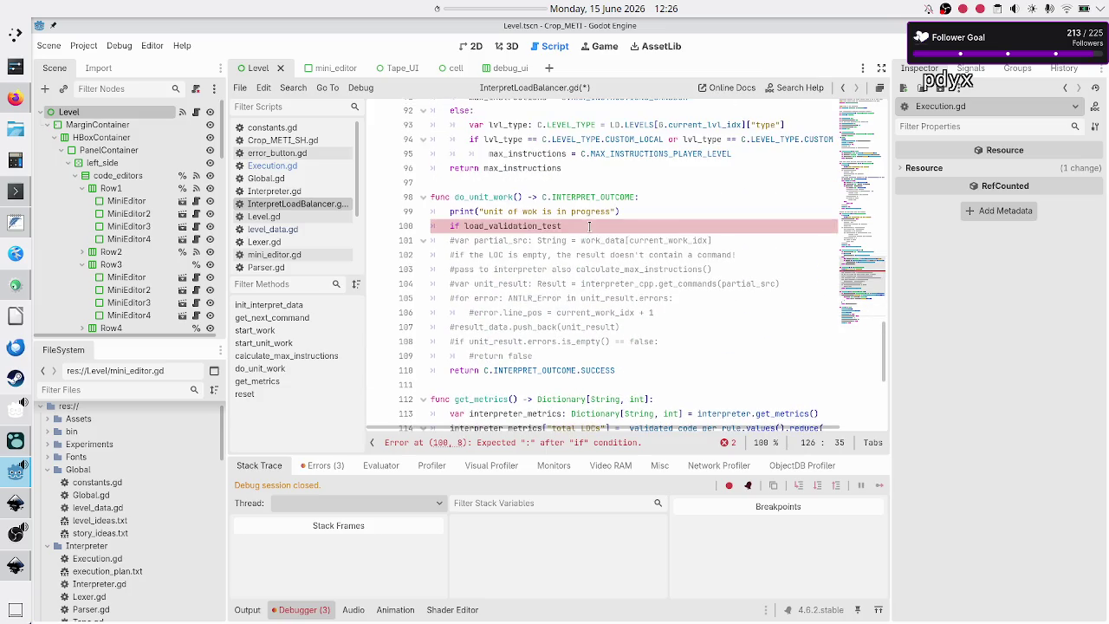
left_click(589, 226)
key("BackSpace")
key("BackSpace")
key("BackSpace")
key("BackSpace")
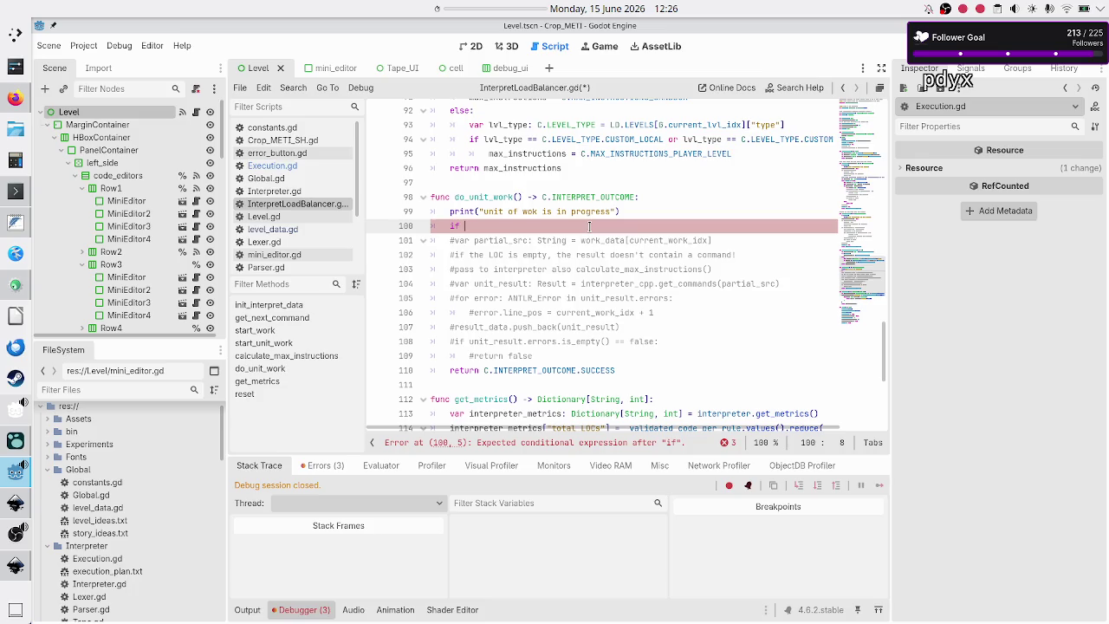
type("inter")
key("Return")
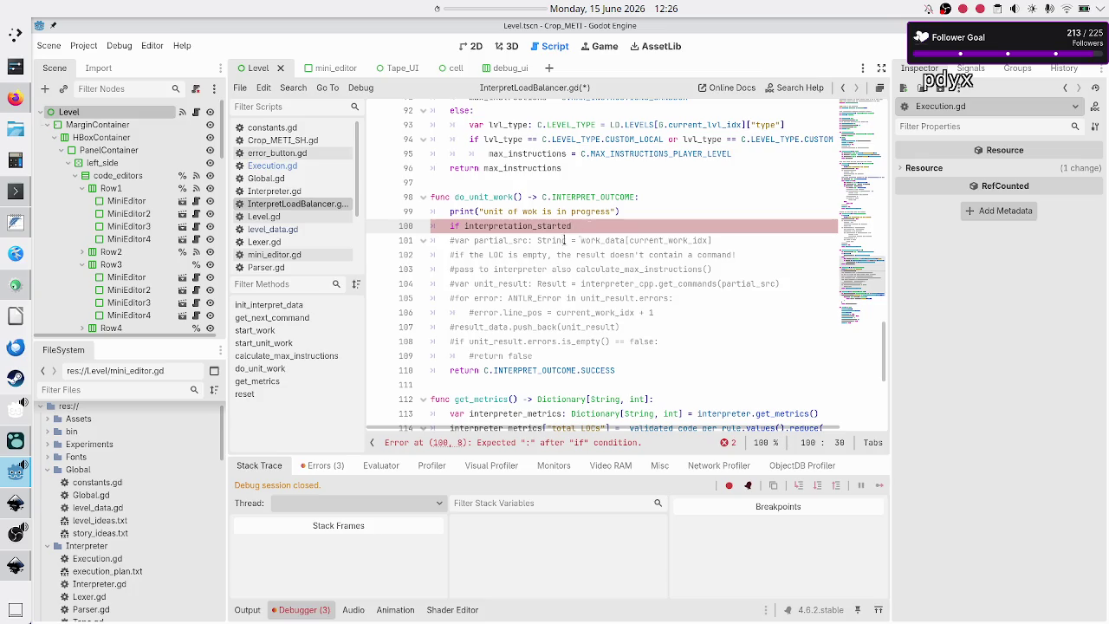
- Rename load_validation_test to loaded_validation_test on lines 129 and 17
scroll(532, 275, "down", 5)
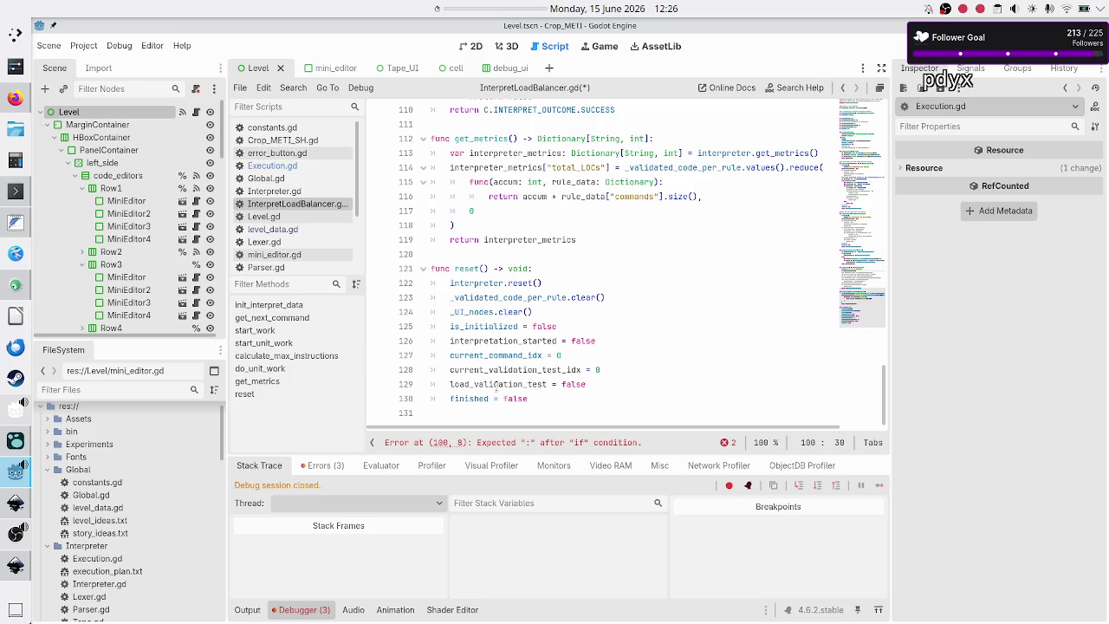
scroll(543, 303, "up", 5)
scroll(543, 302, "down", 5)
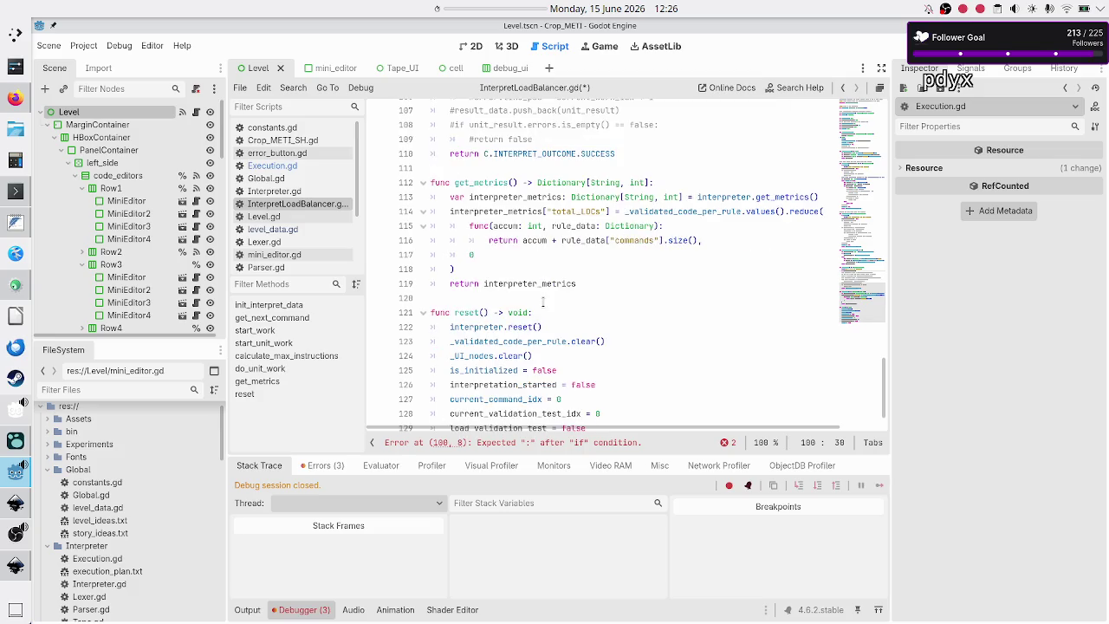
left_click(475, 384)
type("ed")
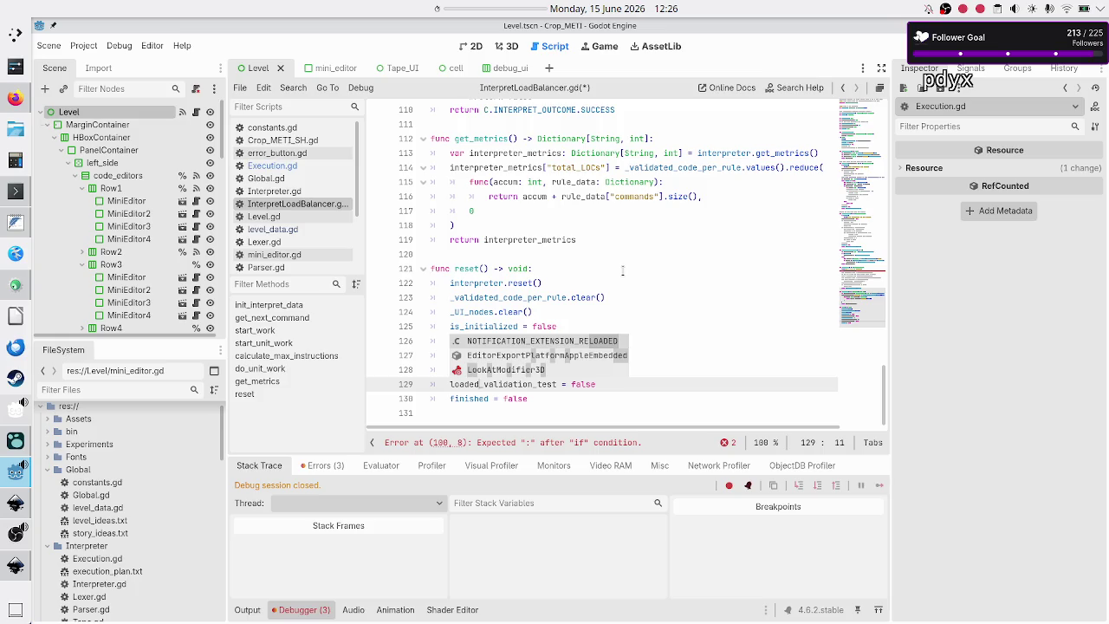
scroll(623, 268, "up", 5)
scroll(623, 271, "up", 20)
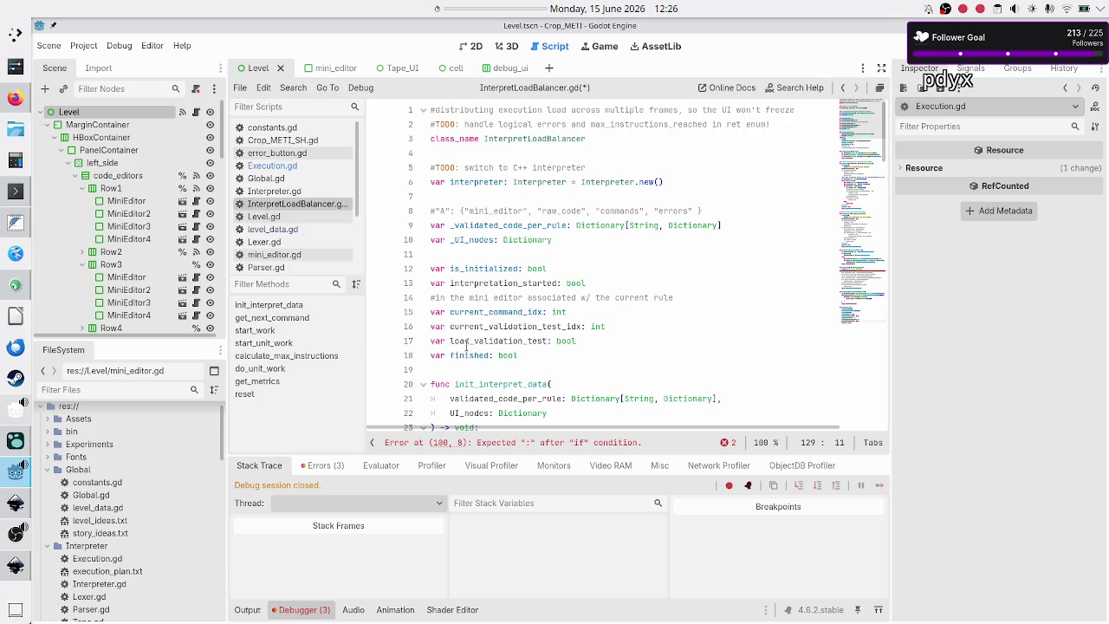
left_click(469, 341)
type("ed")
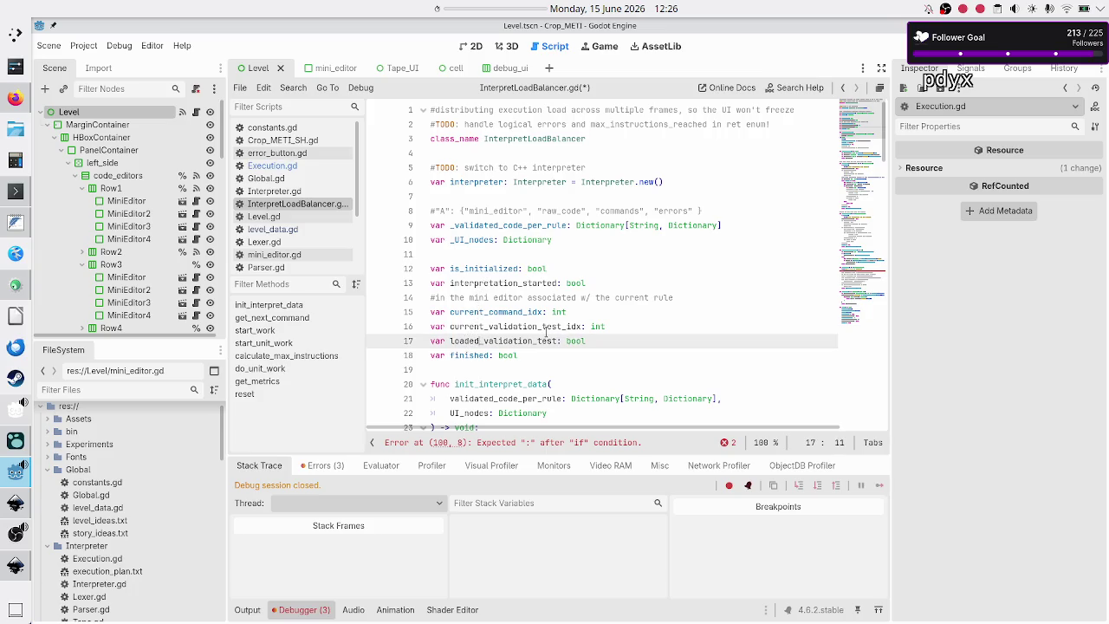
scroll(661, 310, "down", 20)
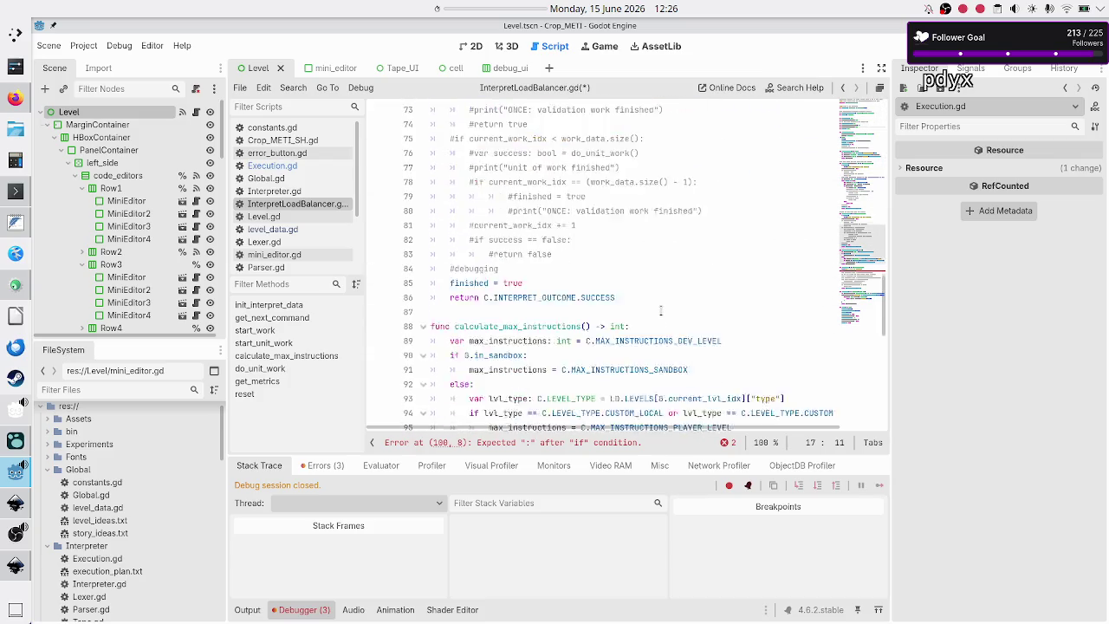
scroll(660, 310, "down", 6)
left_click(593, 239)
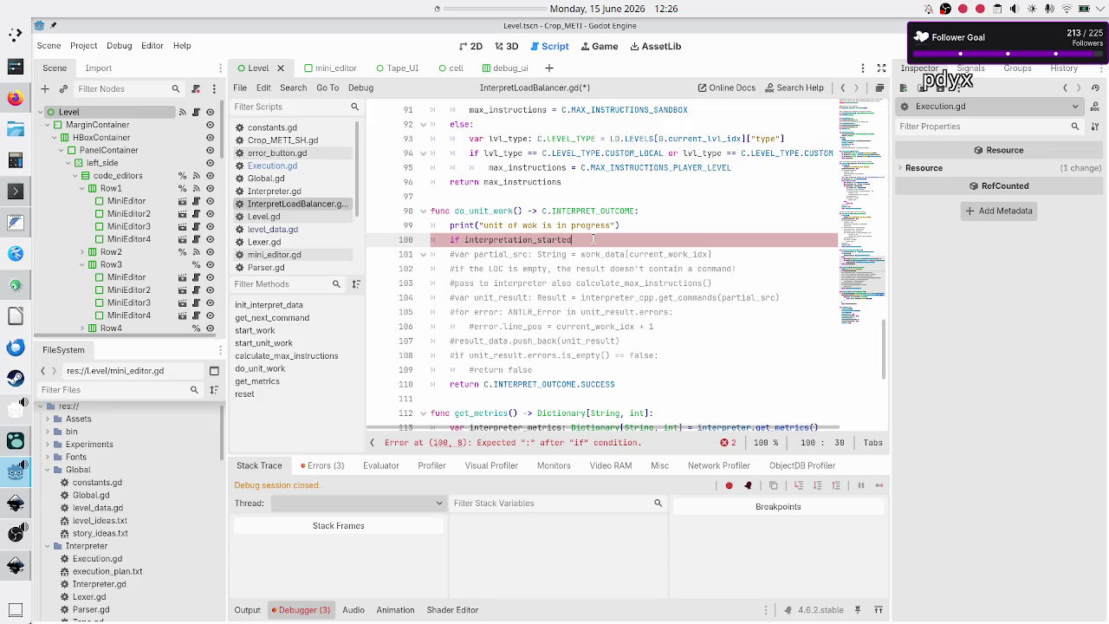
- Make line 100 'if interpretation_started and loaded_validation_test == false:' calling load_next_validation_test()
type("and load")
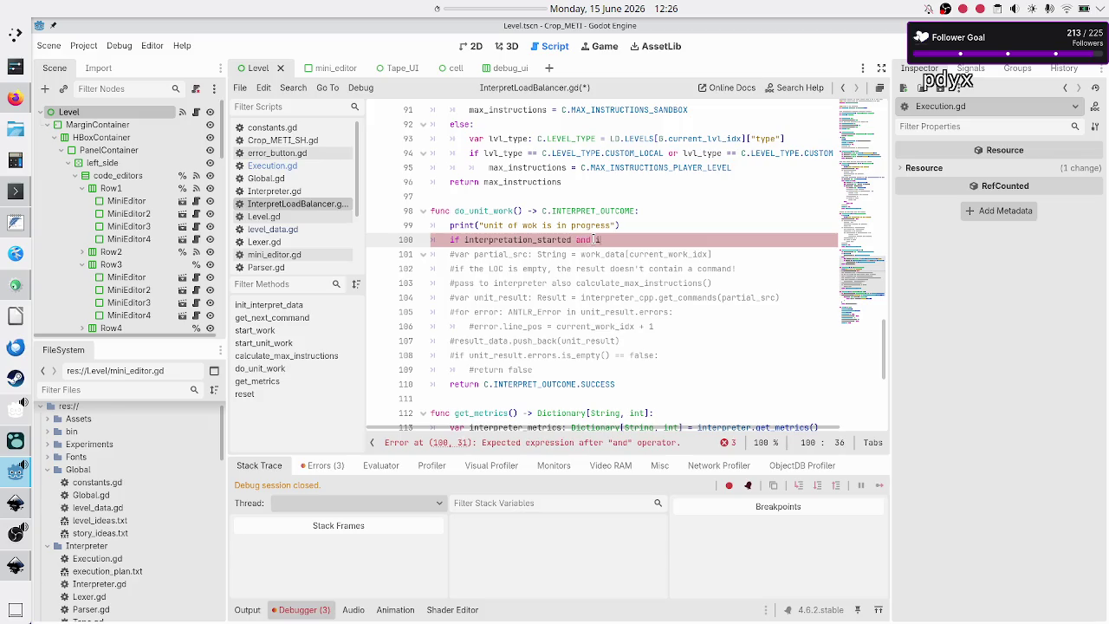
key("Return")
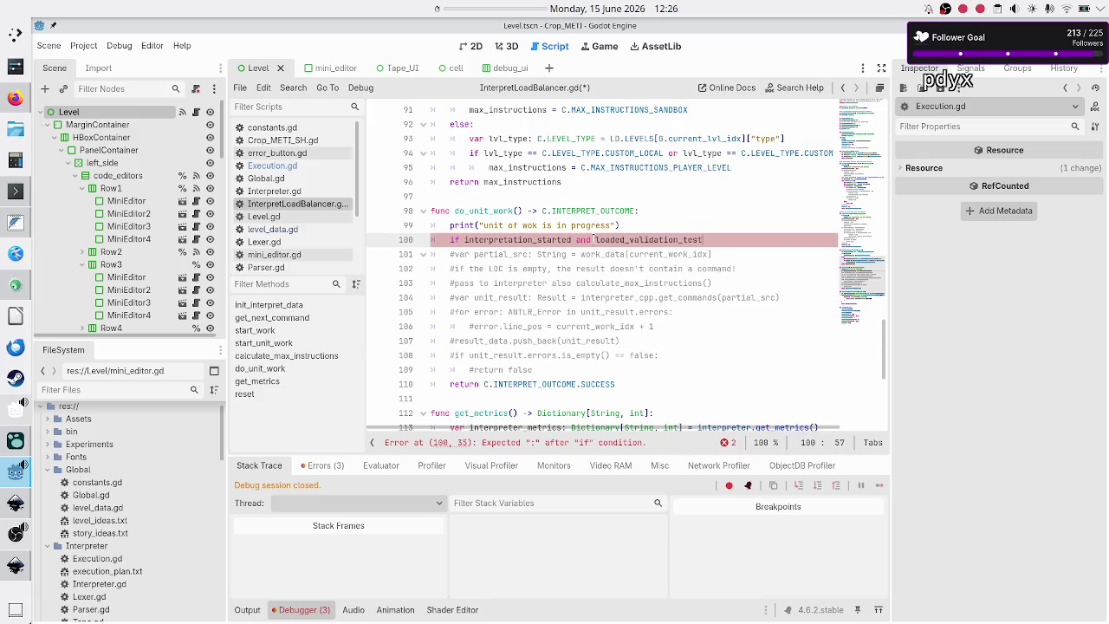
type(" == false:")
key("Return")
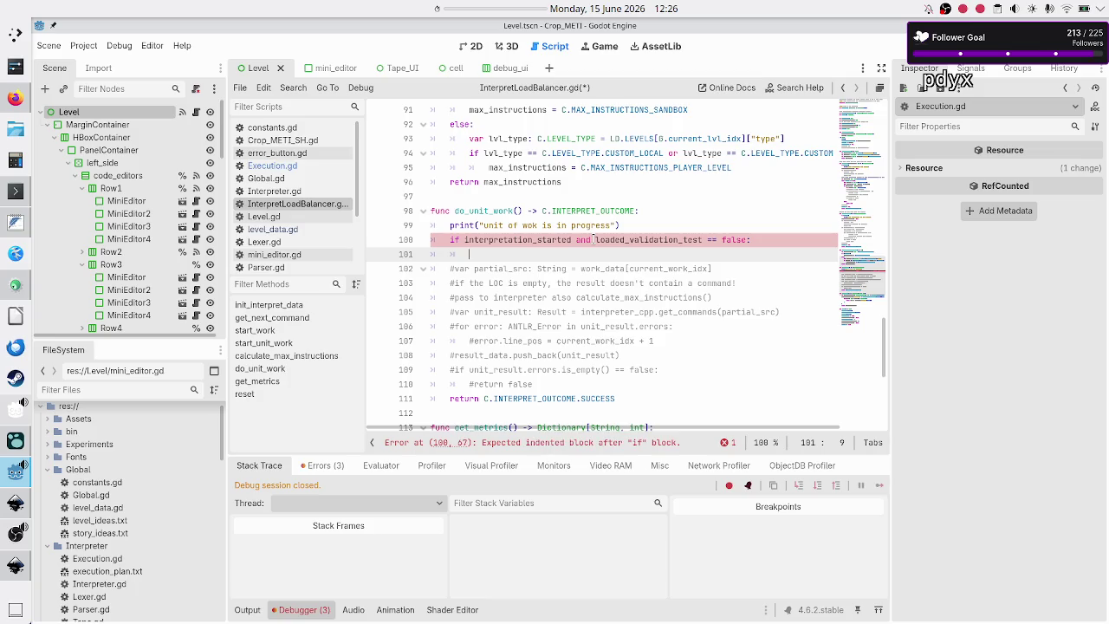
type("load")
key("BackSpace")
type("_validation_test")
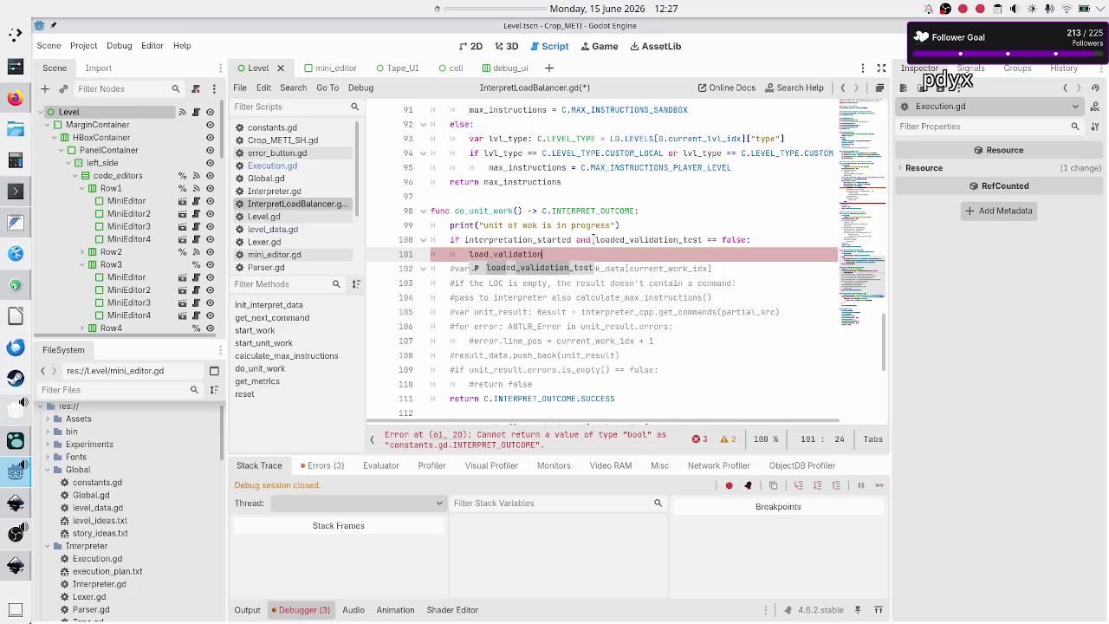
key("BackSpace")
key("BackSpace")
key("BackSpace")
key("BackSpace")
type("next_val")
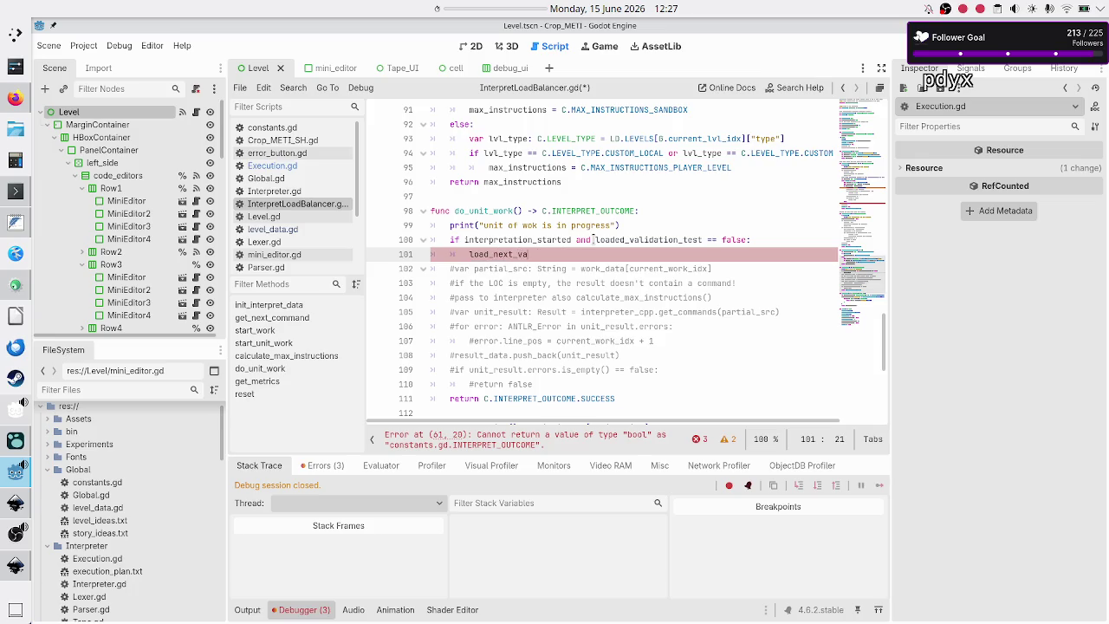
type("idation_test")
type("()")
- Start declaring func load_next_validation_test(): above do_unit_work
key("Up")
key("Up")
key("Up")
key("Return")
key("Return")
key("Up")
type("func load_next_validation_test():")
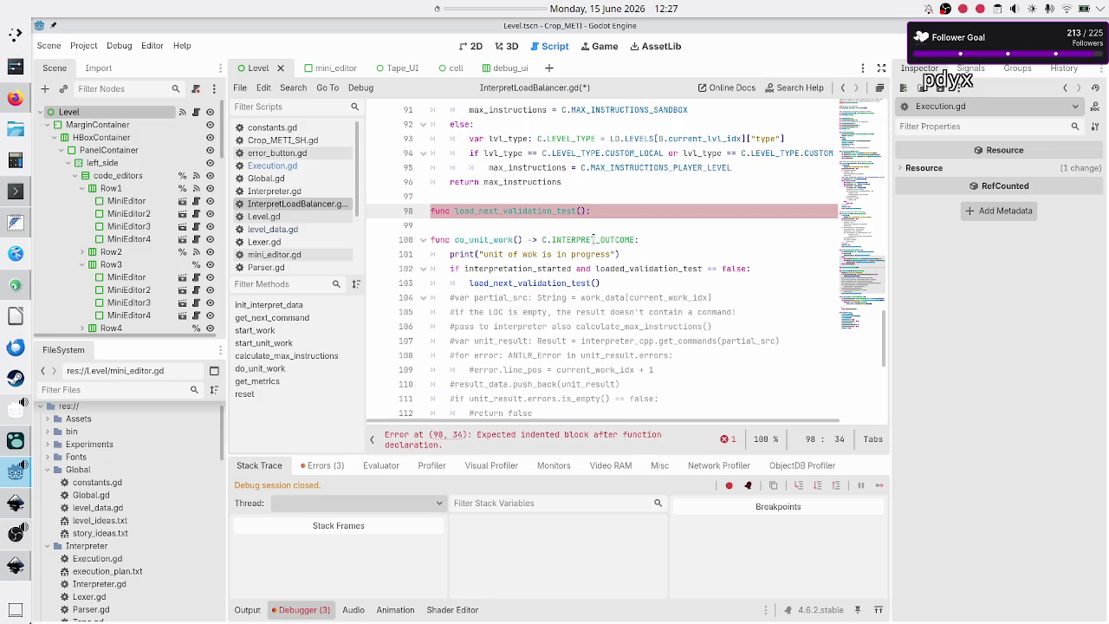
- Give load_next_validation_test() a -> void return type and a pass body
key("BackSpace")
key("BackSpace")
type("> void:")
key("Return")
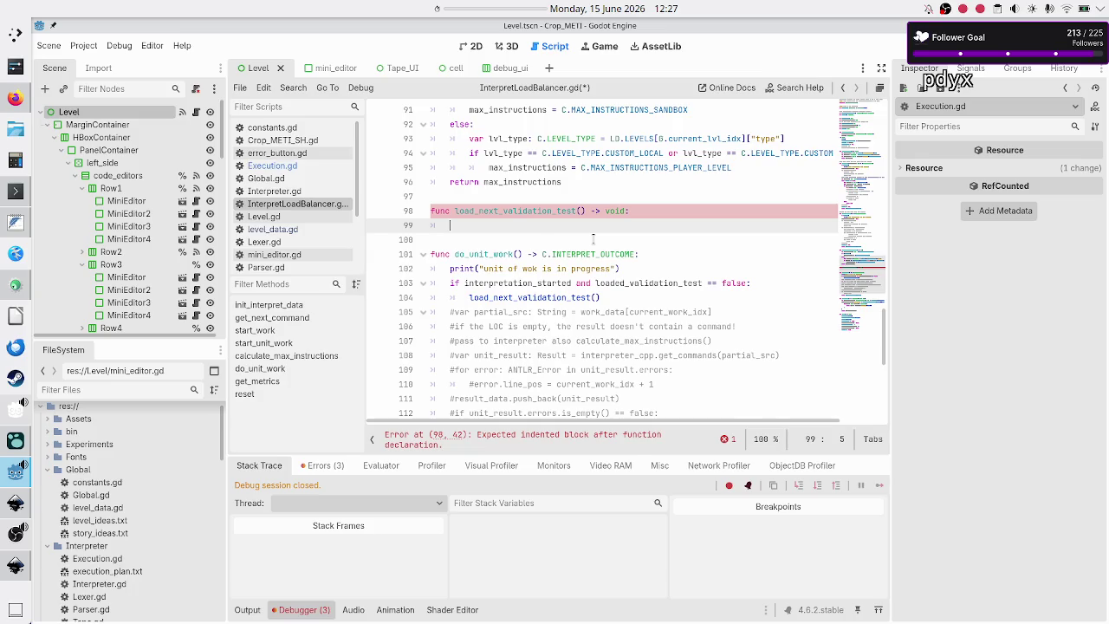
key("BackSpace")
type("pass")
- Insert a new line above pass and begin a var declaration
key("Up")
key("End")
key("Return")
type("va")
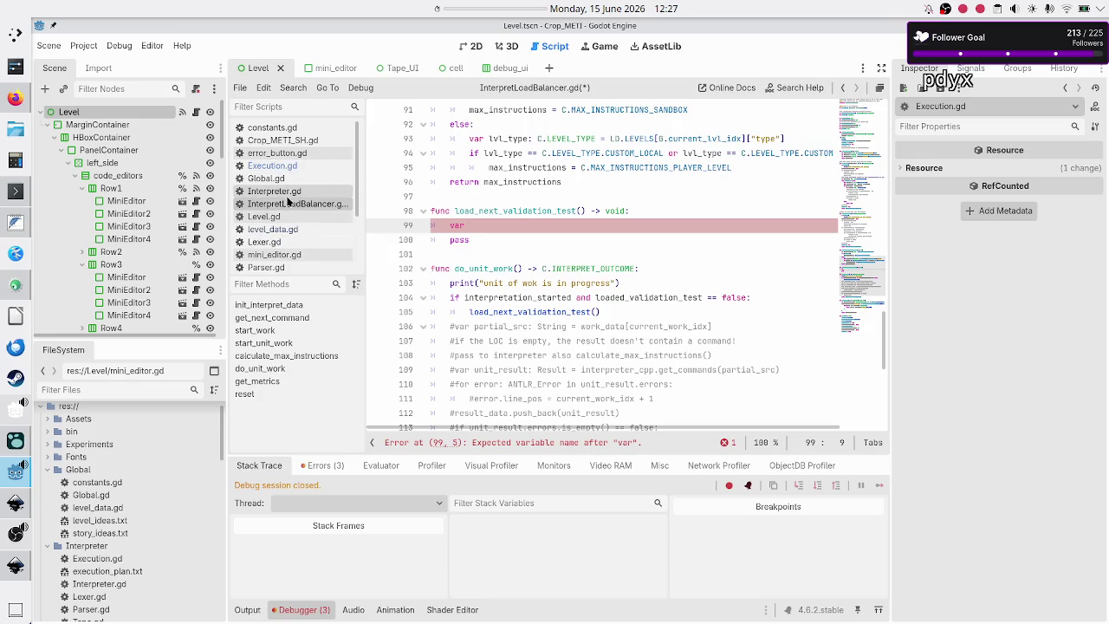
- Check the LEVELS entries in level_data.gd and current_lvl_idx in Global.gd
left_click(288, 228)
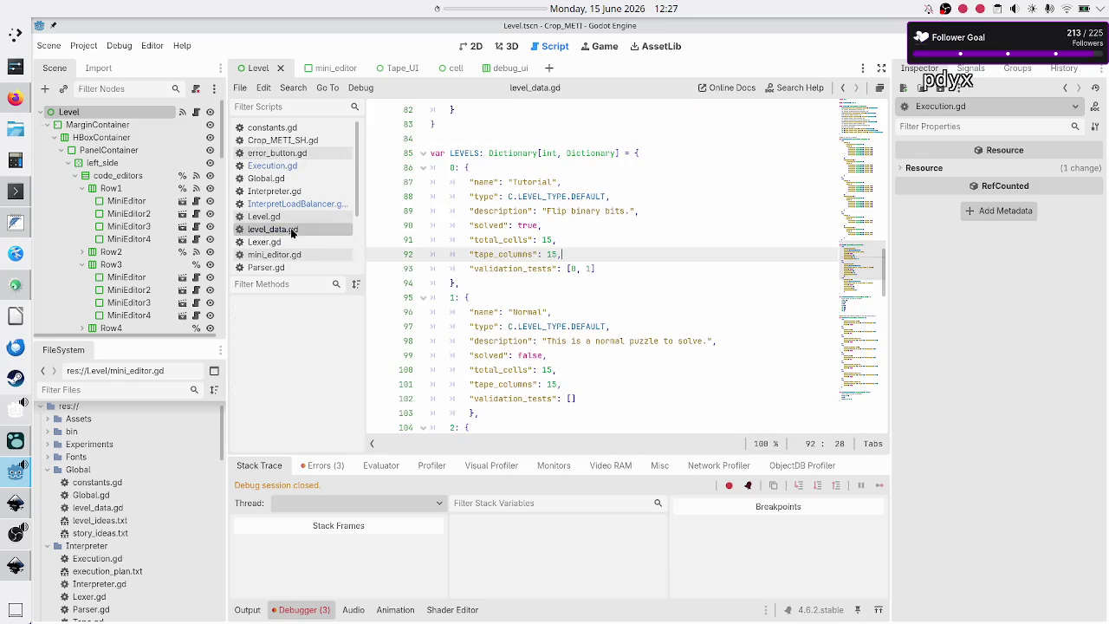
mouse_move(614, 268)
left_mouse_down()
mouse_move(549, 269)
mouse_move(566, 269)
left_mouse_up()
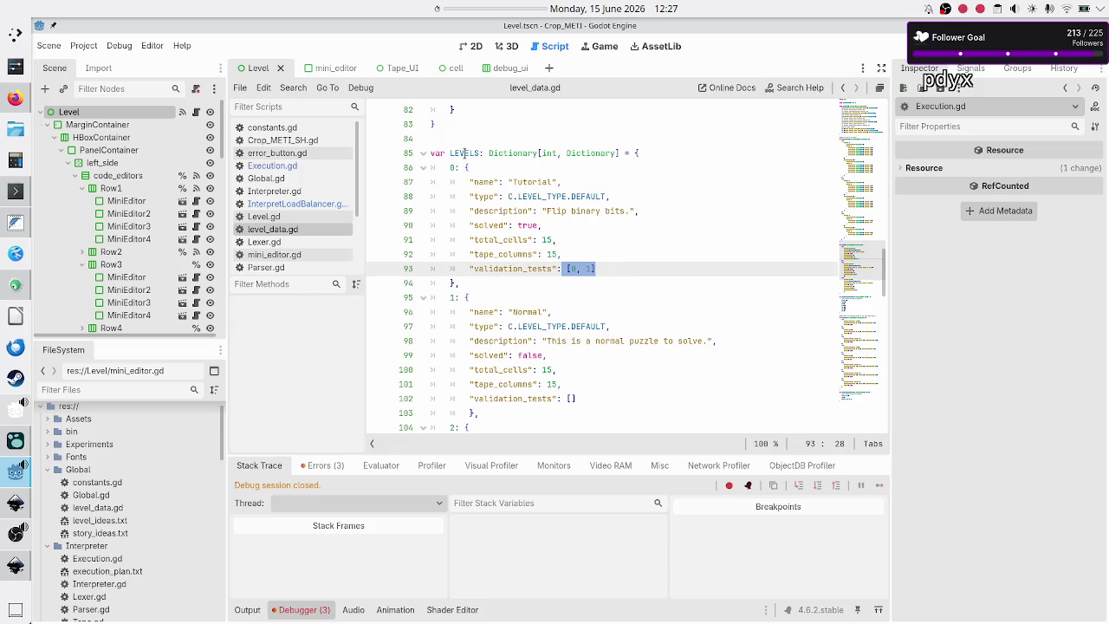
double_click(465, 152)
left_click(448, 167)
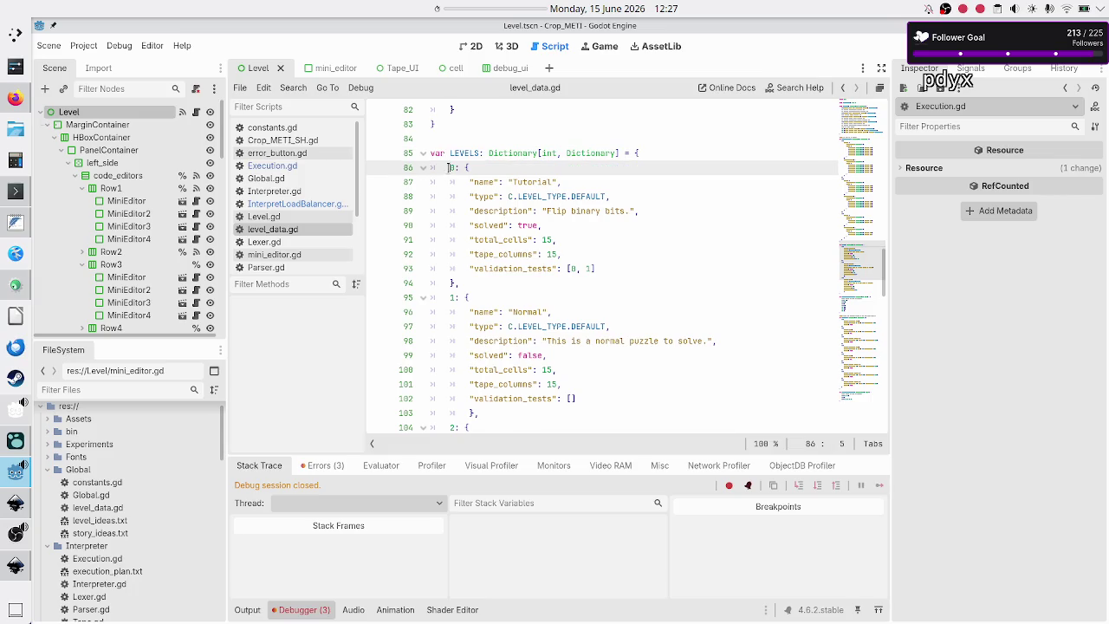
left_click(289, 179)
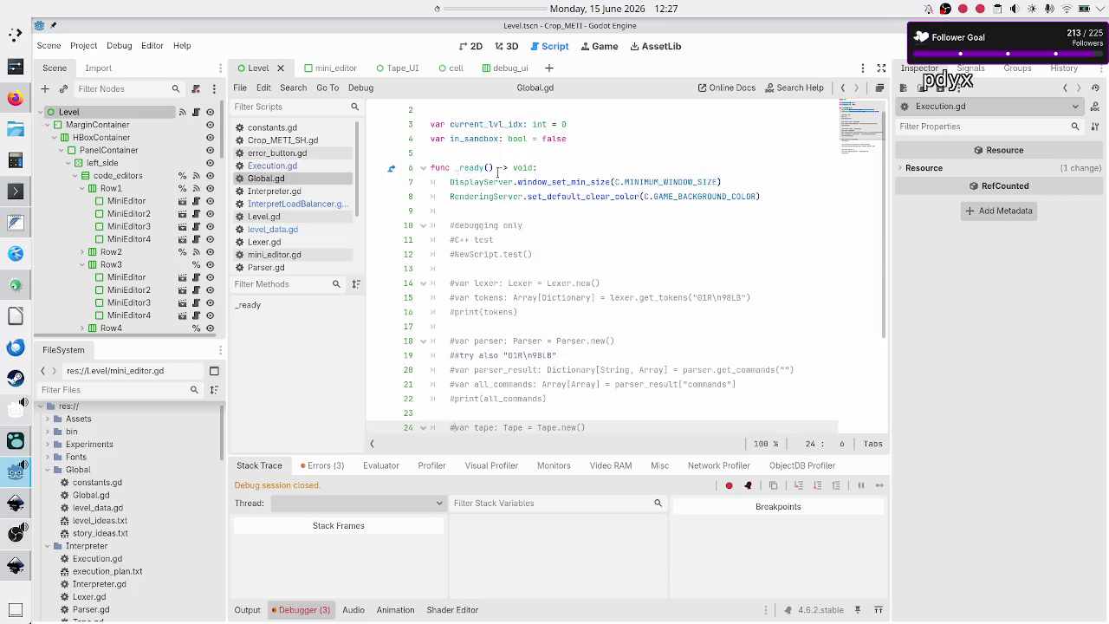
double_click(469, 139)
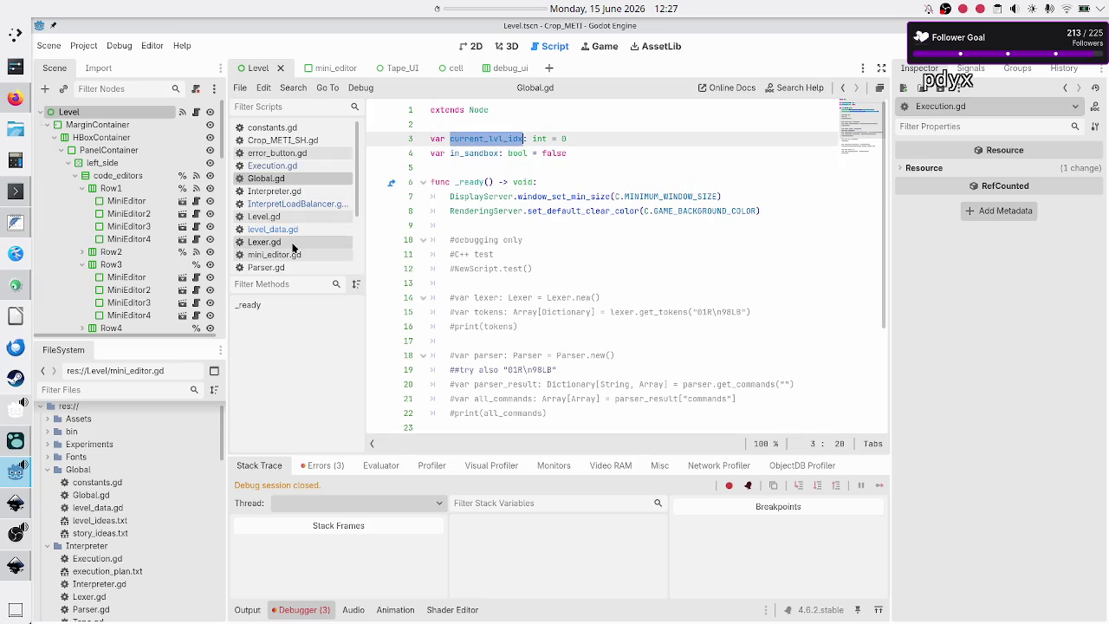
- Declare var validation_tests: Array = LD.LEVELS[G.current_lvl_idx] in InterpretLoadBalancer.gd
left_click(303, 209)
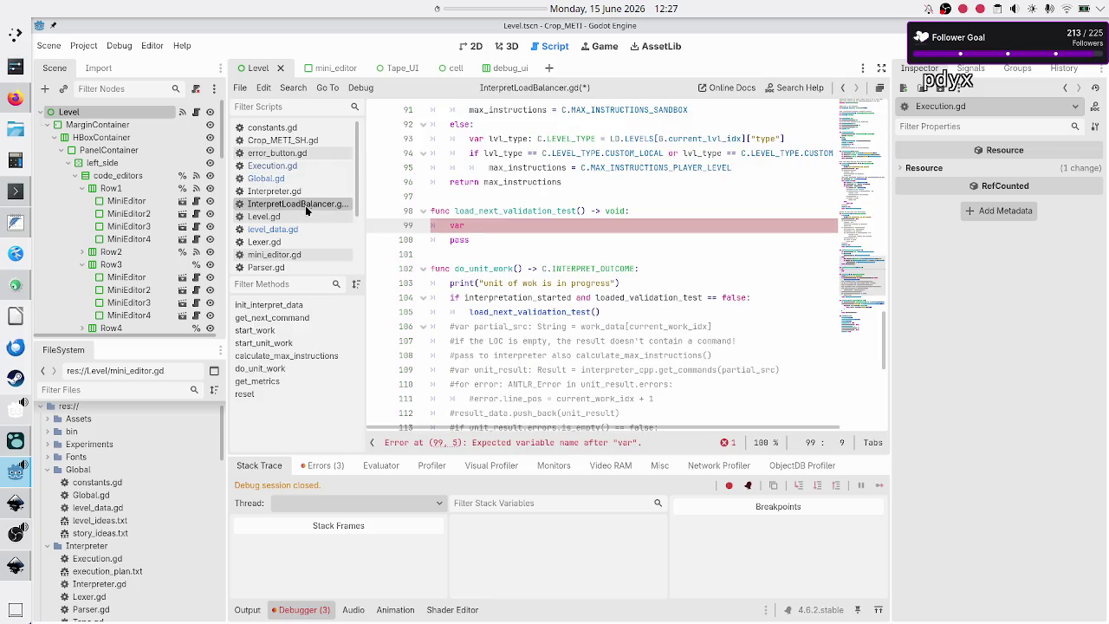
type("validatio")
type("n_t")
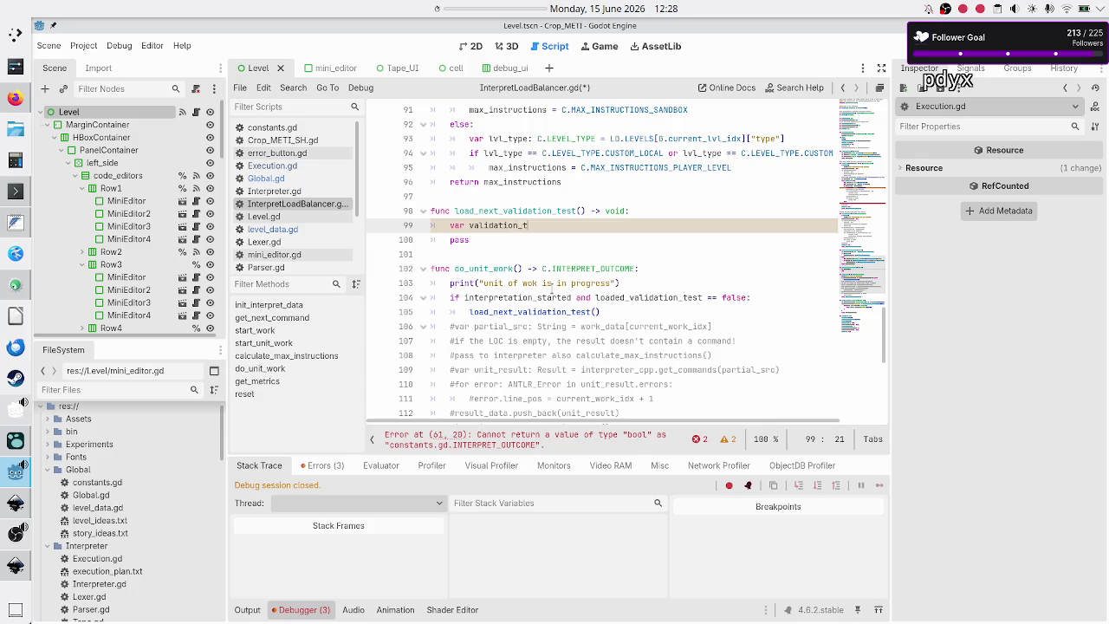
type("ests: Ar")
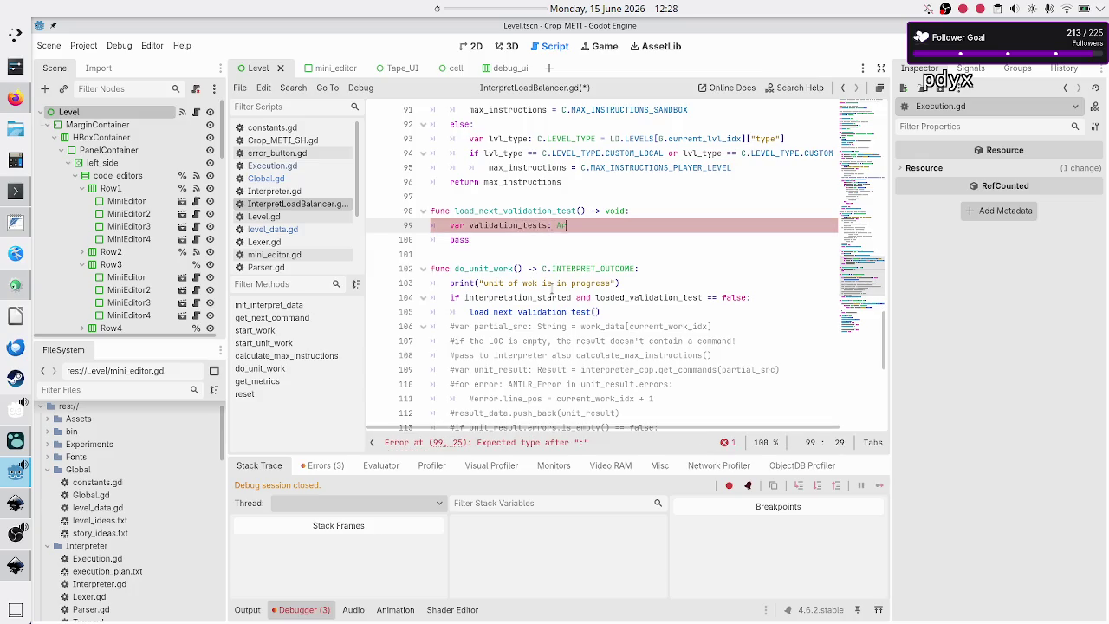
type("ray = LD.LE")
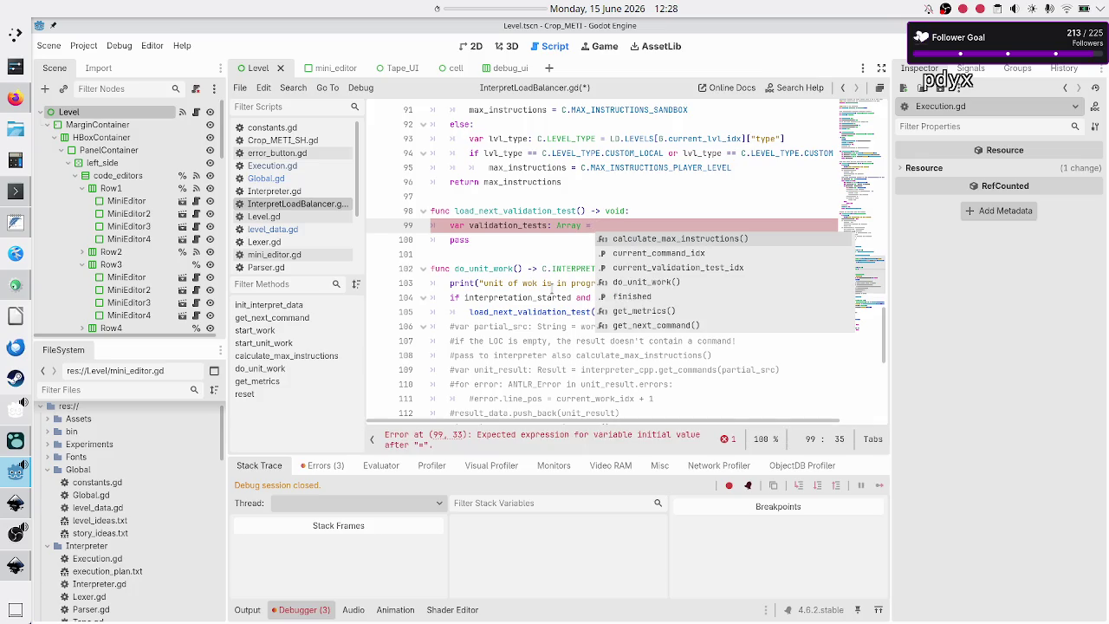
key("Return")
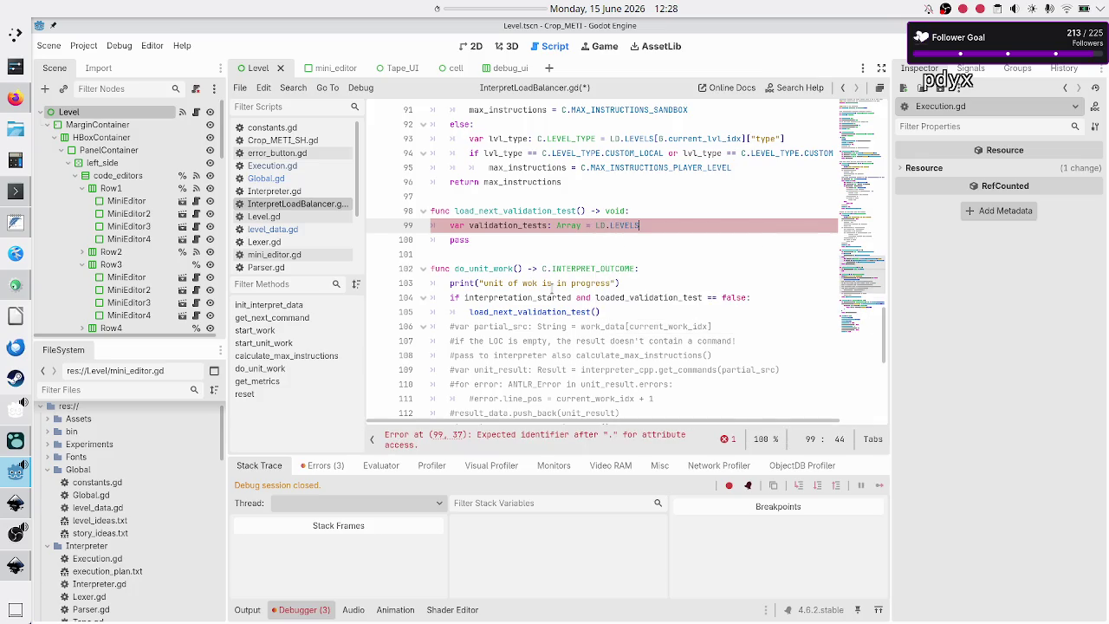
type("[")
type("0.curr")
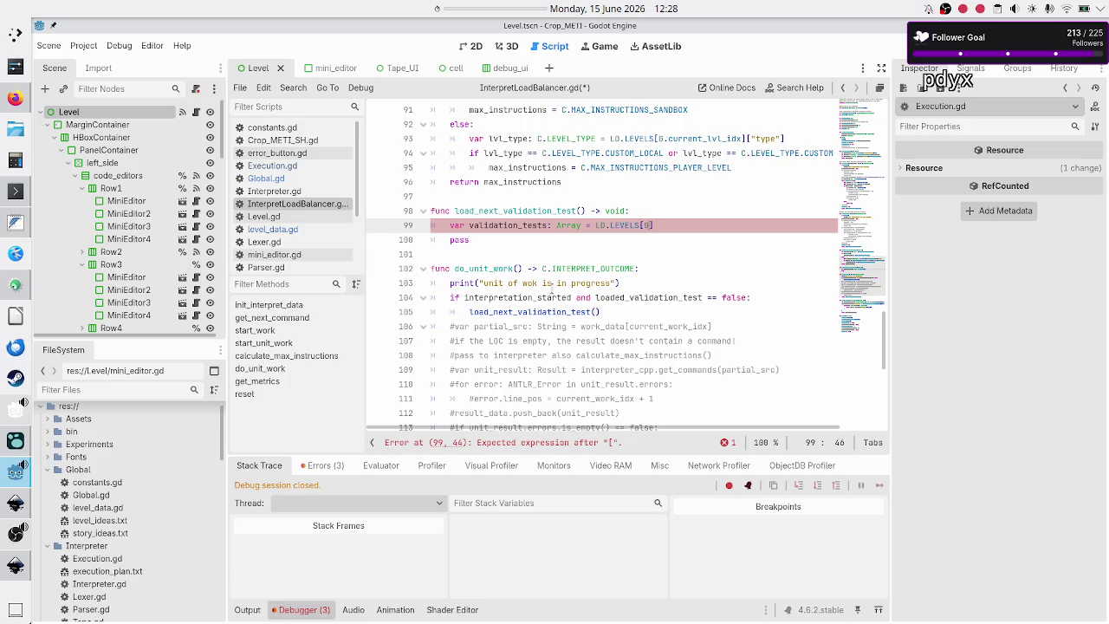
key("Return")
key("Right")
key("Right")
type(".")
key("BackSpace")
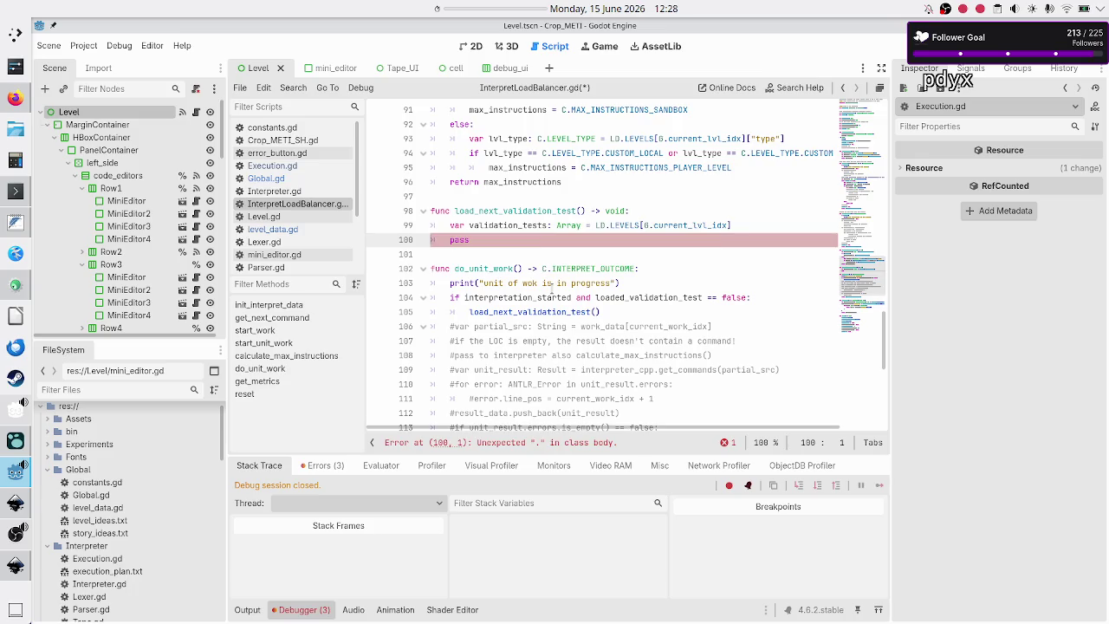
key("Up")
key("End")
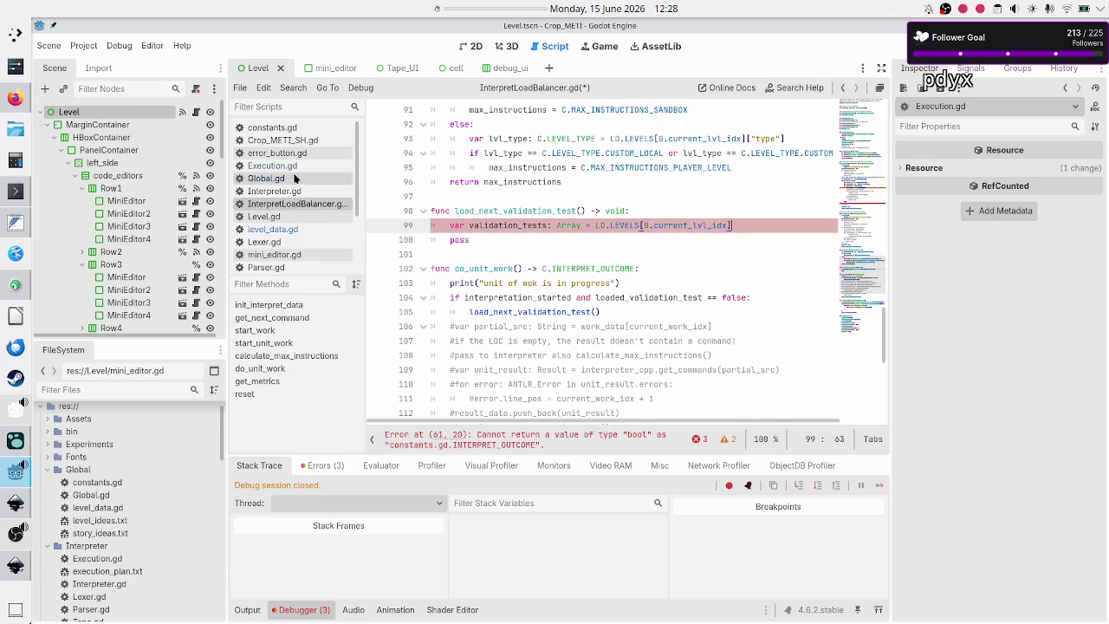
- Look up the validation_tests key in level_data.gd's level 0 entry
left_click(287, 228)
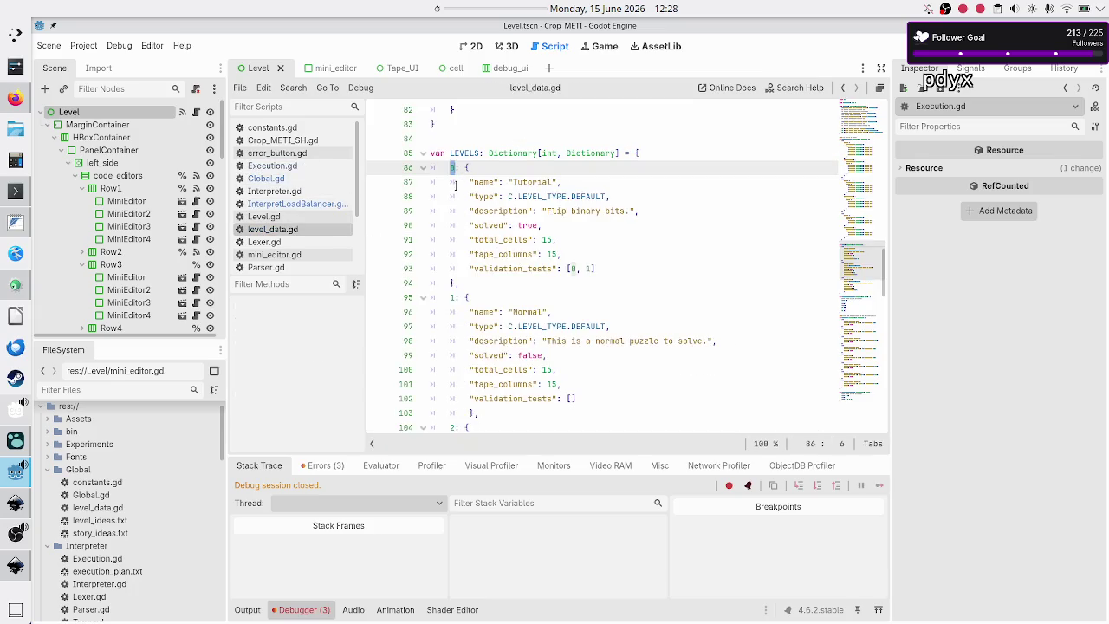
left_click_drag(465, 167, 460, 283)
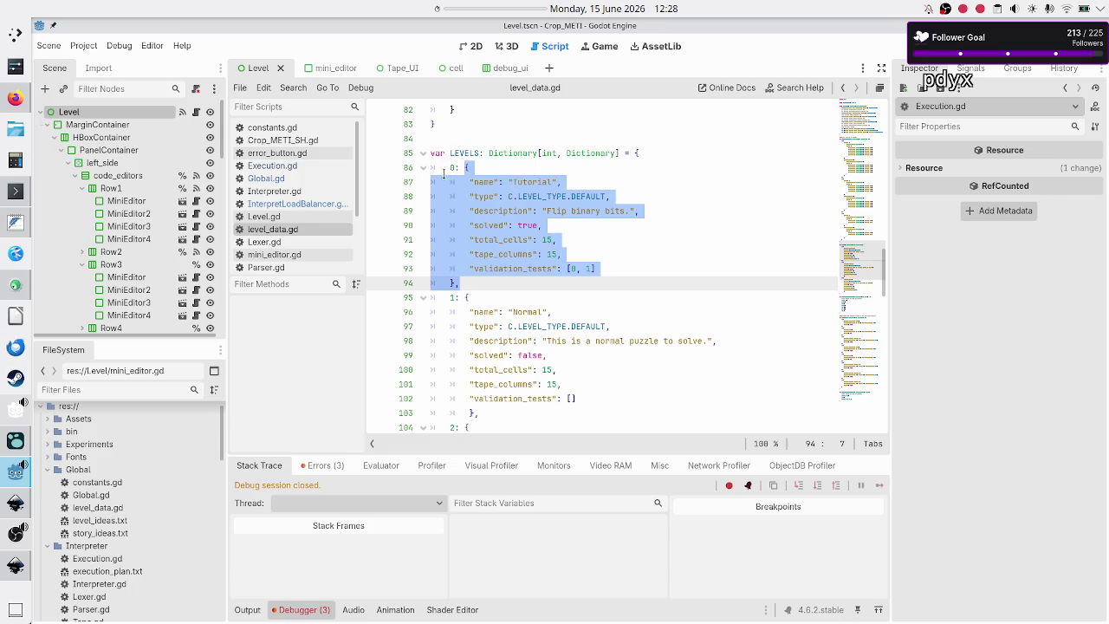
scroll(451, 303, "down", 4)
scroll(451, 304, "up", 3)
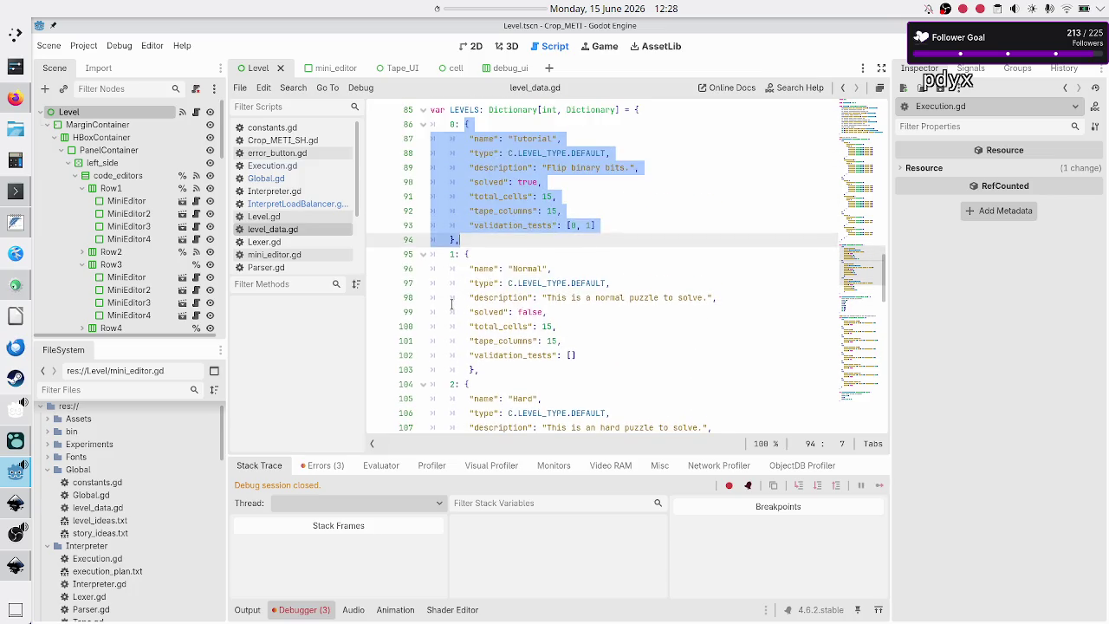
left_click(510, 225)
key("Home")
key("shift+Right")
key("shift+Right")
key("shift+Right")
key("shift+Right")
key("shift+Right")
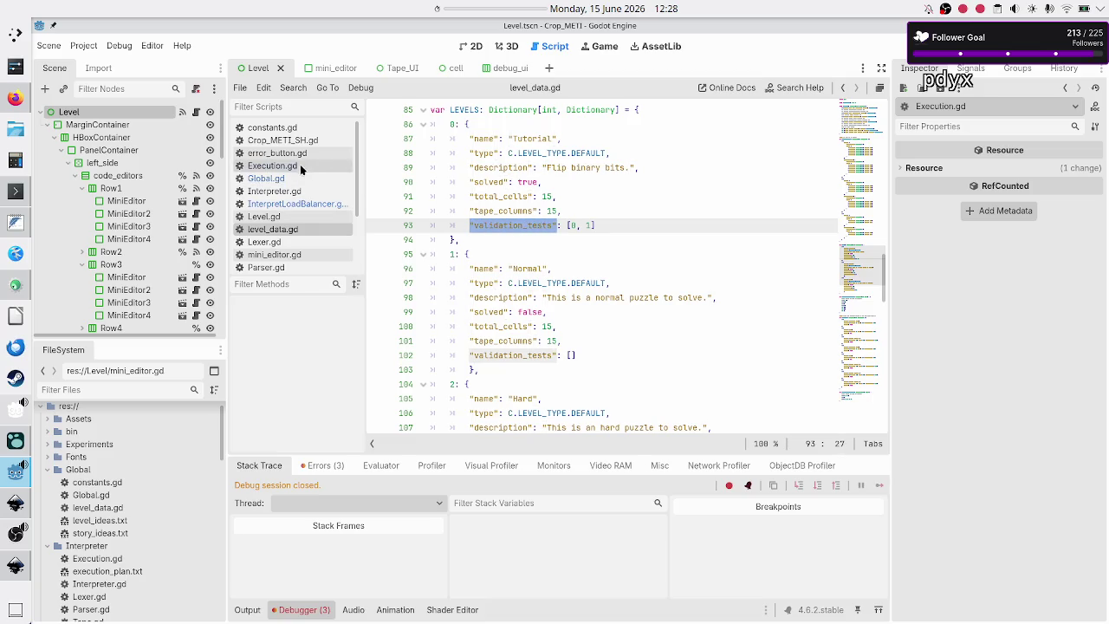
- Index the LEVELS entry with ["validation_tests"] in InterpretLoadBalancer.gd
left_click(285, 203)
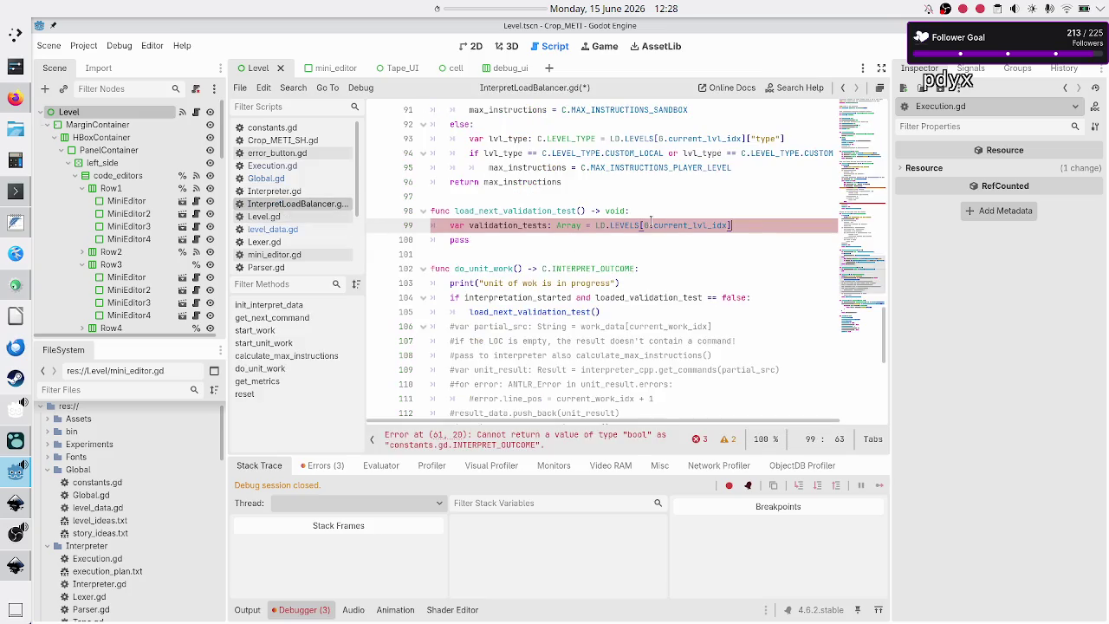
type("[")
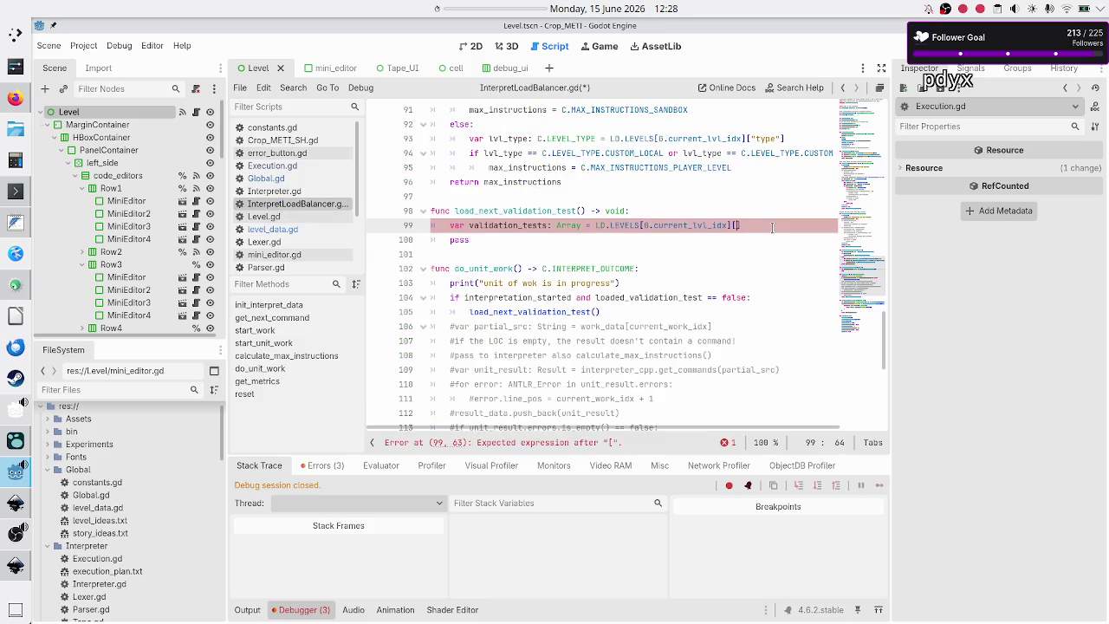
type("\"validation_tests\"")
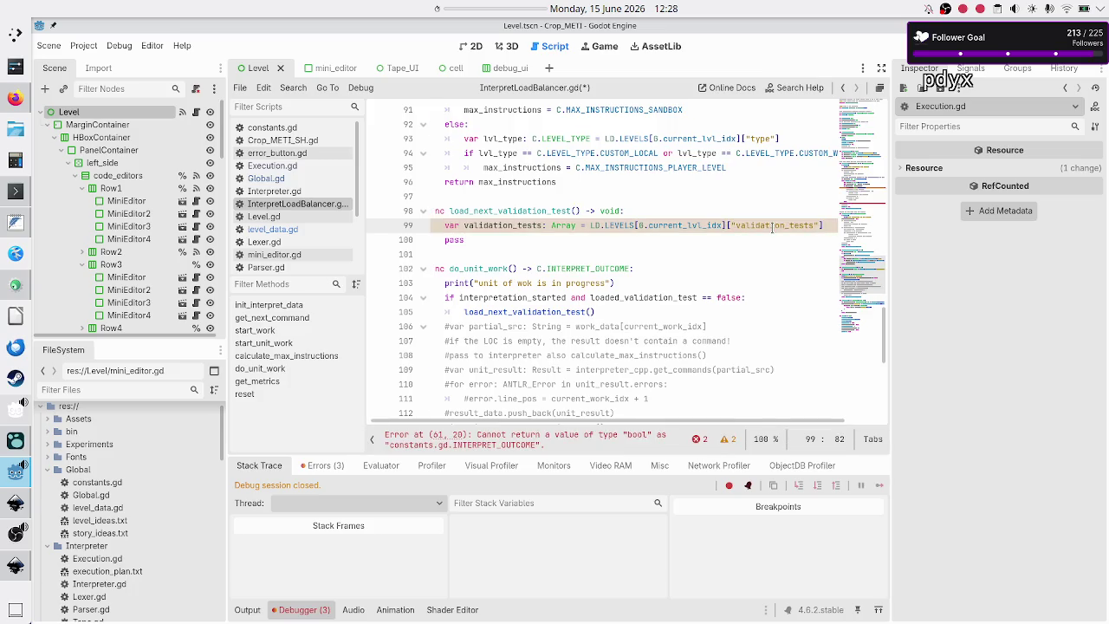
key("Down")
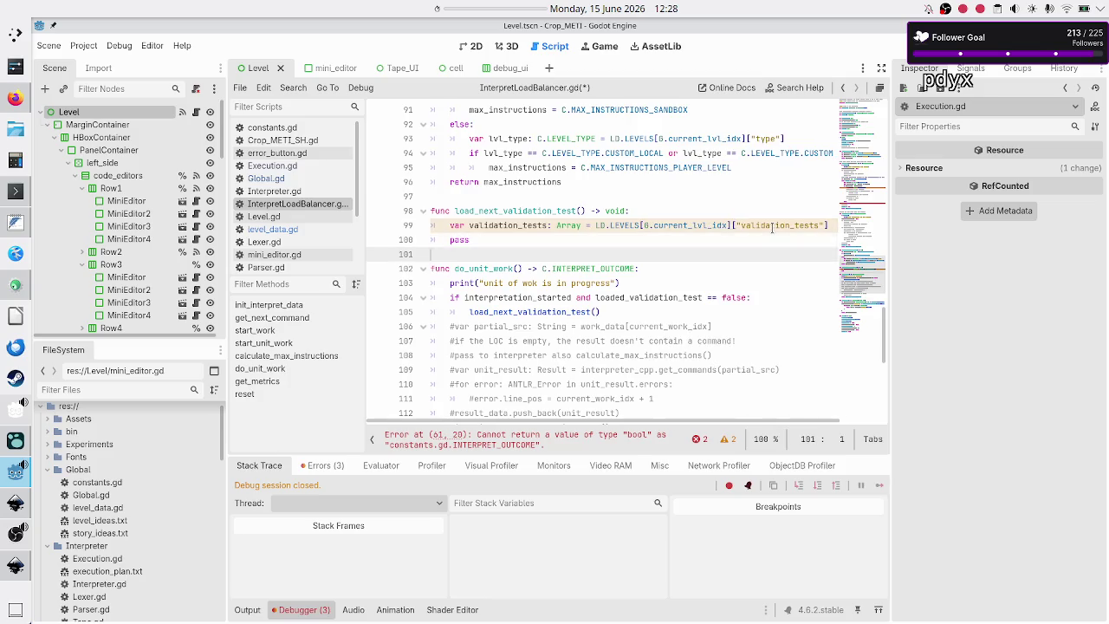
key("Left")
- Add var current_validation_test: int = validation_tests[current_validation_test_idx] below it
key("Return")
type("va")
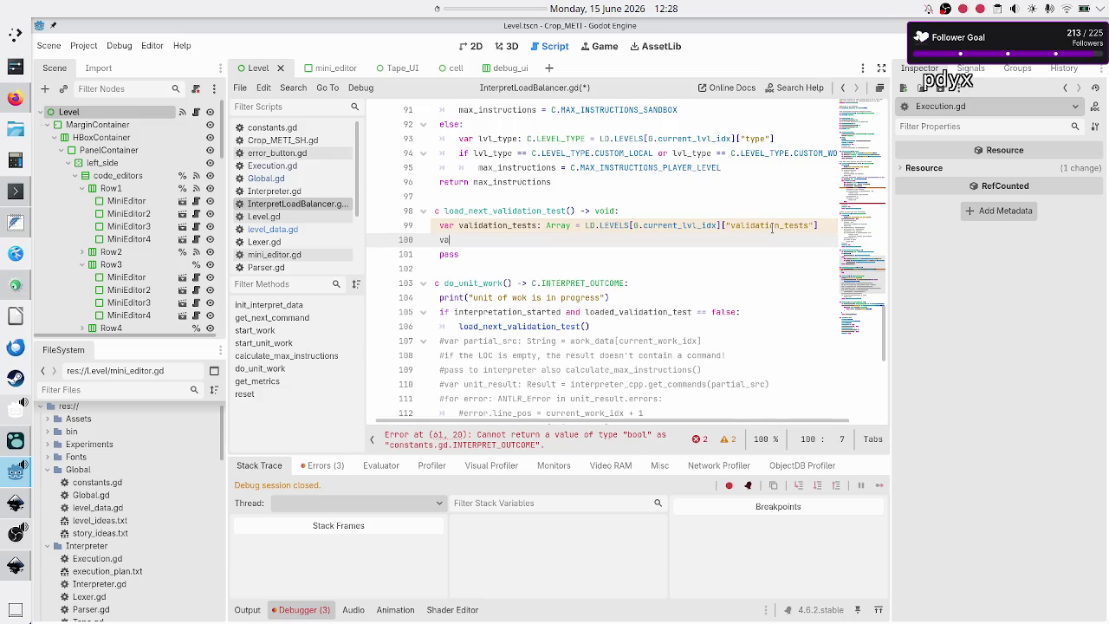
type("r current_validatio")
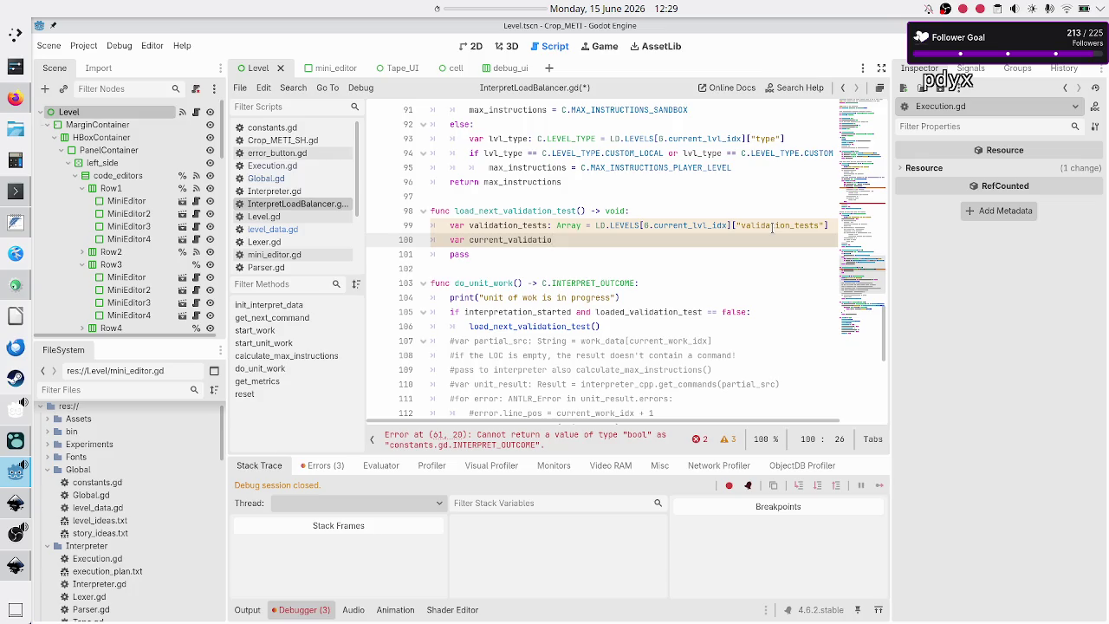
type("n")
type("_test:")
type(" int =")
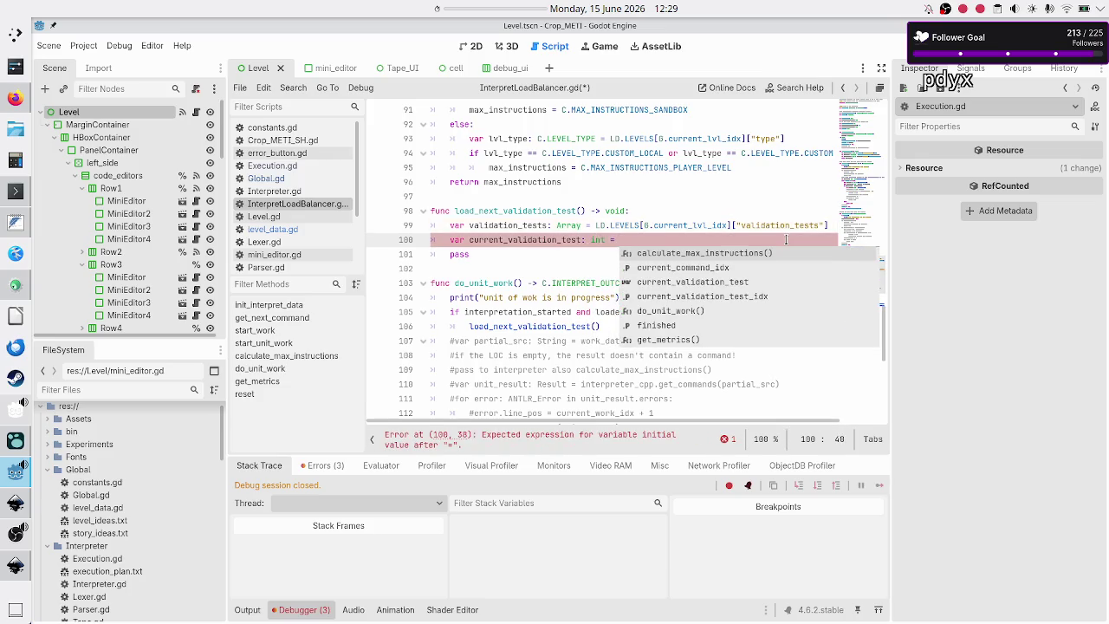
type(" val")
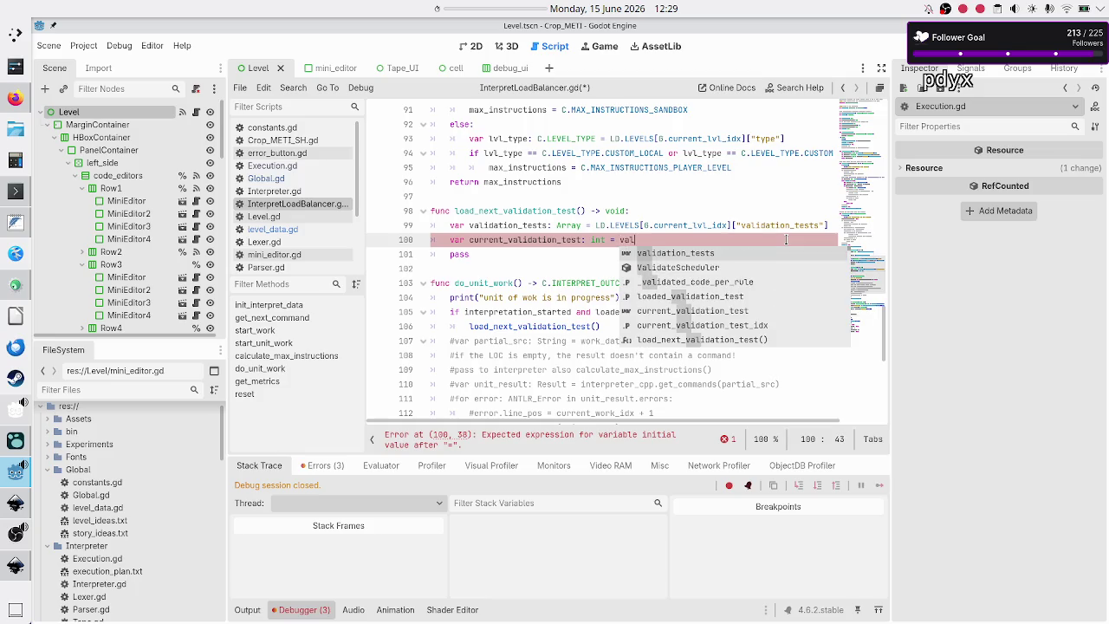
key("Return")
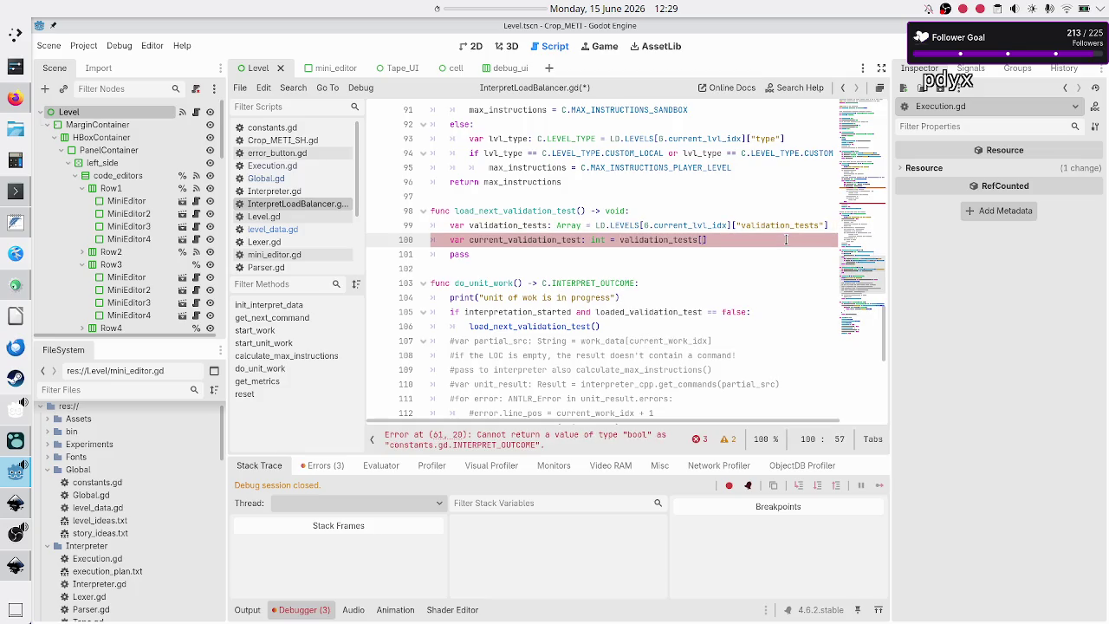
type("[curr")
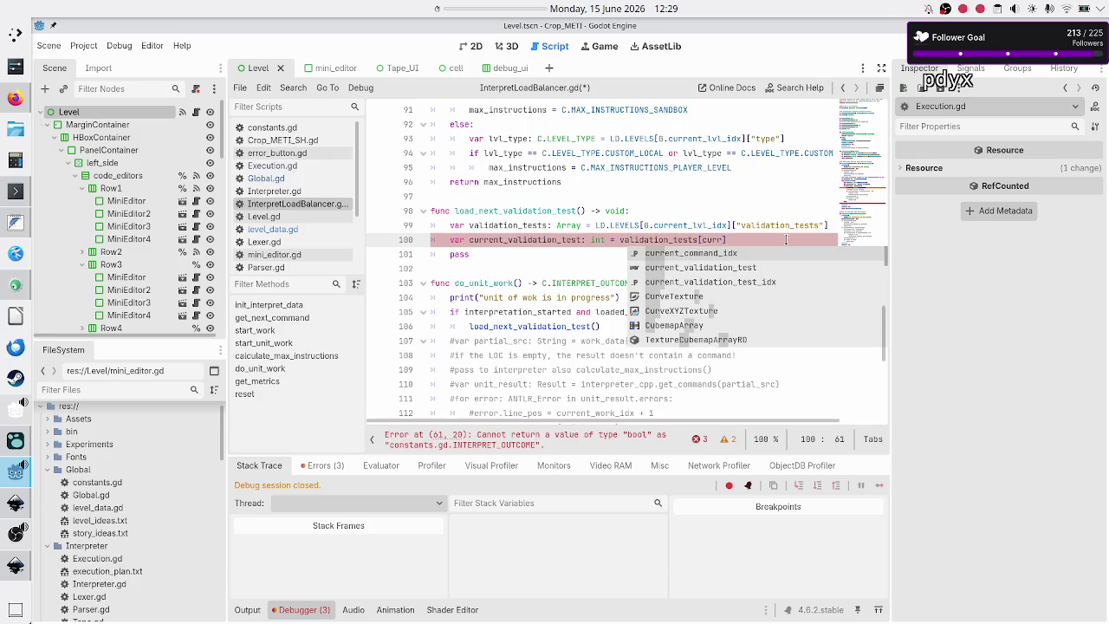
key("Down")
key("Down")
key("Return")
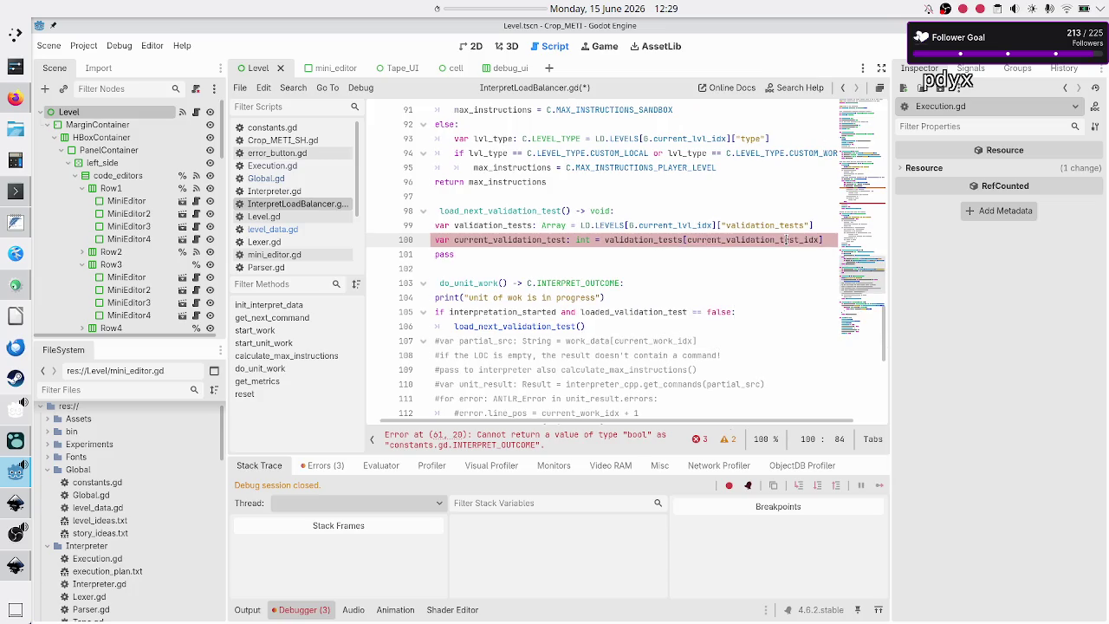
key("End")
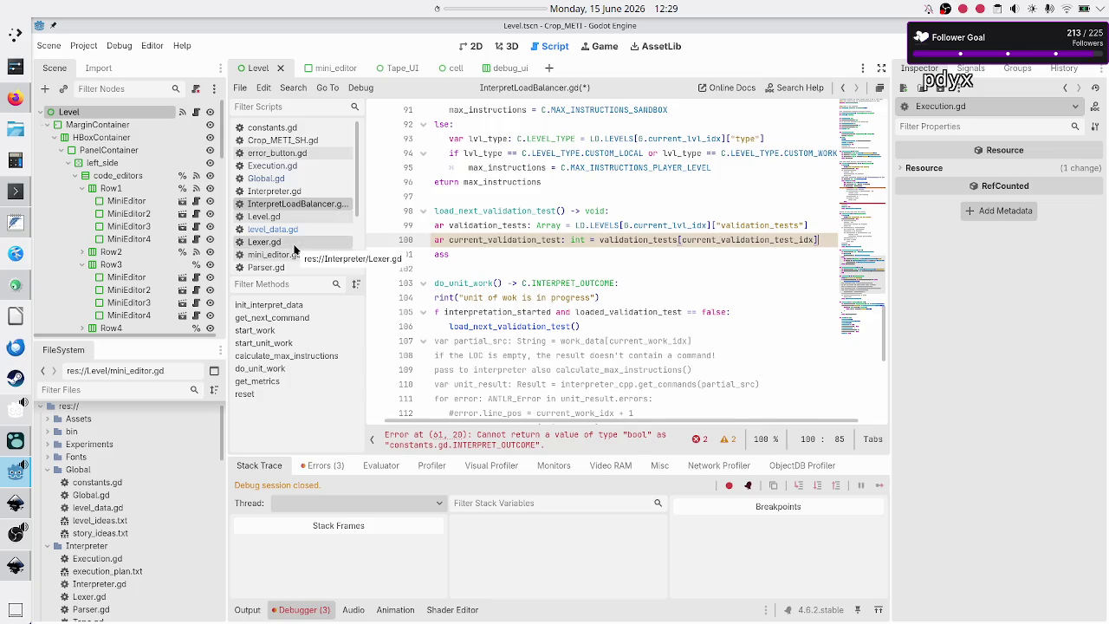
double_click(767, 240)
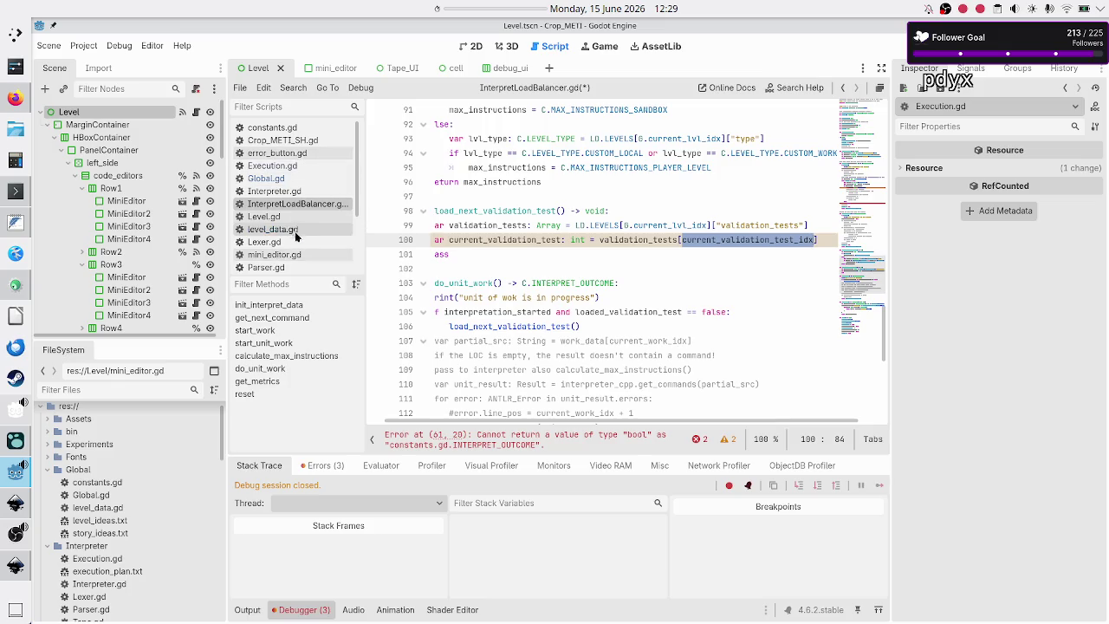
left_click(294, 230)
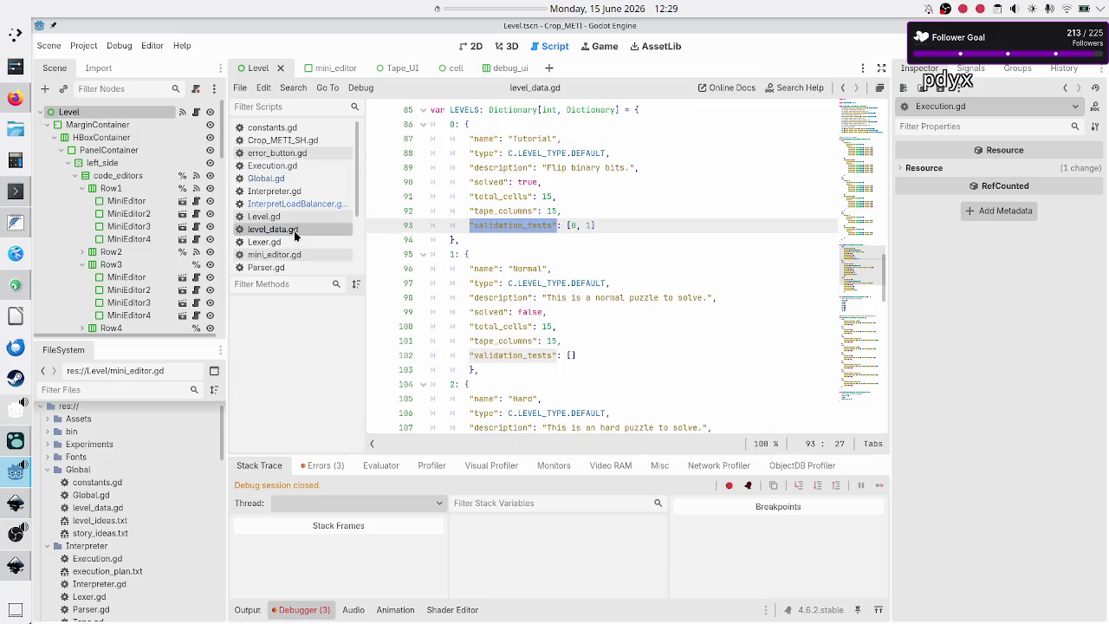
- Replace the Tutorial level's validation_tests [0, 1] with [7, 8, 9] on line 93
left_click(445, 223)
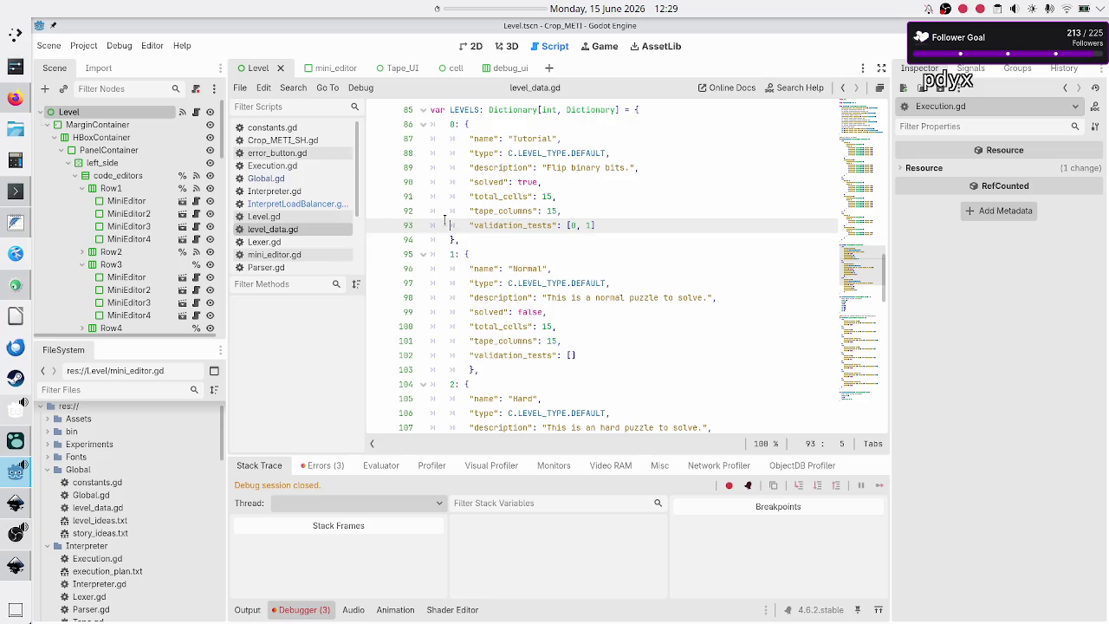
left_click(671, 226)
key("Right")
key("Right")
key("Right")
key("shift+Right")
key("Right")
key("shift+Left")
key("shift+Left")
key("shift+Left")
key("Right")
key("BackSpace")
key("BackSpace")
key("BackSpace")
type("7, 8")
type(", 9")
- Review the new validation_tests values, then switch to the Inkscape level mockup
scroll(566, 186, "up", 9)
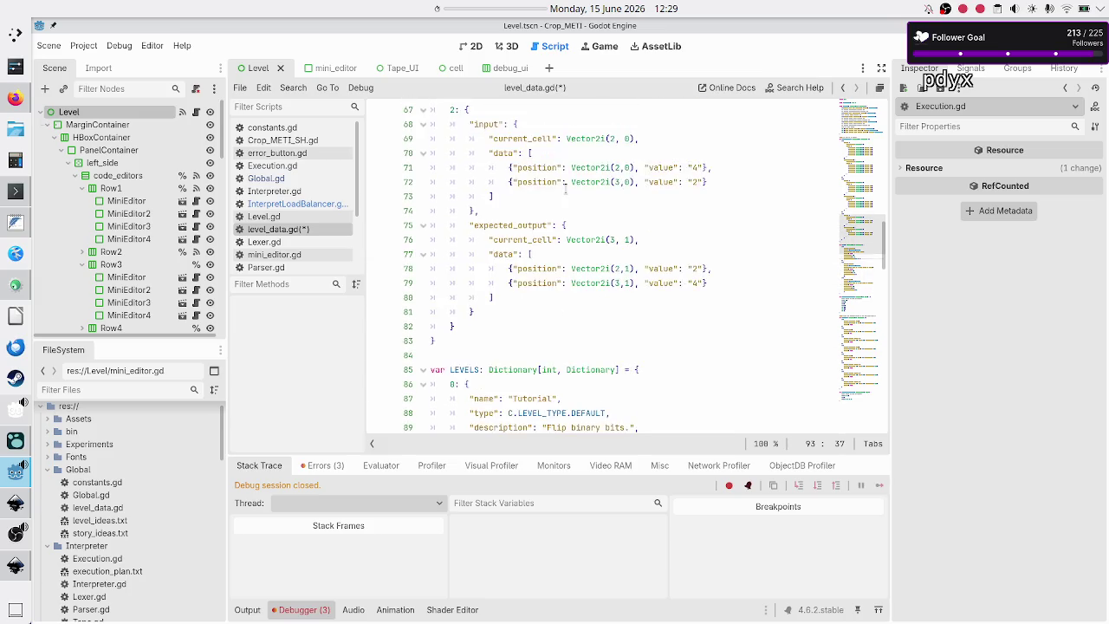
scroll(565, 189, "up", 15)
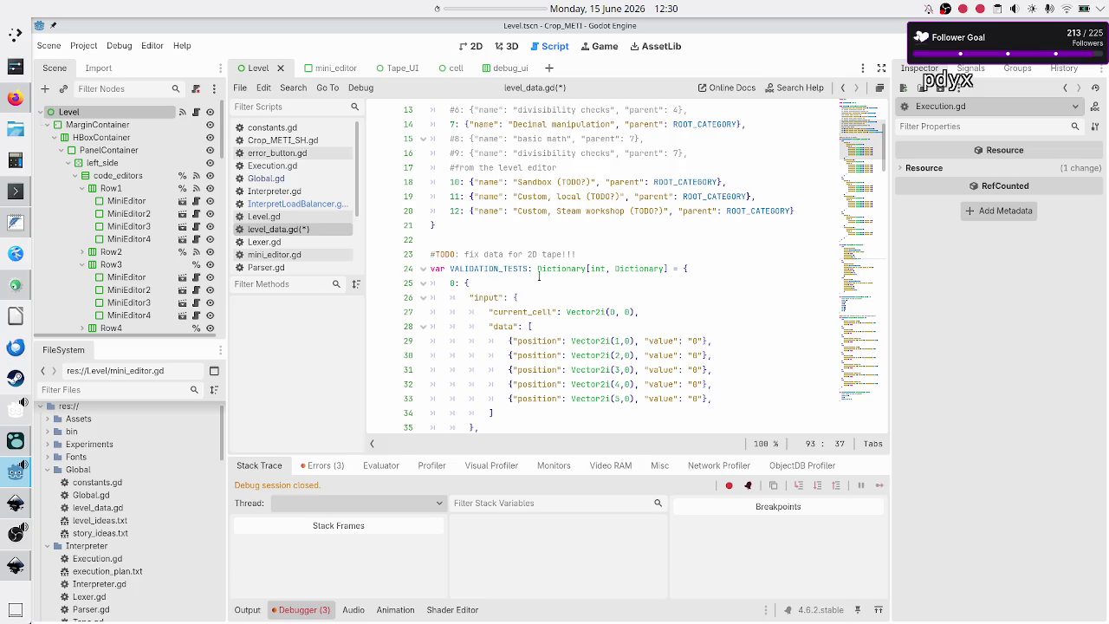
scroll(619, 268, "down", 20)
scroll(618, 269, "down", 3)
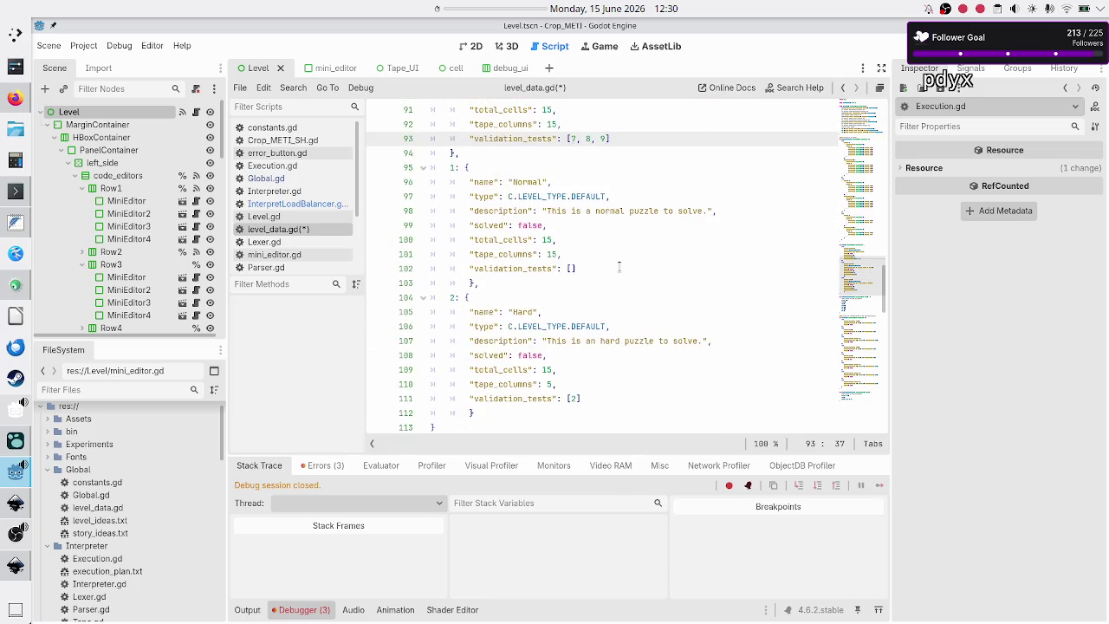
scroll(619, 267, "up", 2)
key("shift+Left")
key("shift+Left")
key("shift+Left")
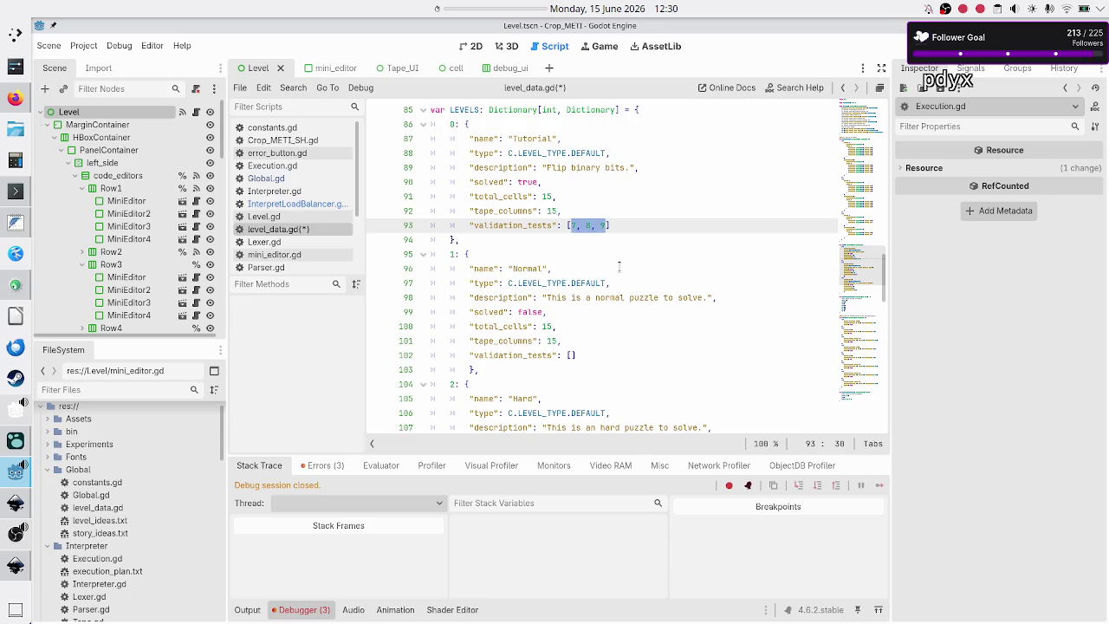
key("Left")
key("alt+Tab")
key("alt+Tab")
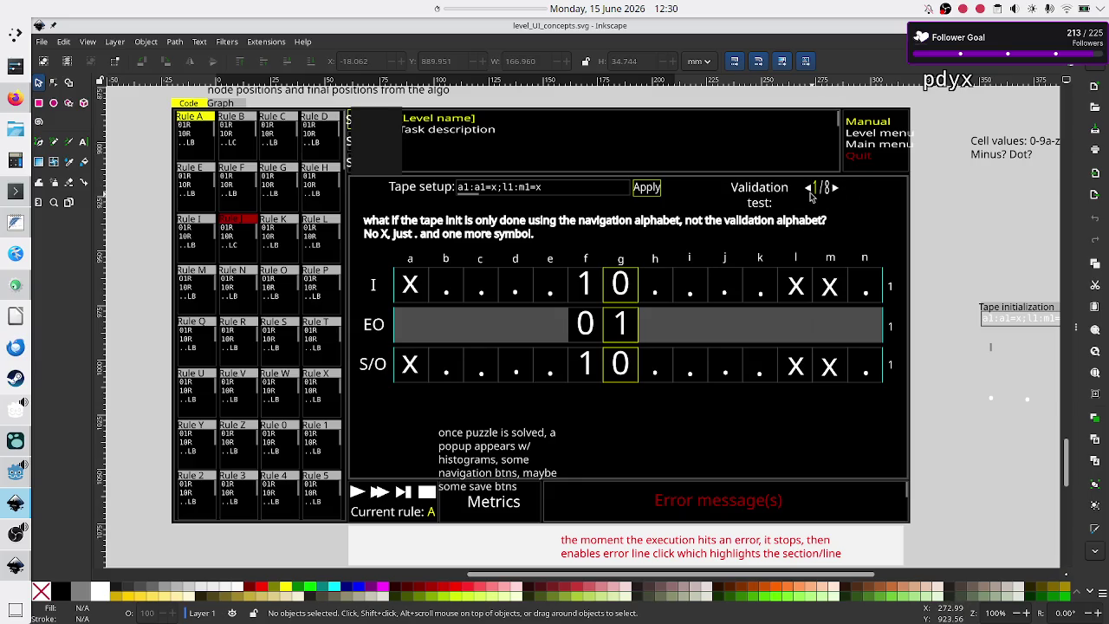
key("alt+Tab")
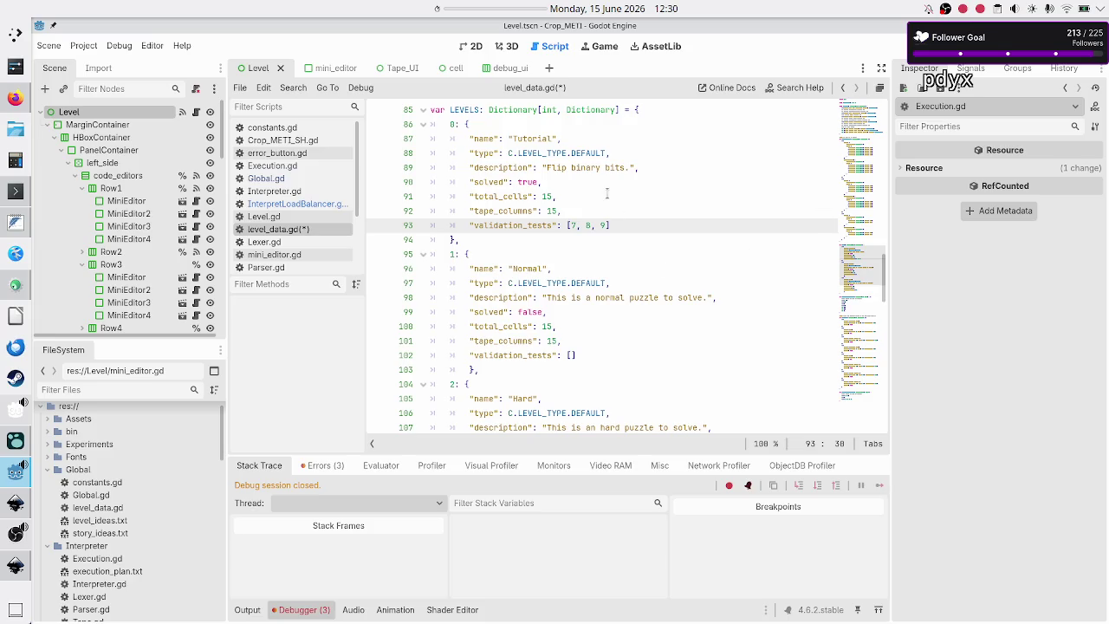
- Remove the 7, 8, 9 values from the Tutorial validation_tests list on line 93
key("shift+Right")
key("shift+Right")
key("shift+Left")
key("Right")
key("shift+Right")
key("shift+Right")
key("shift+Right")
key("Right")
key("BackSpace")
key("BackSpace")
key("BackSpace")
type("-")
key("BackSpace")
type("0")
type(", 1")
key("shift+Left")
key("shift+Left")
key("shift+Left")
key("Left")
key("shift+Right")
key("Right")
key("shift+Right")
- Set validation_tests back to [0, 1], save level_data.gd, and return to InterpretLoadBalancer.gd
key("BackSpace")
key("BackSpace")
key("BackSpace")
type("5, 6")
key("Right")
key("shift+Right")
key("BackSpace")
key("Left")
key("Left")
key("shift+Left")
type("0")
key("Right")
key("Right")
type("1")
key("ctrl+s")
left_click(344, 205)
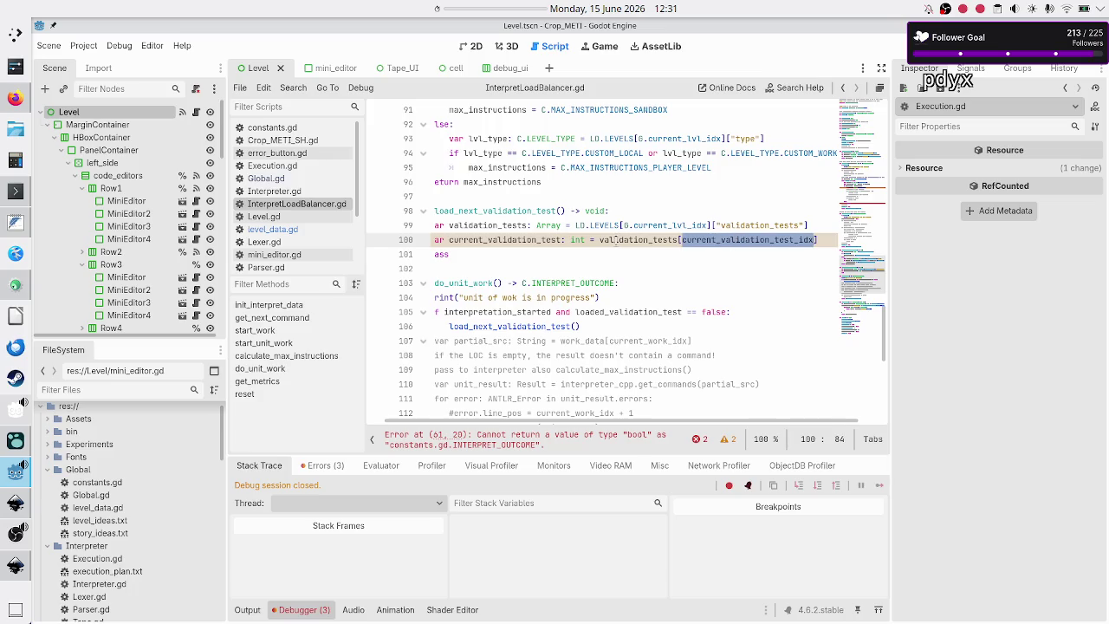
- Insert an indented blank line 101 below the current_validation_test assignment
mouse_move(616, 240)
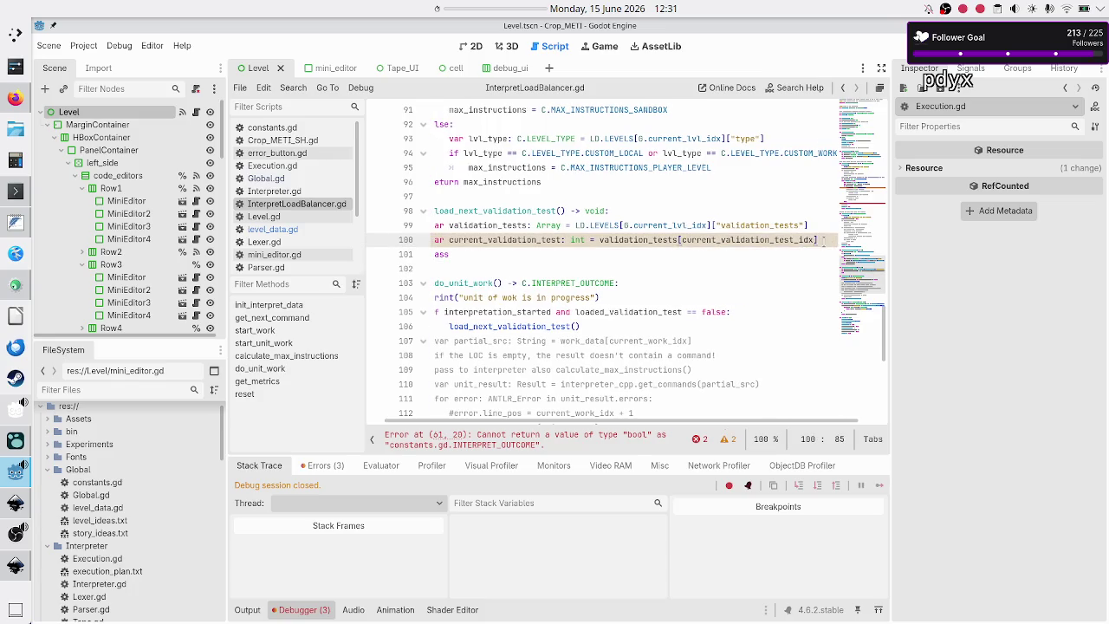
key("Return")
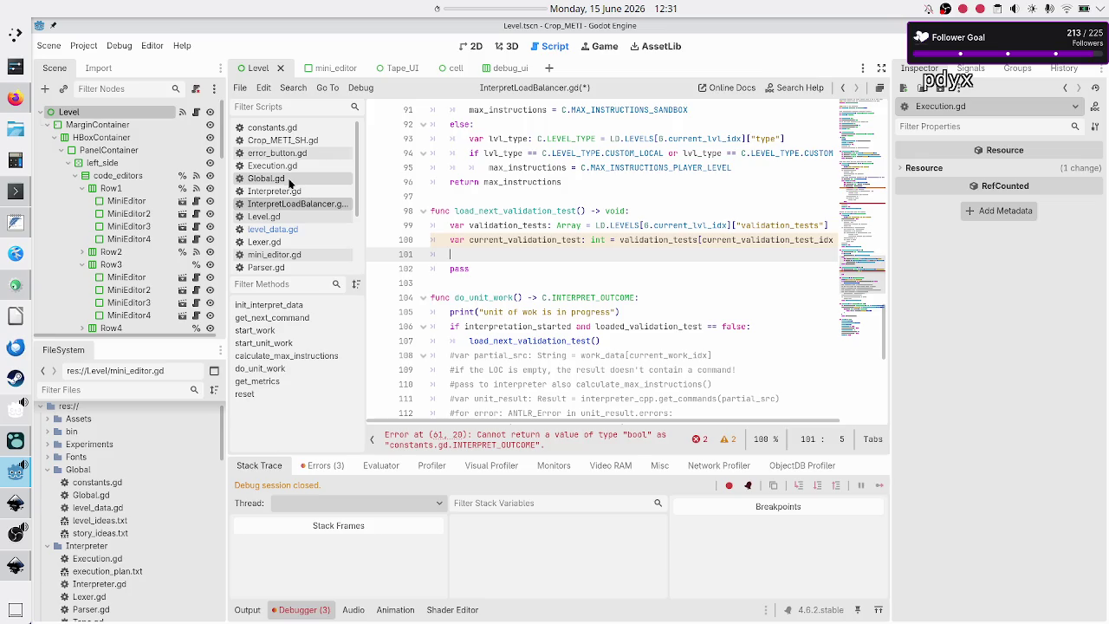
left_click(263, 216)
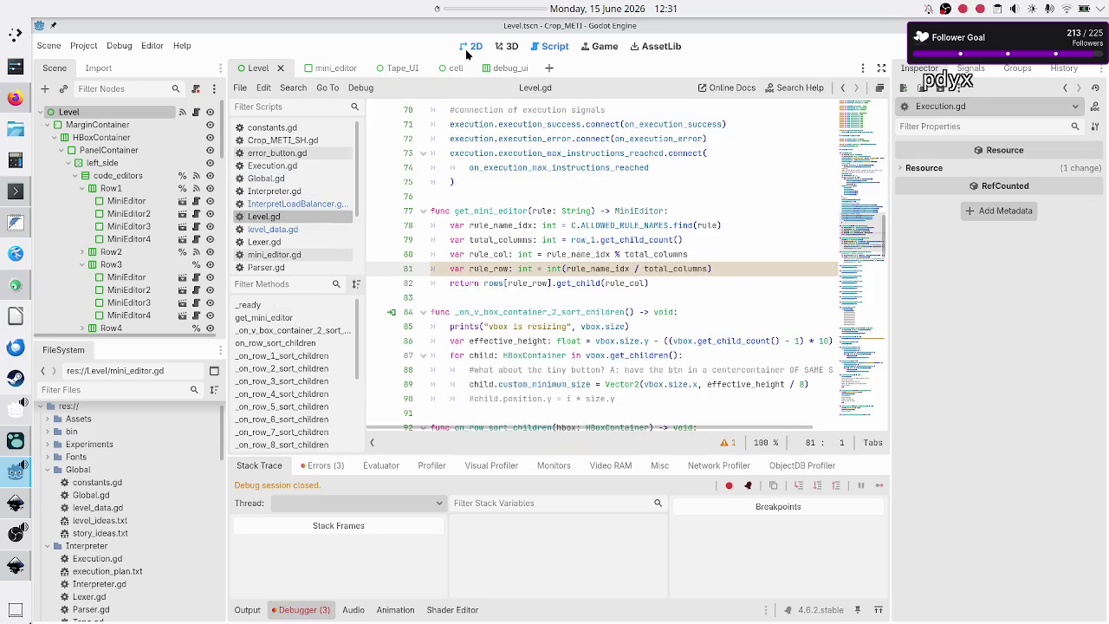
- In Level.gd, rename total_VT_lbl to total_VTs_lbl on line 40
left_click(467, 49)
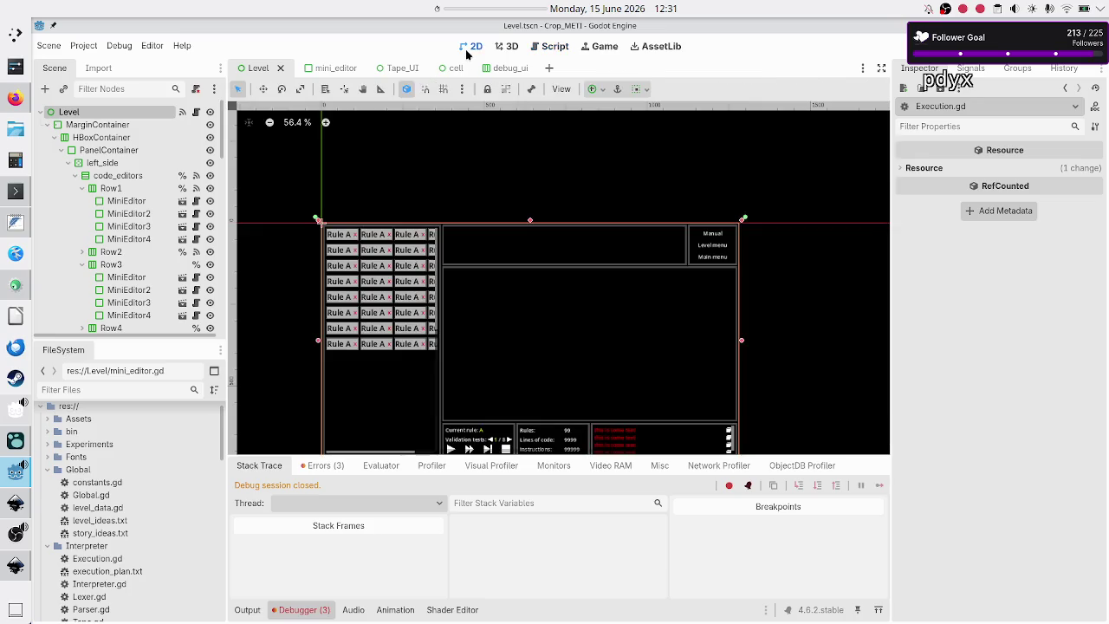
left_click(196, 112)
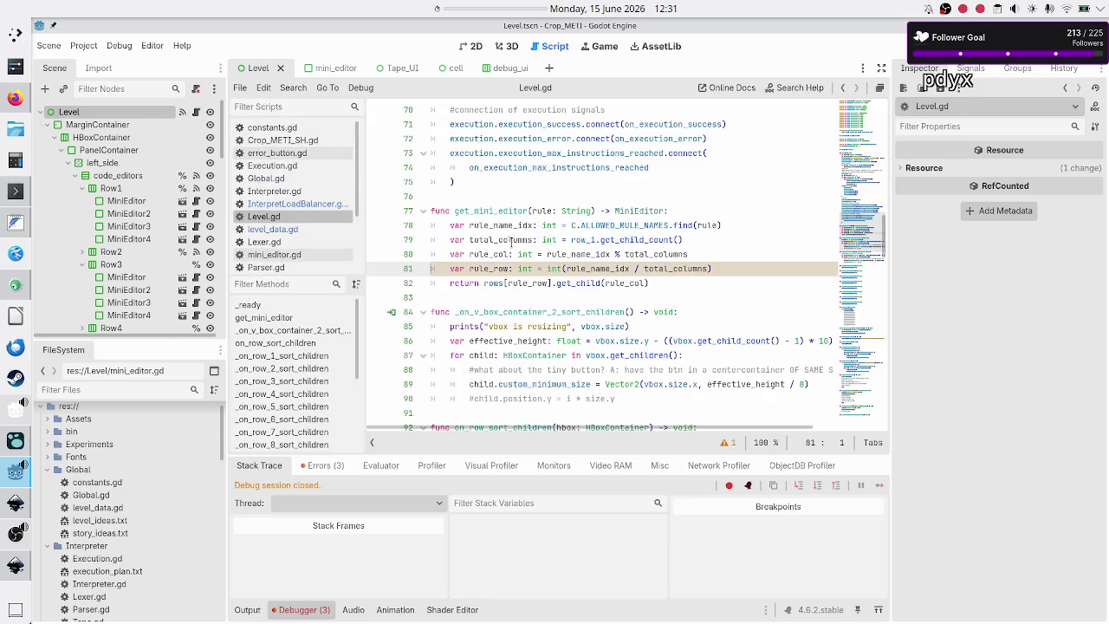
scroll(511, 243, "up", 14)
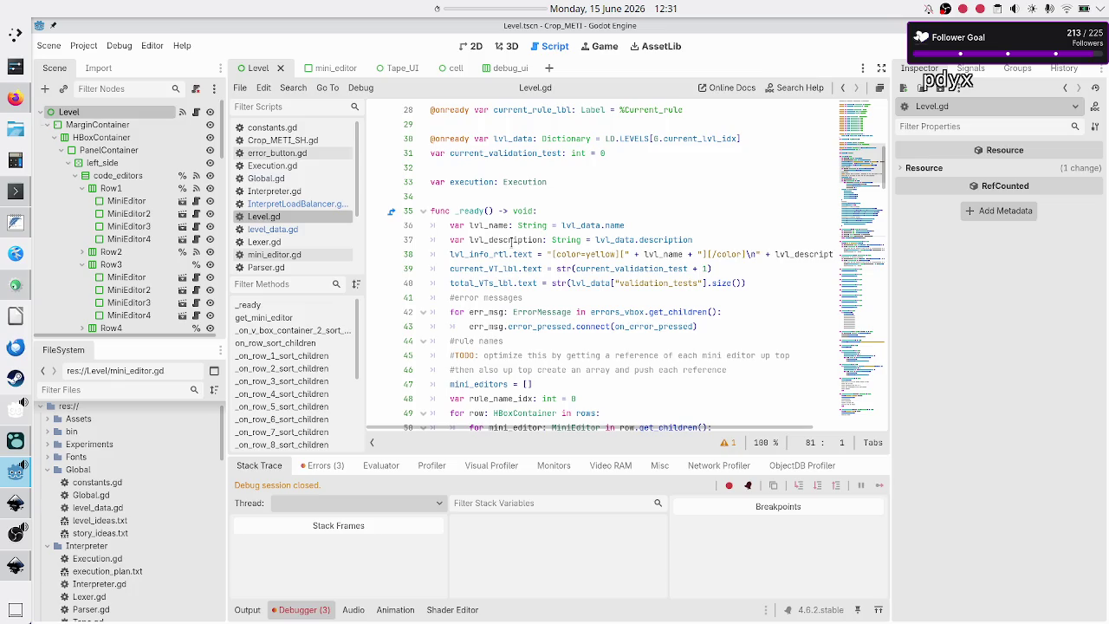
scroll(511, 242, "down", 3)
scroll(512, 241, "up", 2)
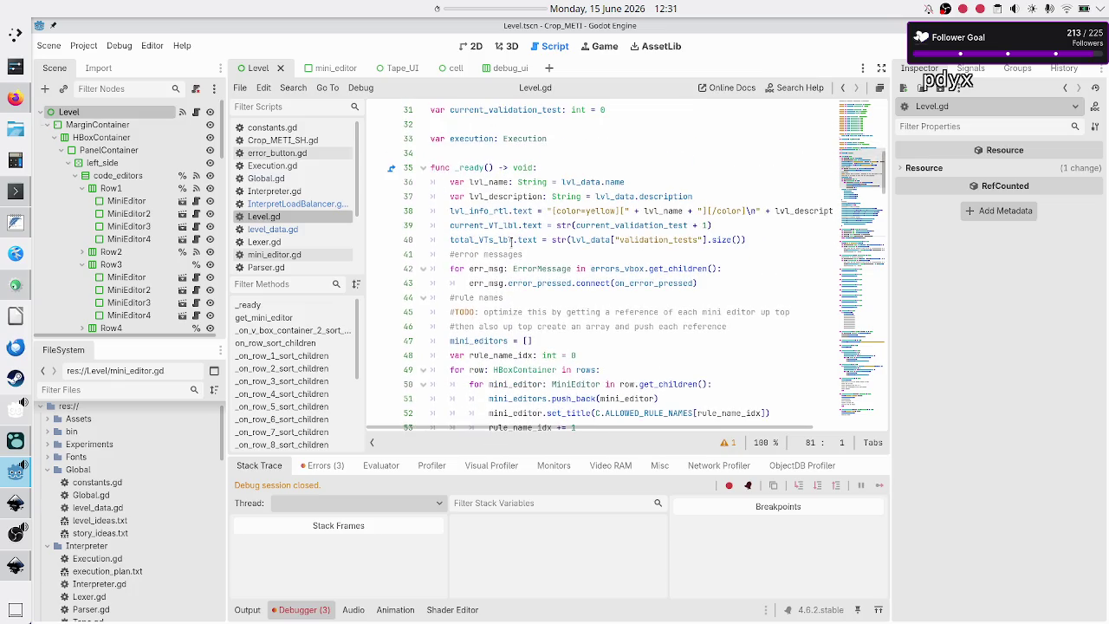
left_click(491, 239)
type("s")
- Check current_VT_lbl on line 39, then open the Tape_UI scene
double_click(496, 225)
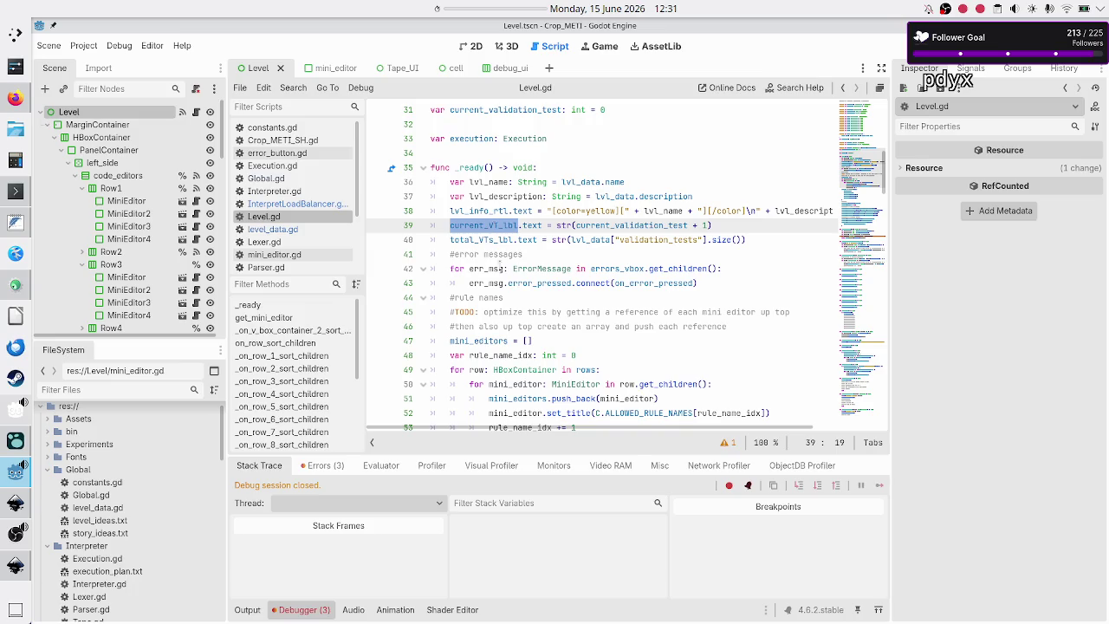
scroll(516, 301, "down", 3)
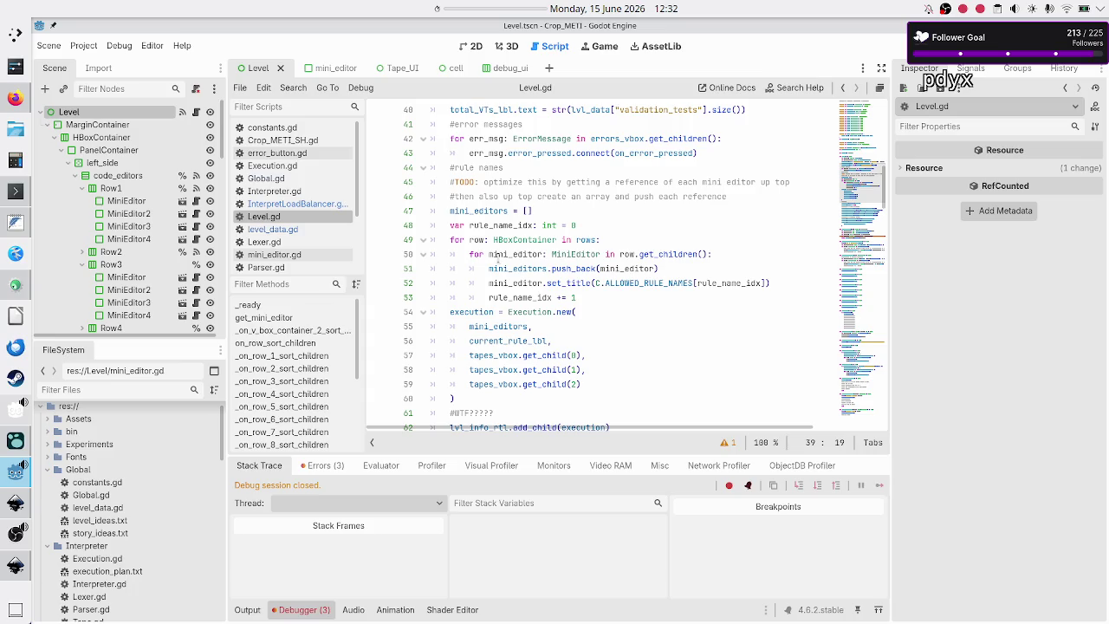
scroll(497, 258, "down", 6)
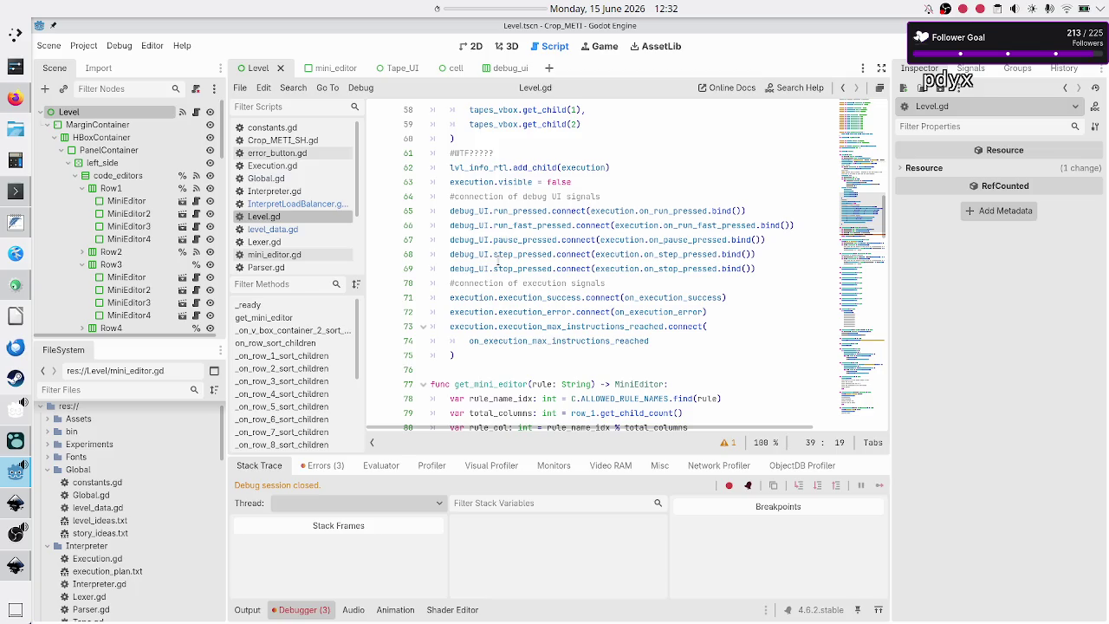
scroll(498, 263, "up", 2)
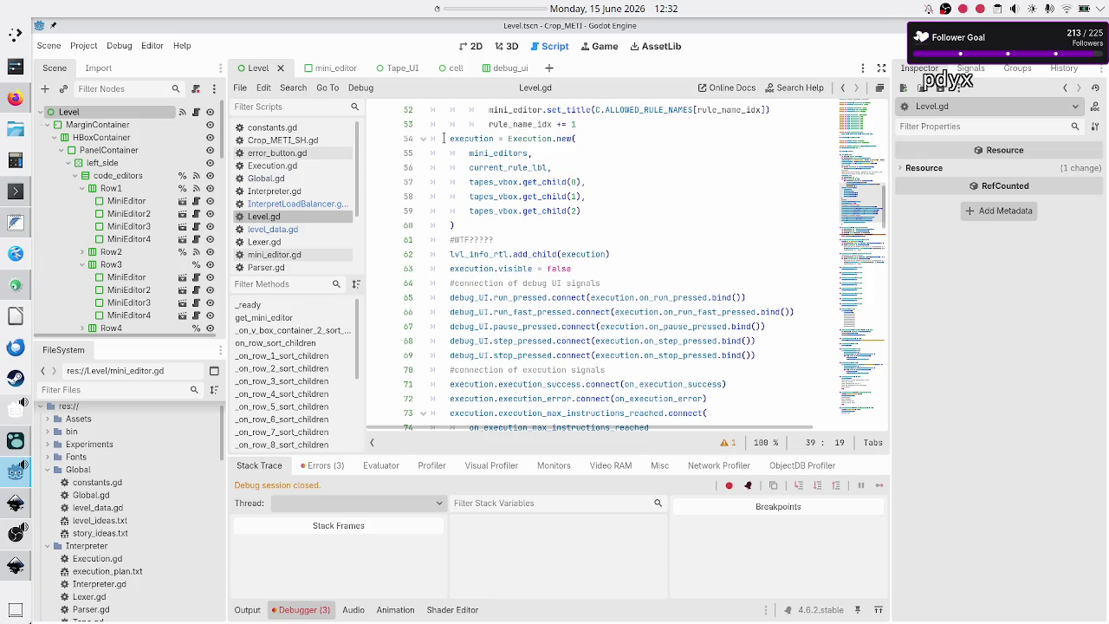
left_click(387, 68)
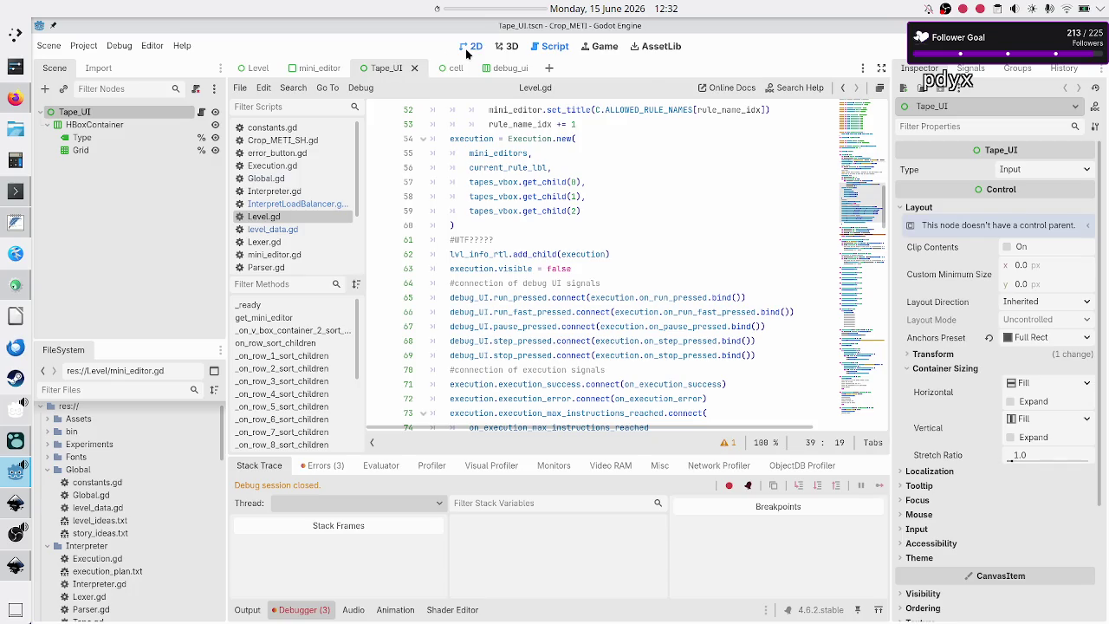
- Open Tape_UI.gd and inspect init_tape's validation_test_idx parameter
left_click(467, 47)
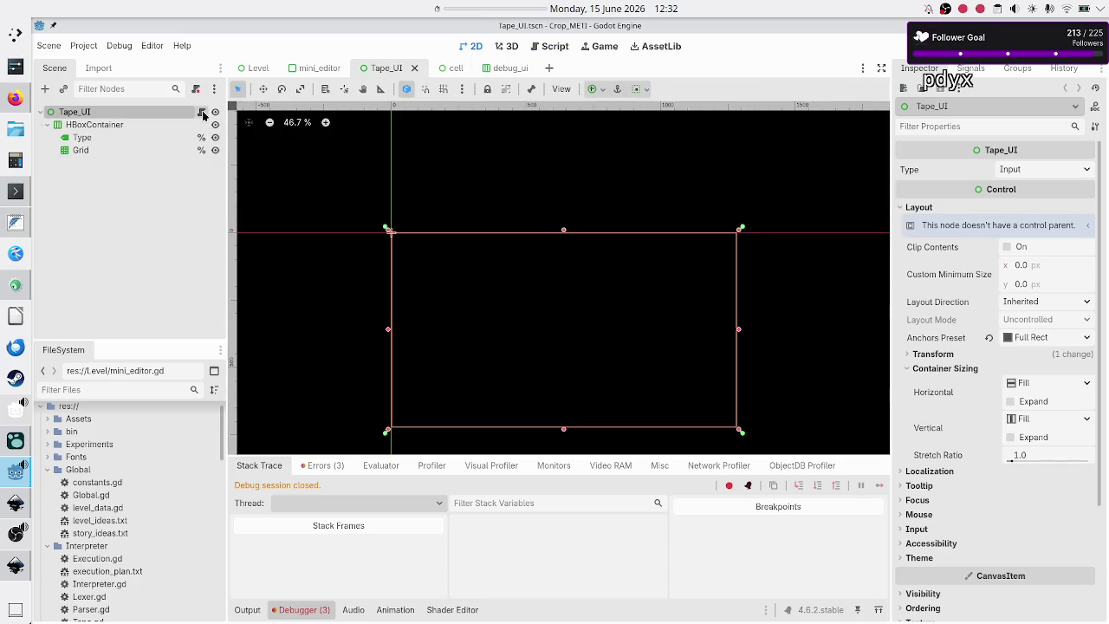
left_click(202, 111)
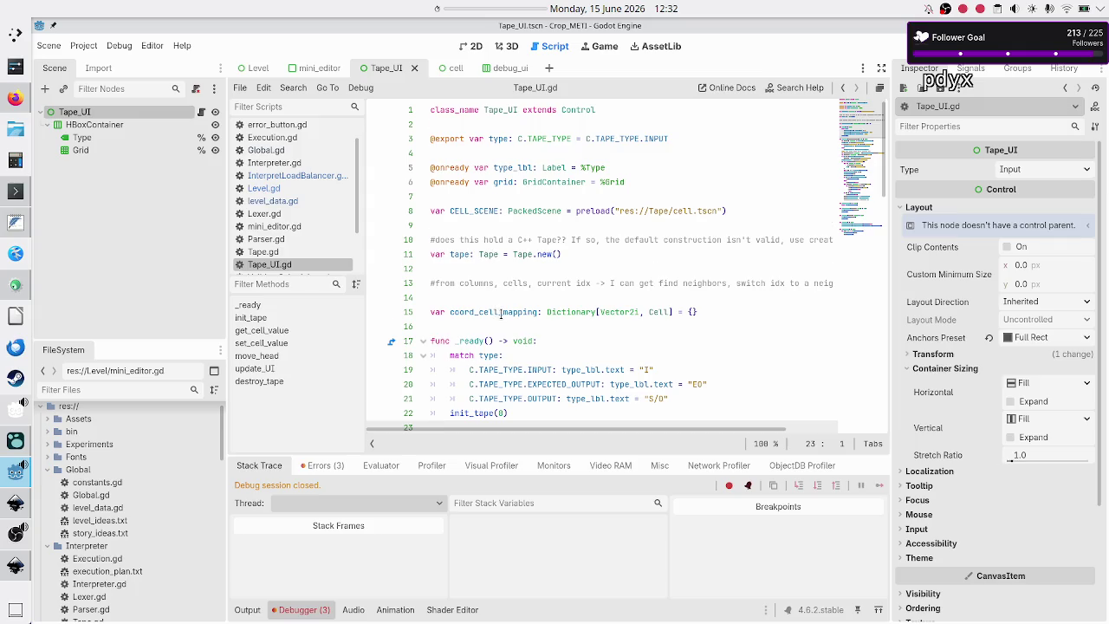
scroll(499, 314, "down", 4)
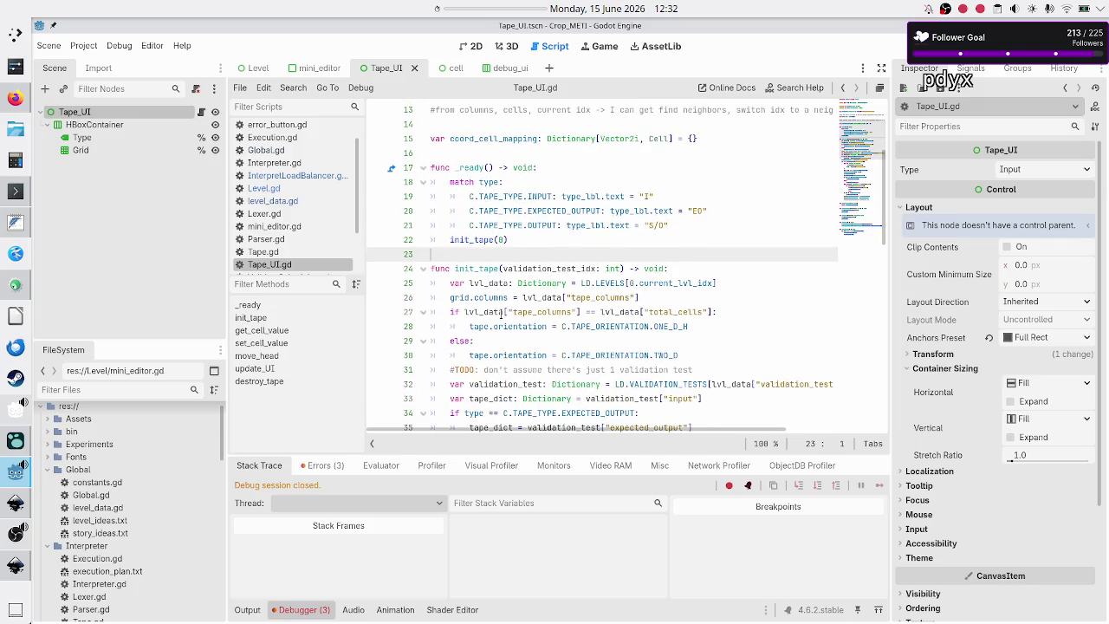
double_click(475, 268)
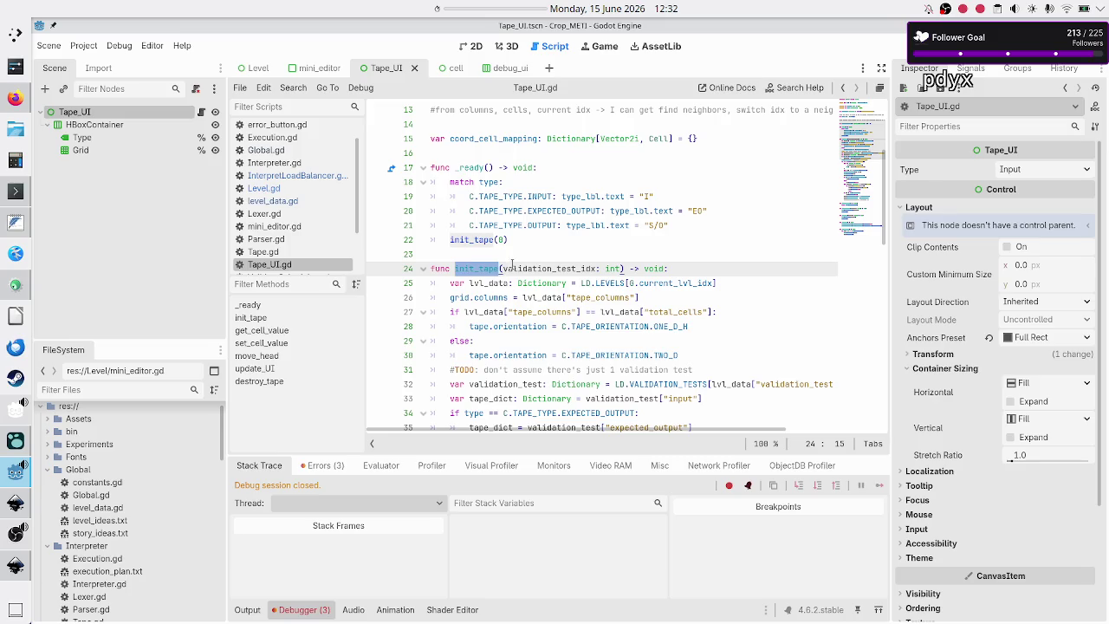
double_click(555, 268)
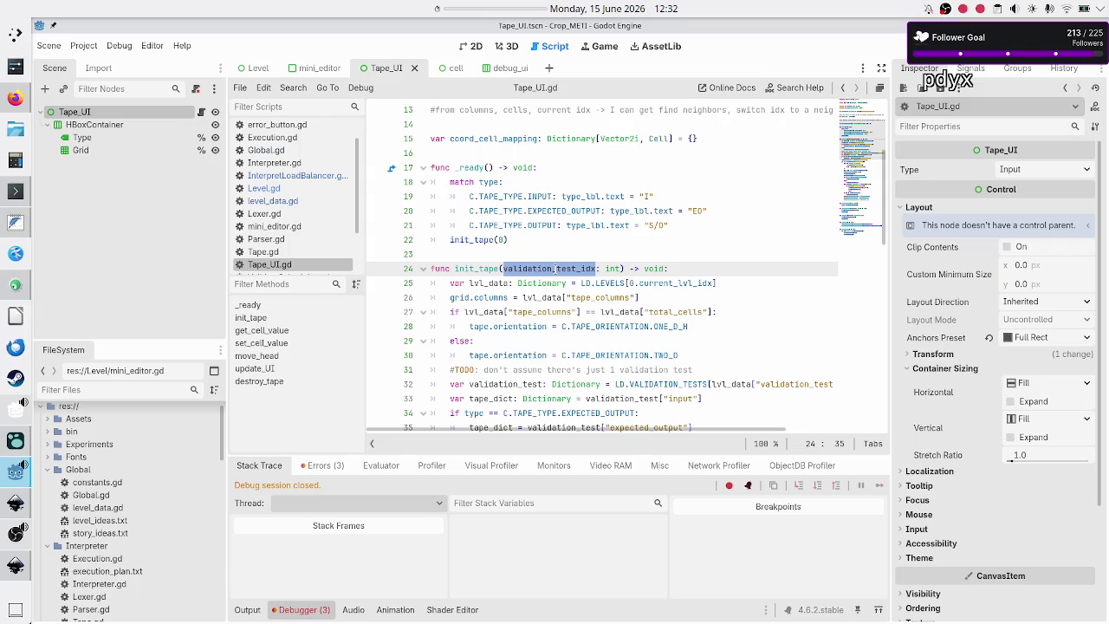
left_click(732, 284)
- Trace how LEVELS[current_lvl_idx] and validation_tests[validation_test_idx] are used, then return to InterpretLoadBalancer.gd
double_click(611, 281)
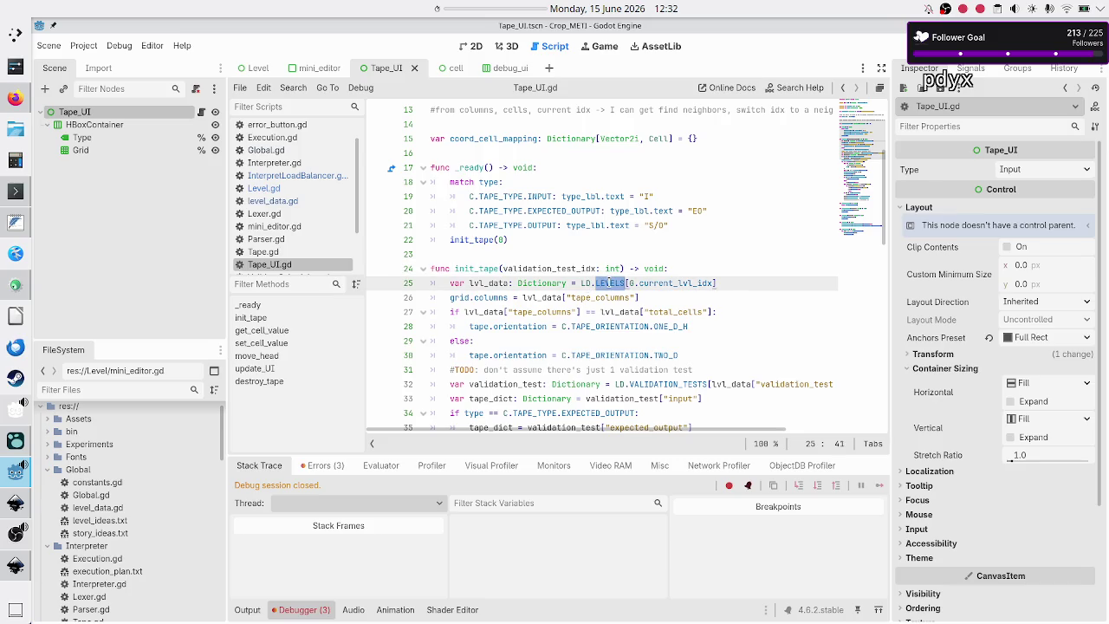
double_click(684, 284)
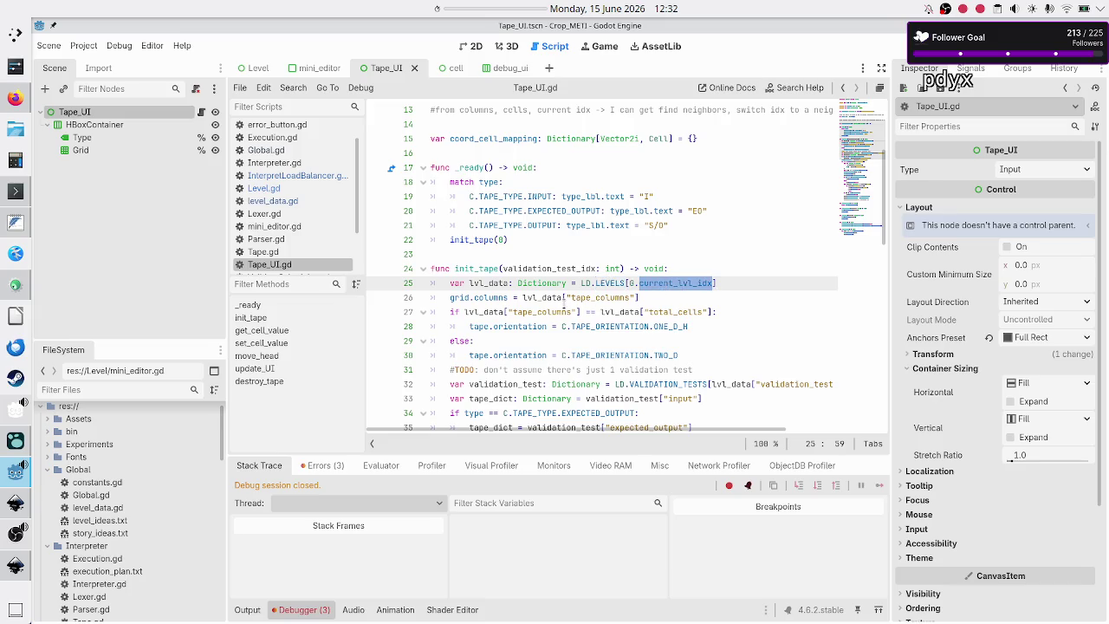
scroll(553, 312, "down", 1)
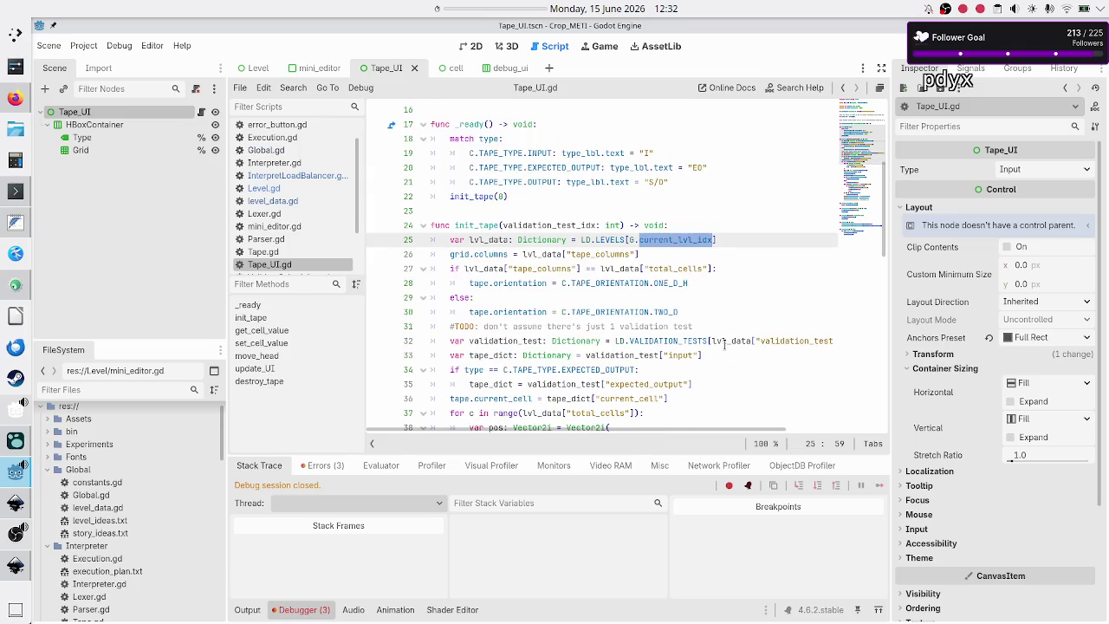
double_click(785, 341)
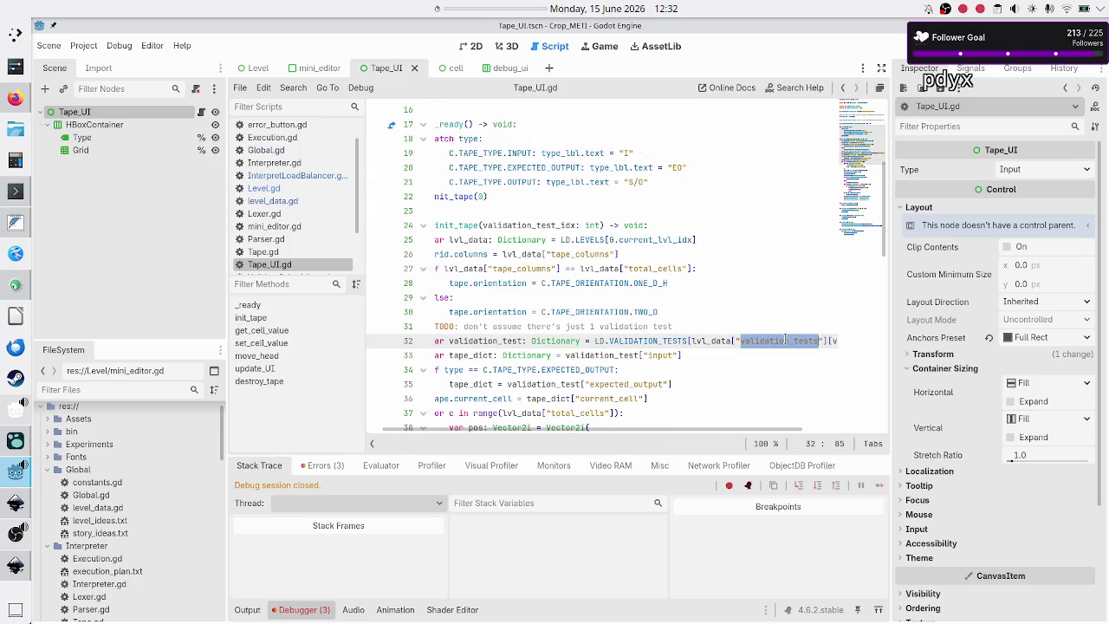
scroll(785, 341, "right", 2)
double_click(800, 340)
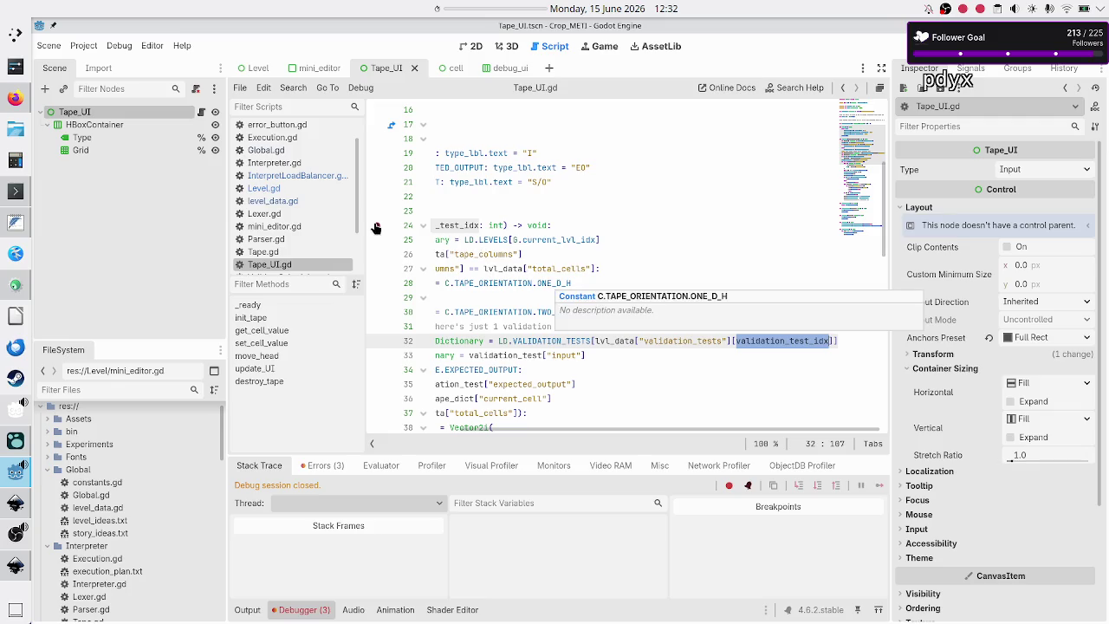
left_click(290, 176)
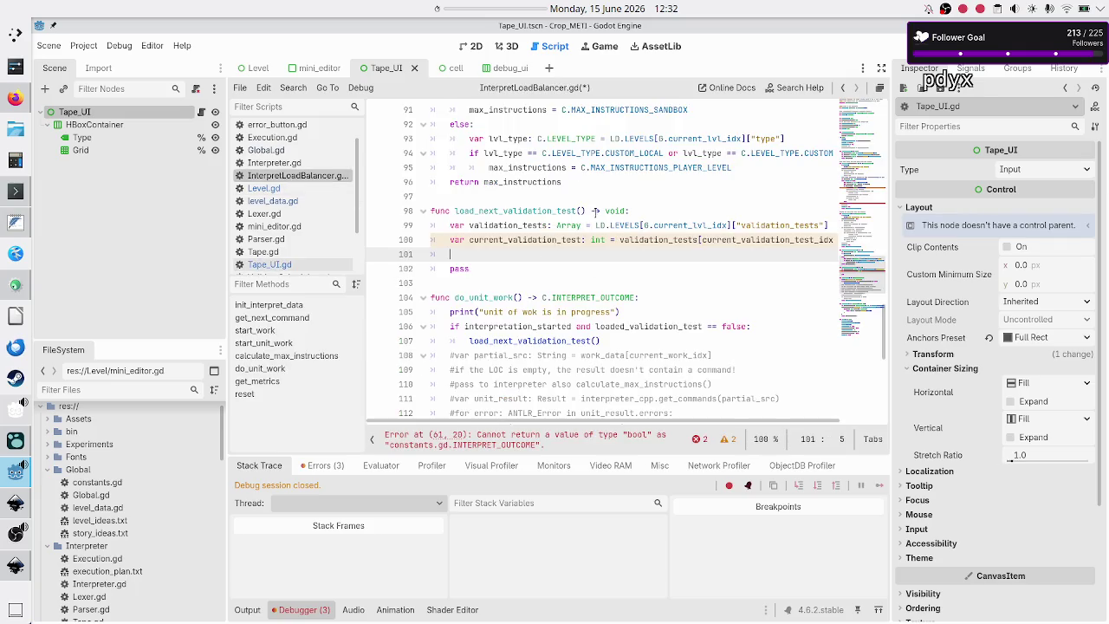
- Comment out lines 99 and 100 with Ctrl+K
left_click(663, 226)
key("Home")
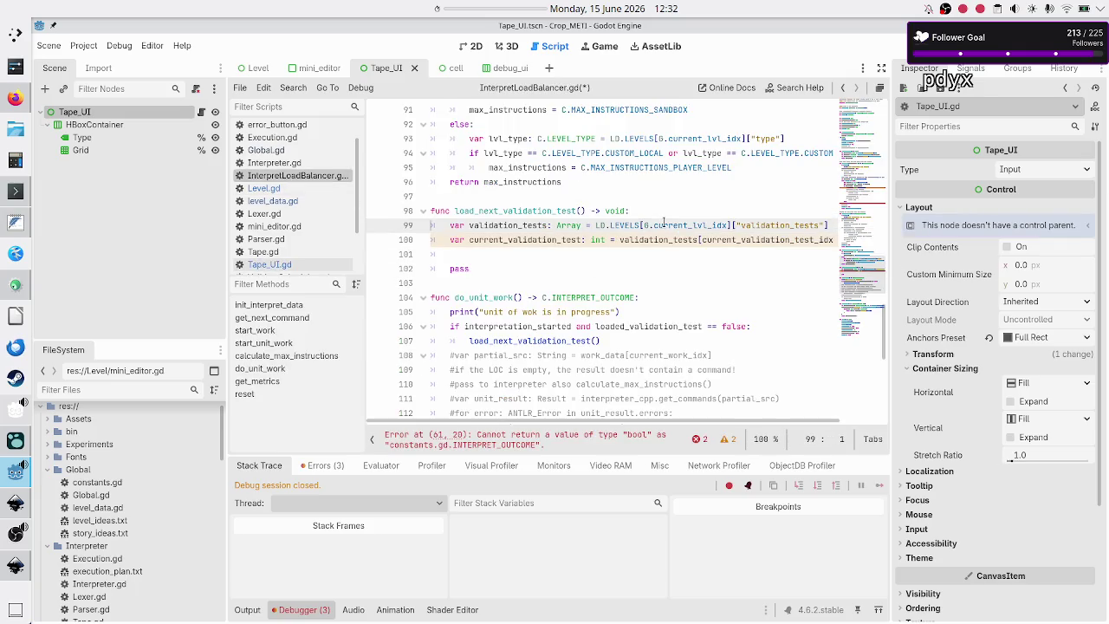
key("ctrl+k")
key("Down")
key("ctrl+k")
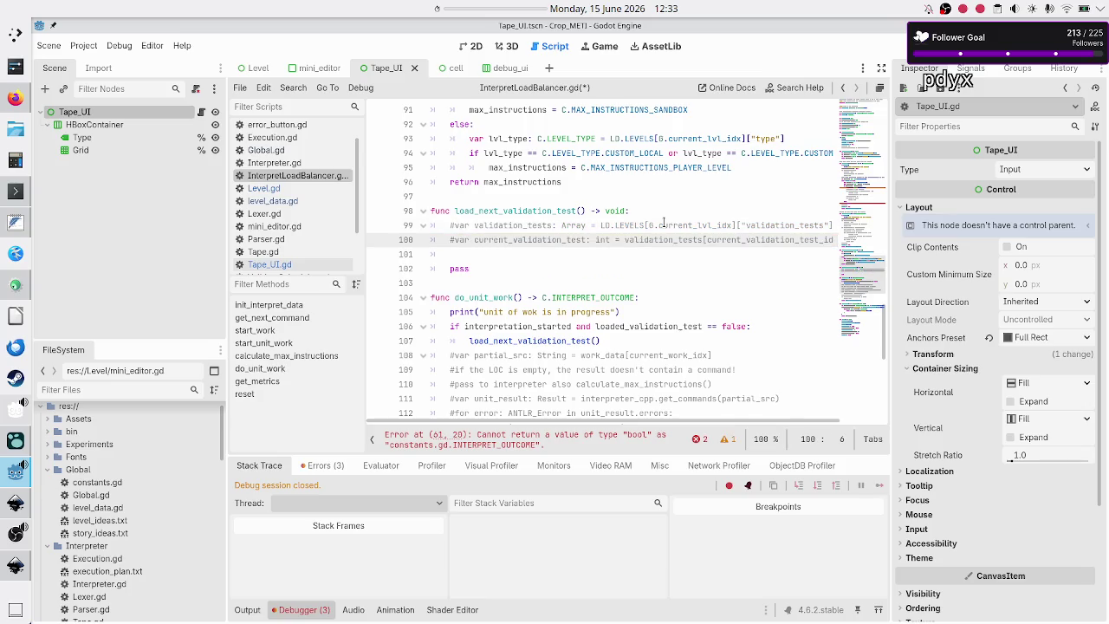
key("Down")
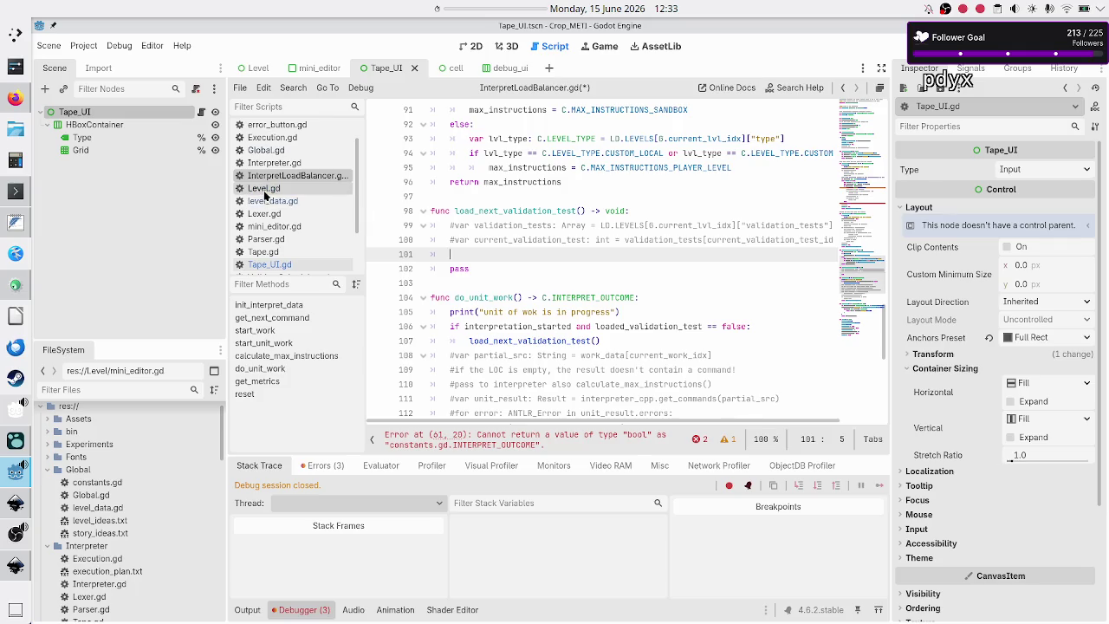
- Recheck init_tape in Tape_UI.gd, then go back to InterpretLoadBalancer.gd
left_click(277, 263)
scroll(581, 298, "left", 3)
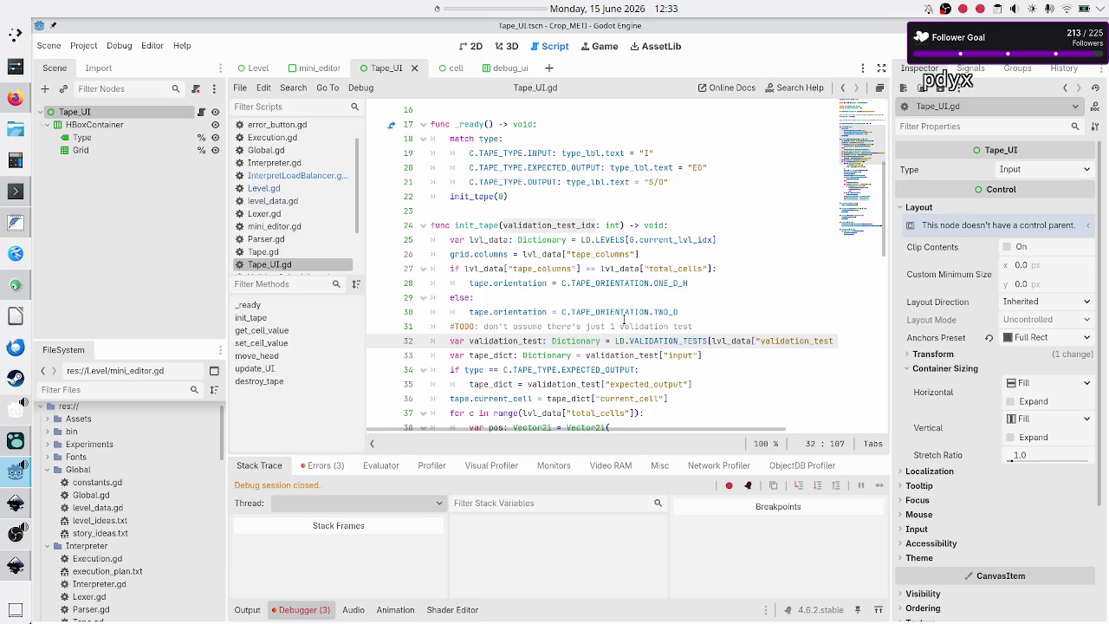
double_click(468, 224)
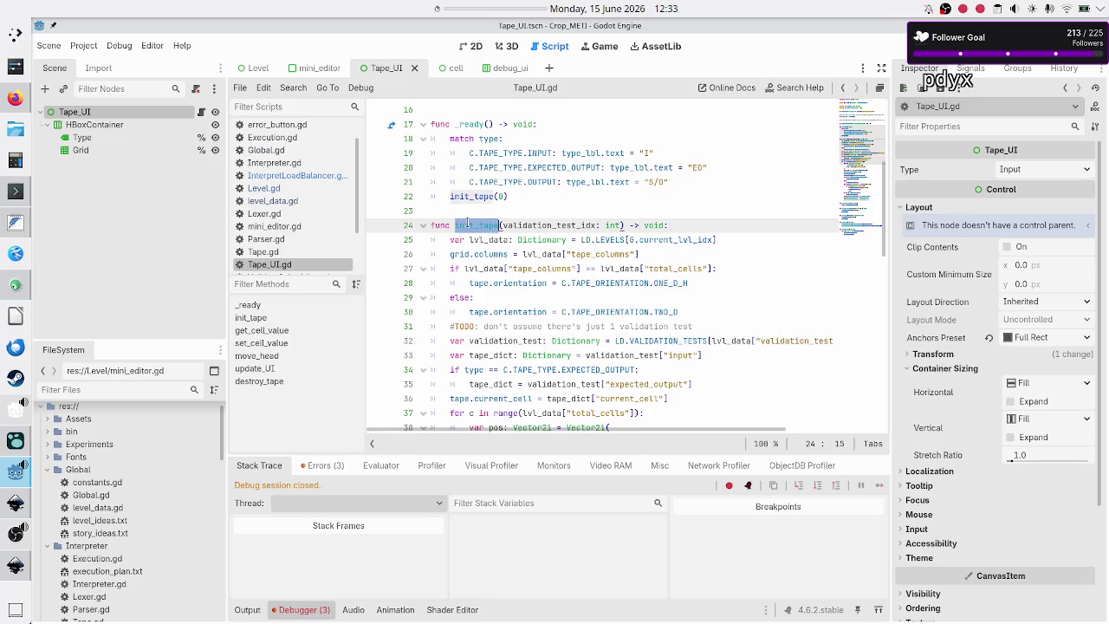
left_click(295, 177)
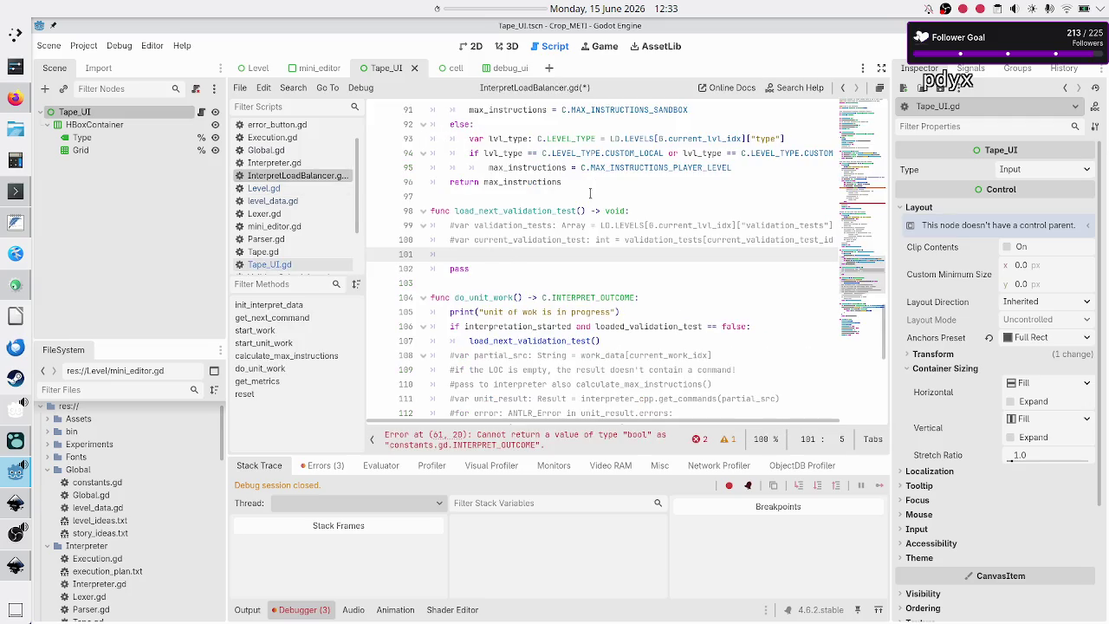
scroll(590, 193, "up", 20)
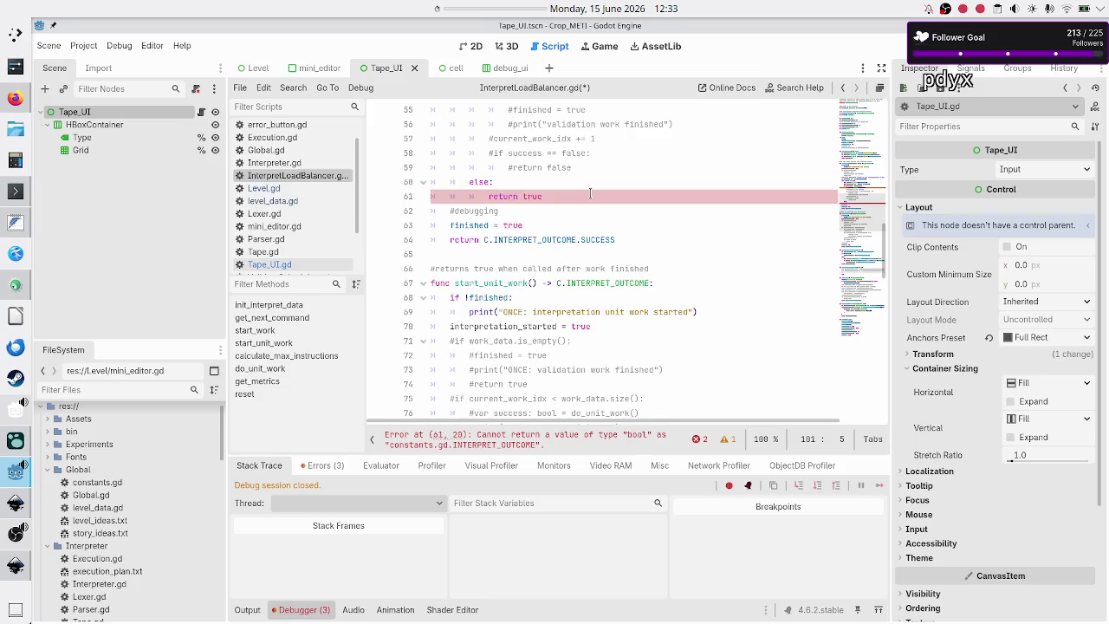
scroll(590, 193, "up", 2)
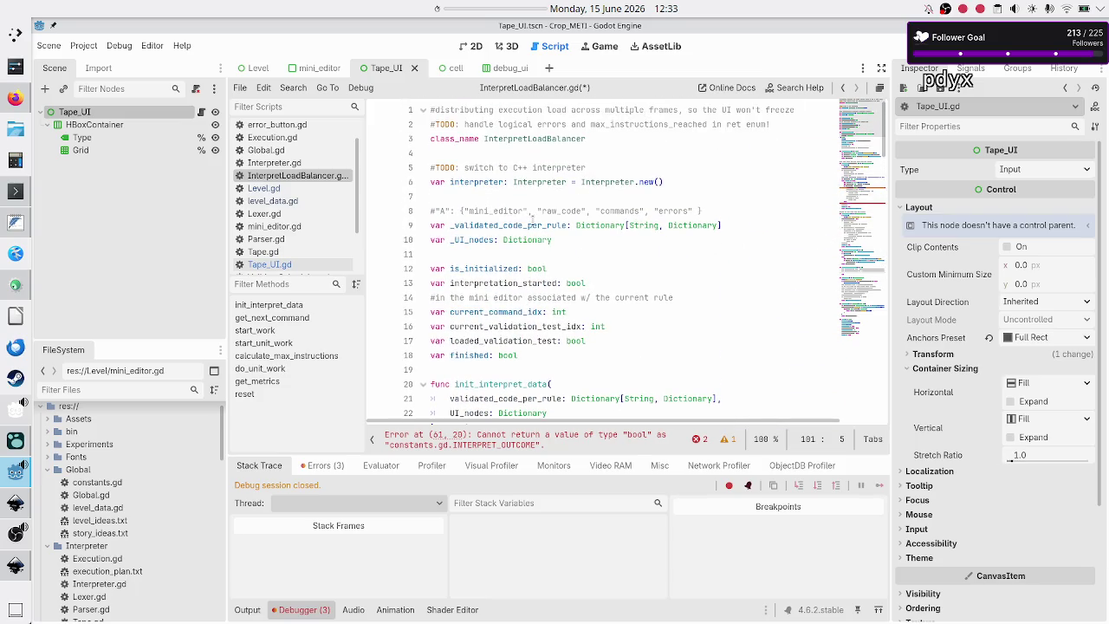
scroll(516, 278, "down", 2)
scroll(515, 279, "down", 3)
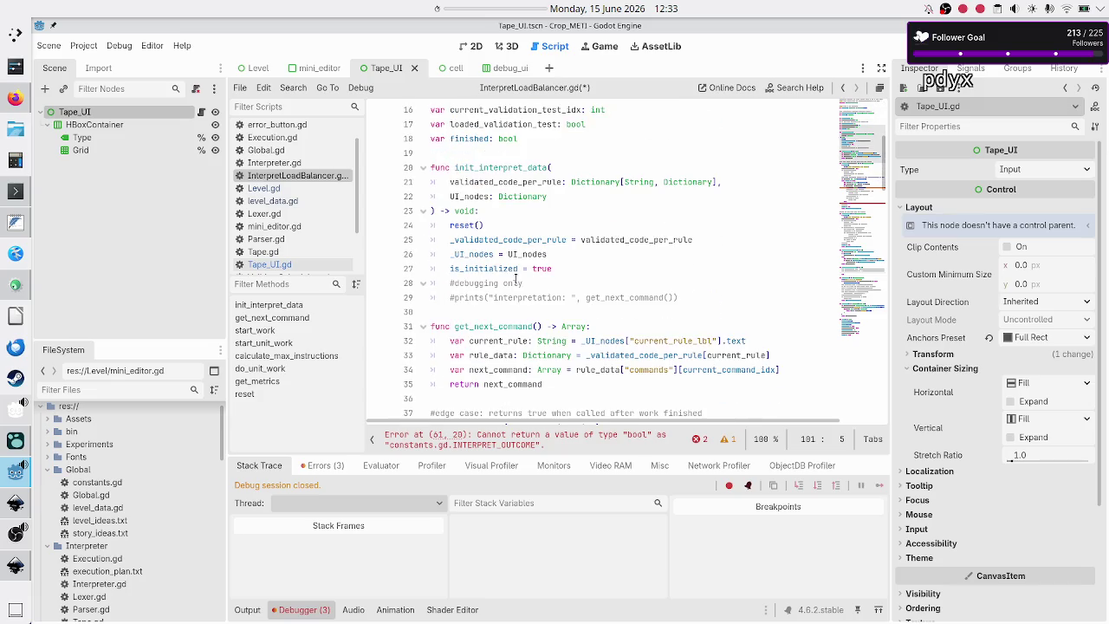
- Review init_interpret_data's UI_nodes Dictionary parameter and its _UI_nodes assignment
double_click(471, 196)
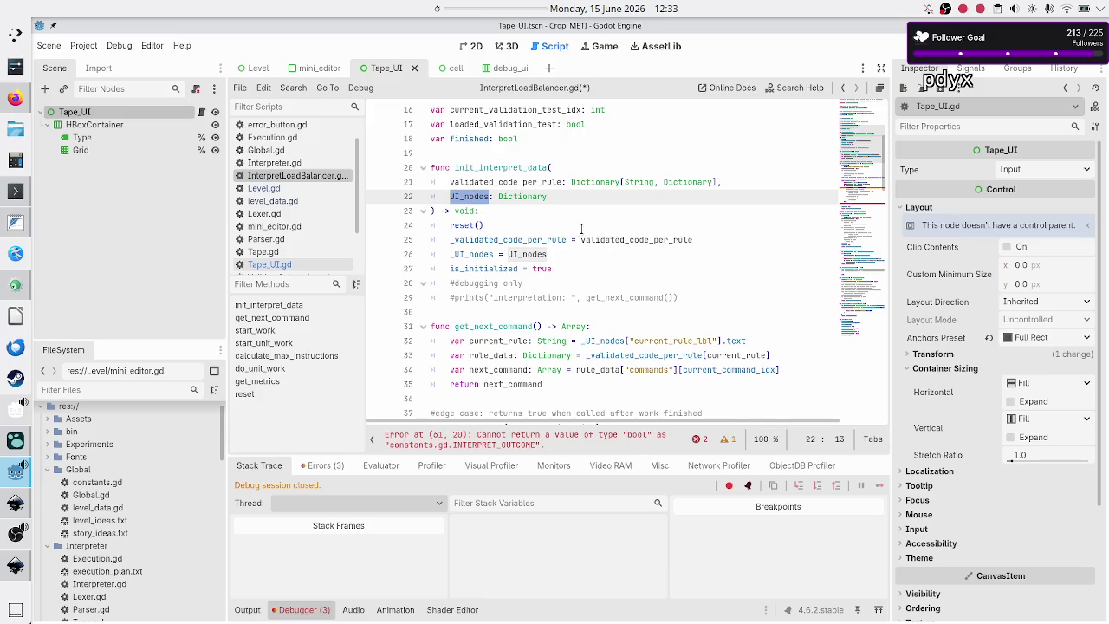
double_click(509, 197)
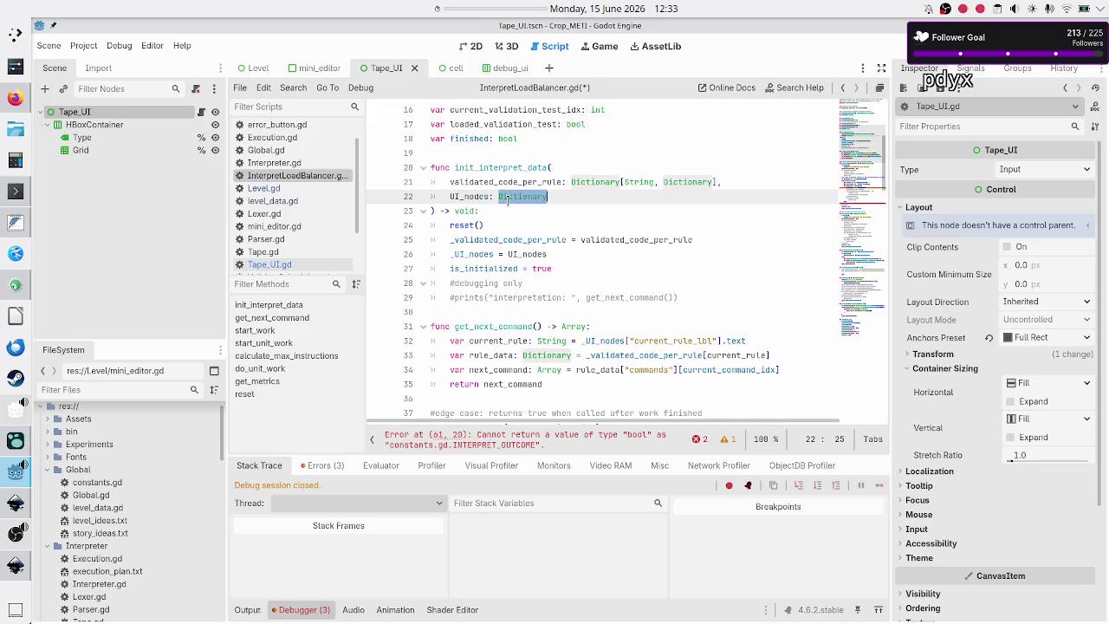
double_click(474, 255)
double_click(509, 196)
double_click(461, 197)
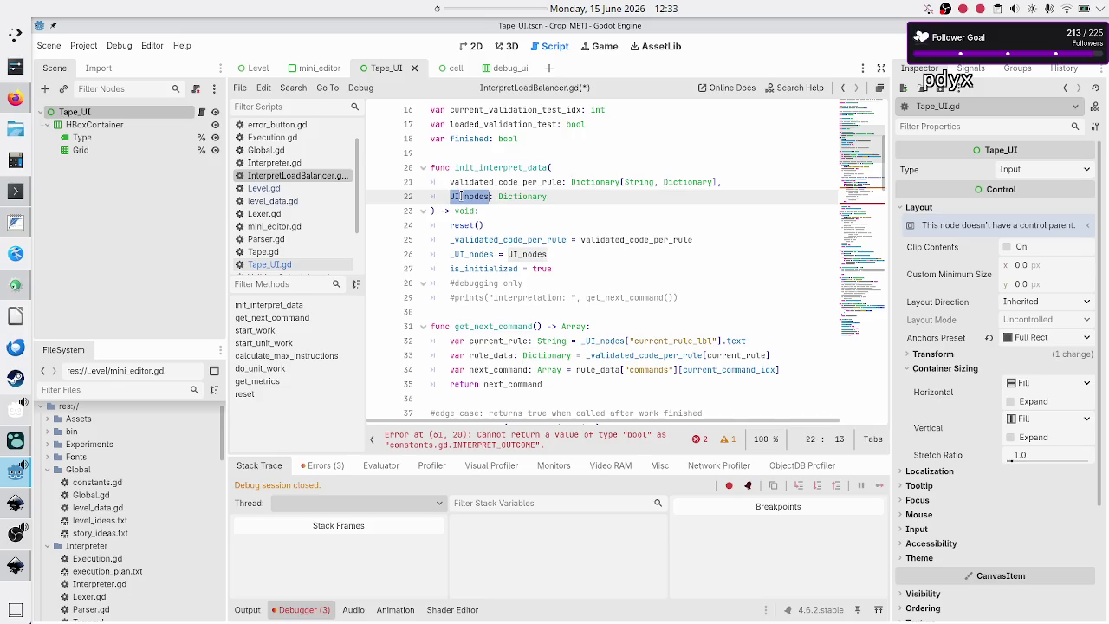
double_click(487, 167)
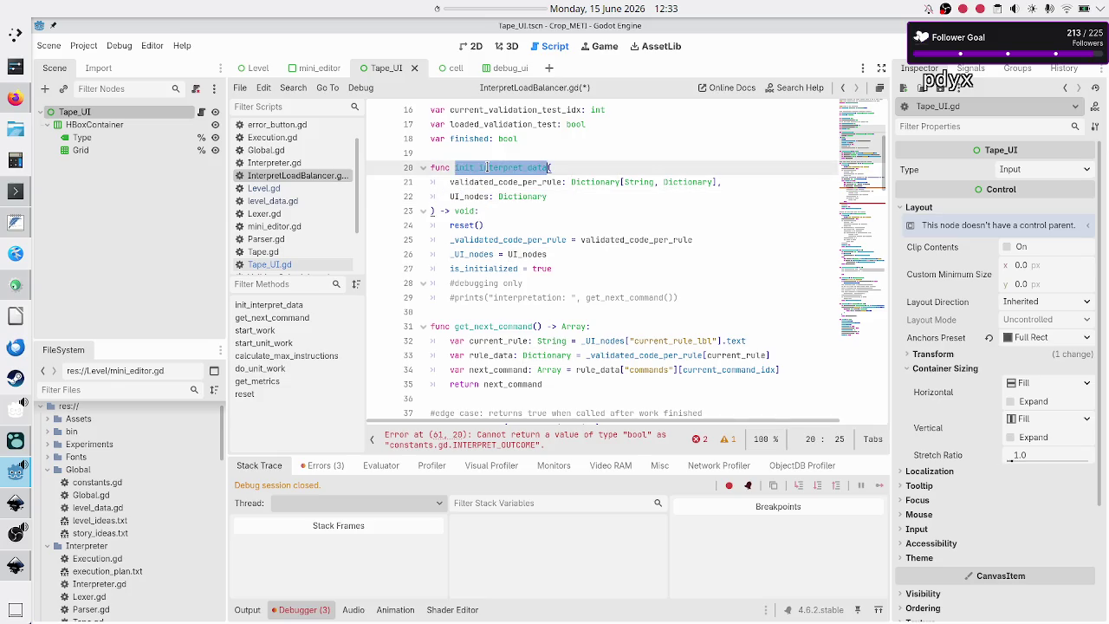
left_click(479, 167)
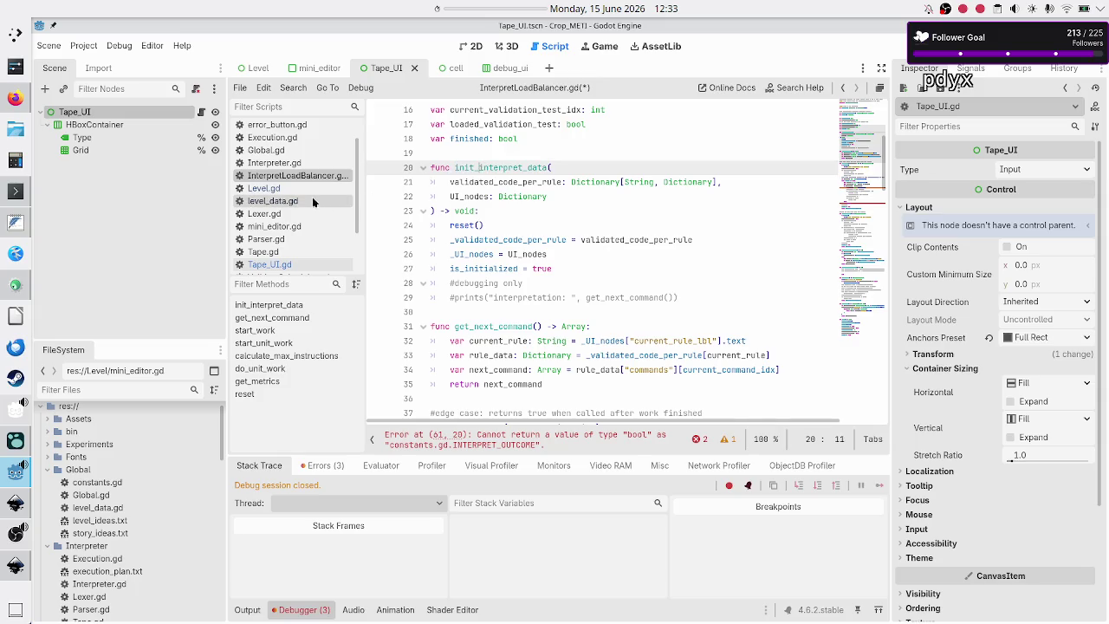
scroll(302, 224, "up", 1)
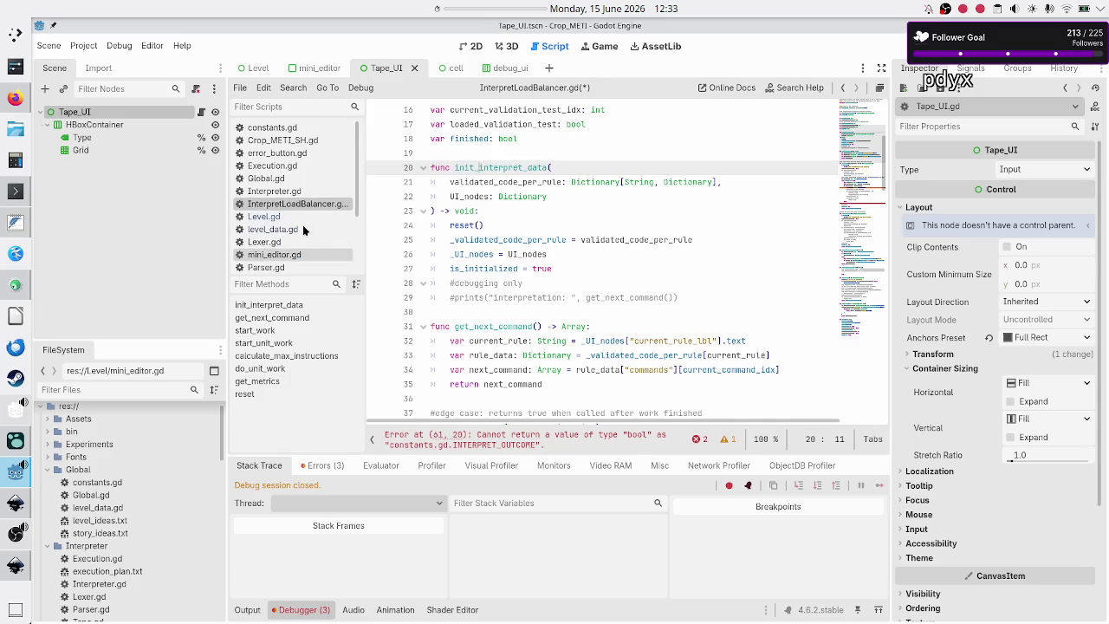
- Copy the input_tape entry from line 55 of Execution.gd
left_click(301, 166)
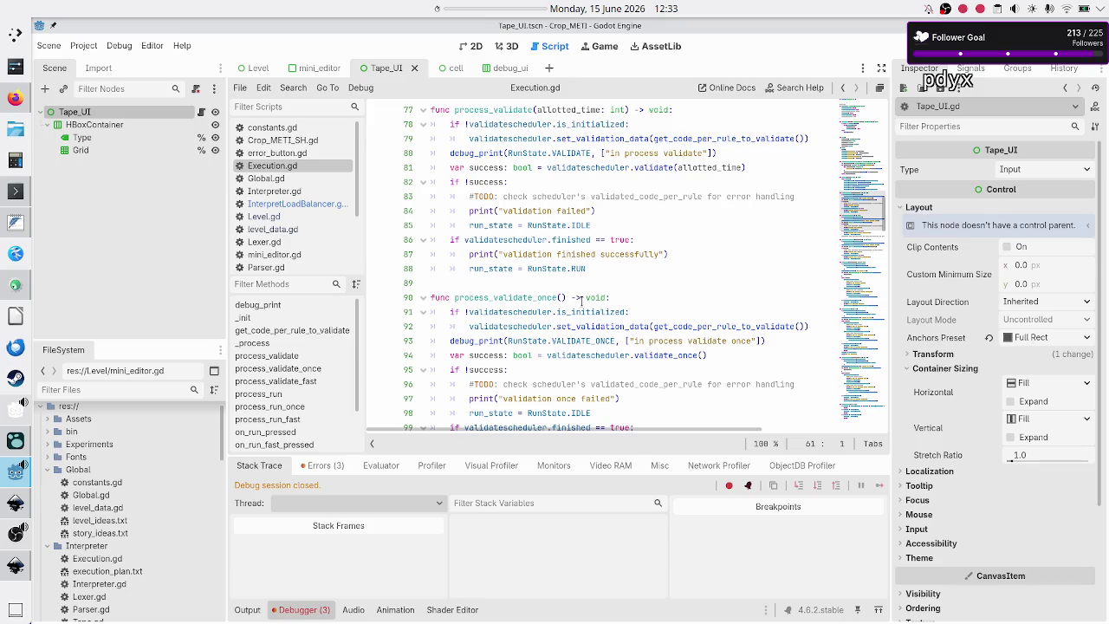
scroll(581, 300, "down", 3)
scroll(582, 300, "up", 17)
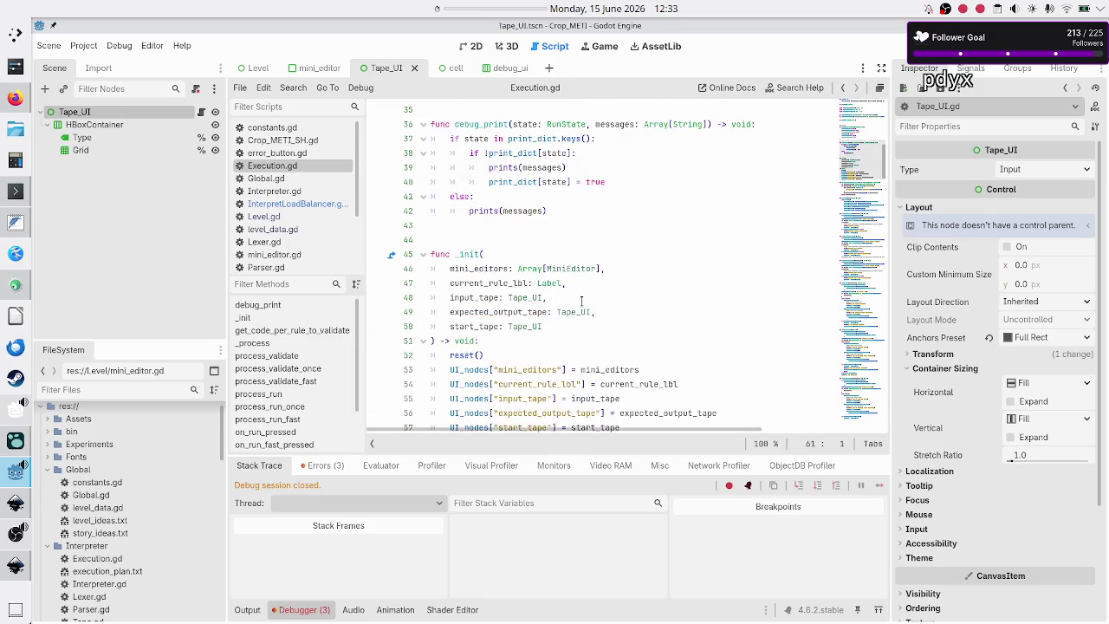
scroll(581, 300, "down", 1)
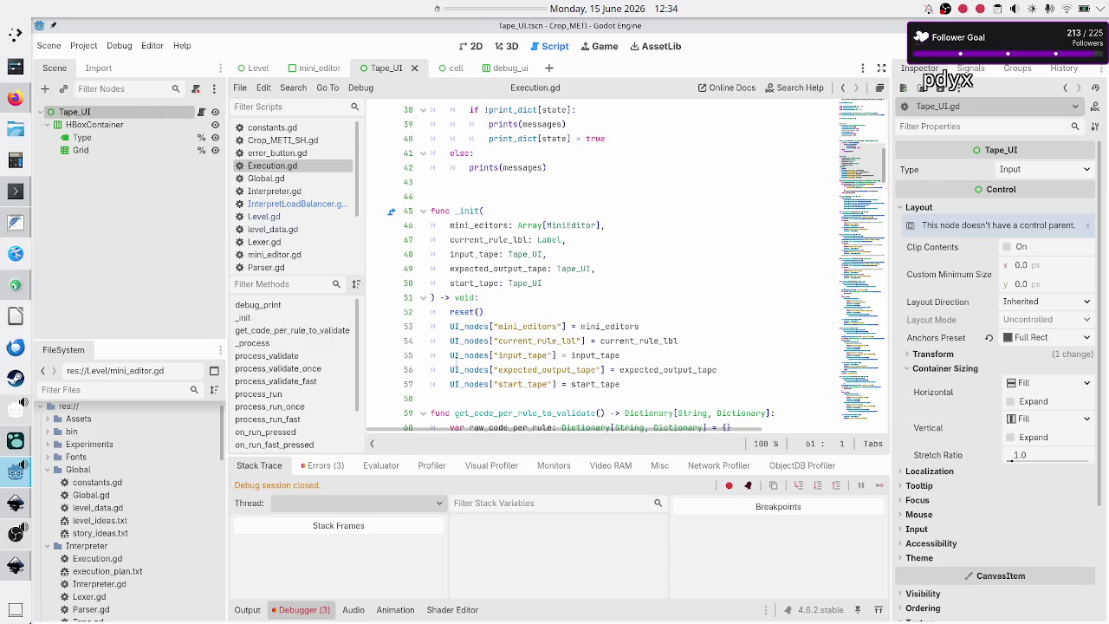
left_click_drag(449, 355, 557, 355)
key("ctrl+c")
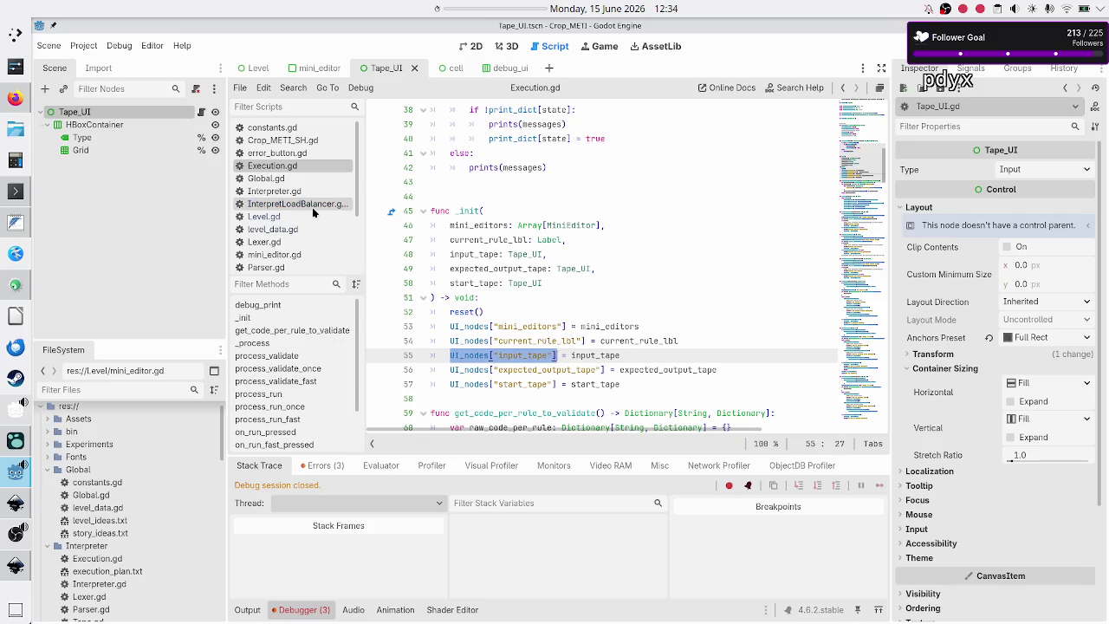
- Paste the input_tape node reference onto line 101 of load_next_validation_test
left_click(312, 207)
scroll(486, 217, "down", 15)
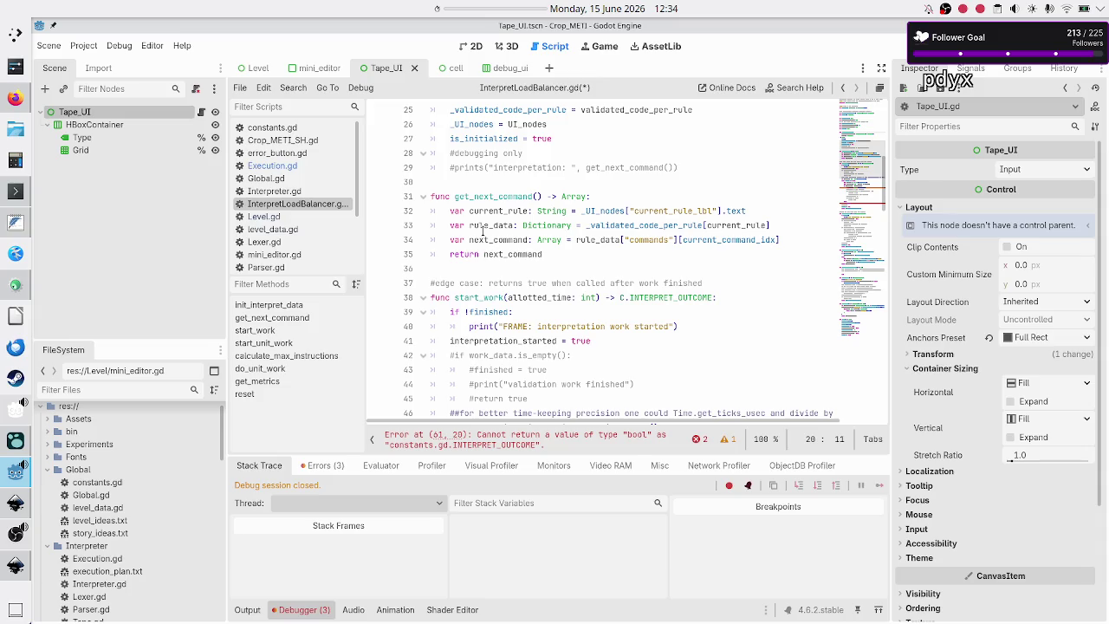
scroll(482, 230, "down", 10)
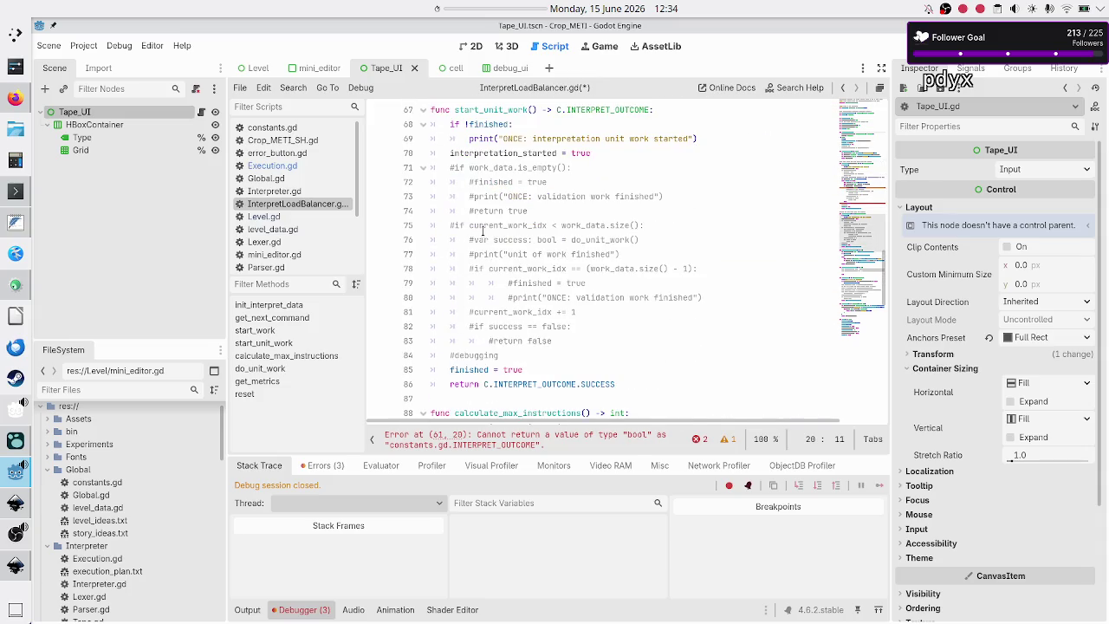
scroll(482, 229, "down", 2)
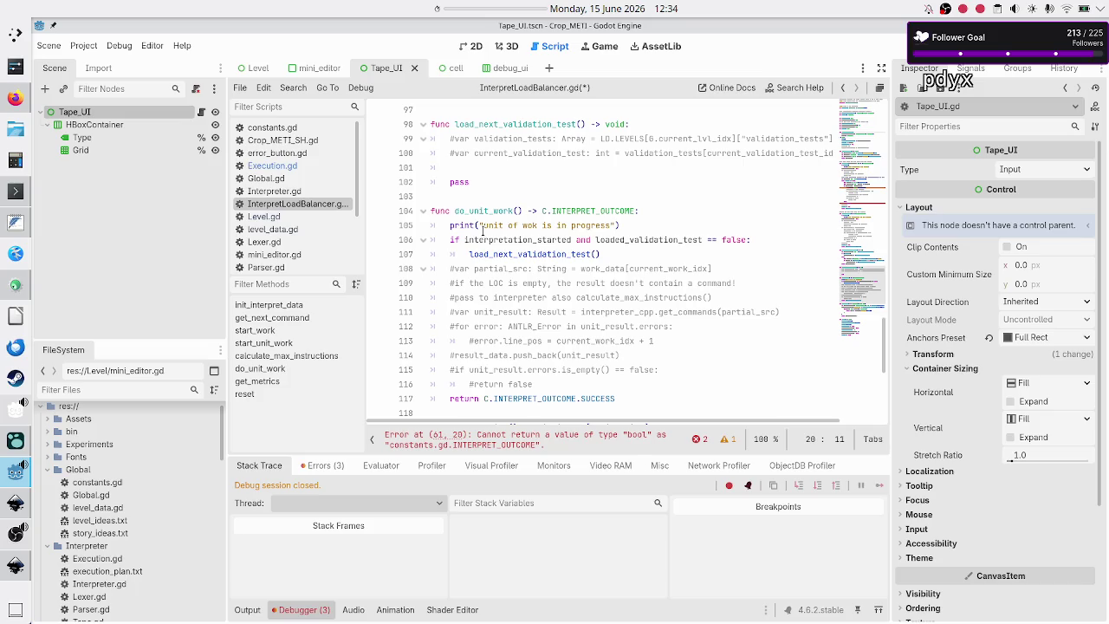
scroll(481, 295, "up", 1)
scroll(478, 296, "up", 2)
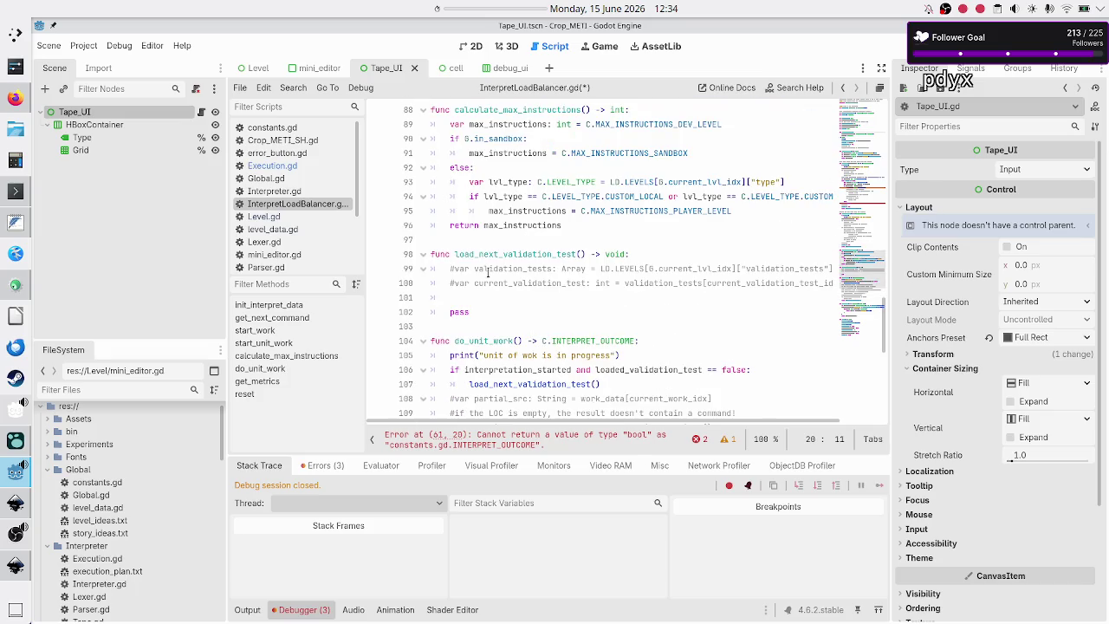
left_click(477, 295)
key("ctrl+v")
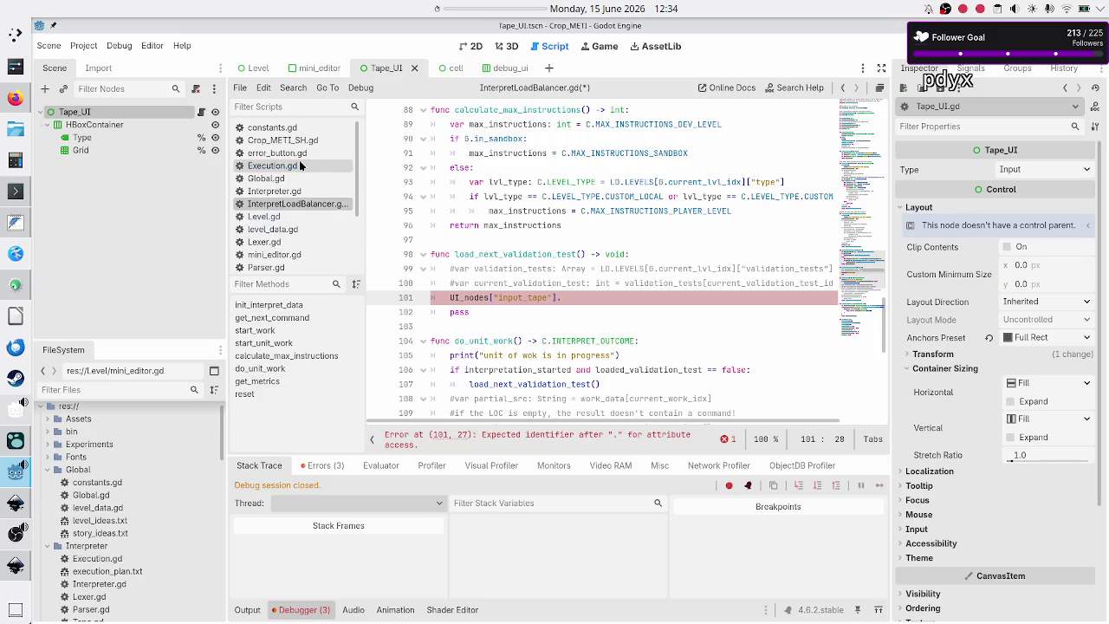
- Complete line 101 as UI_nodes["input_tape"].init_tape(current_validation_test_idx)
scroll(298, 195, "down", 3)
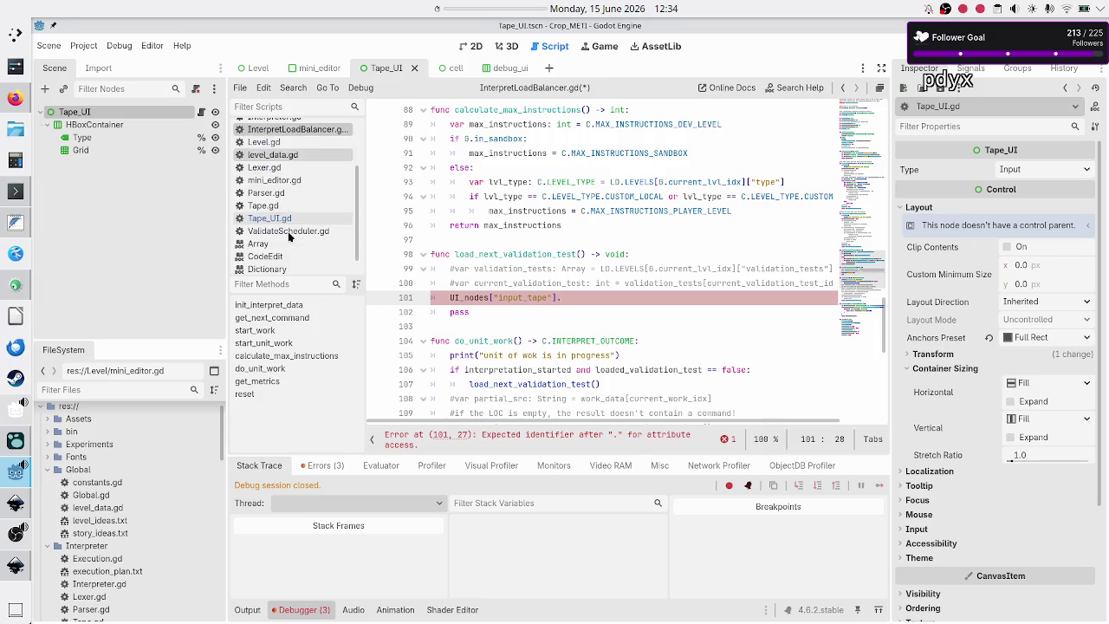
left_click(300, 219)
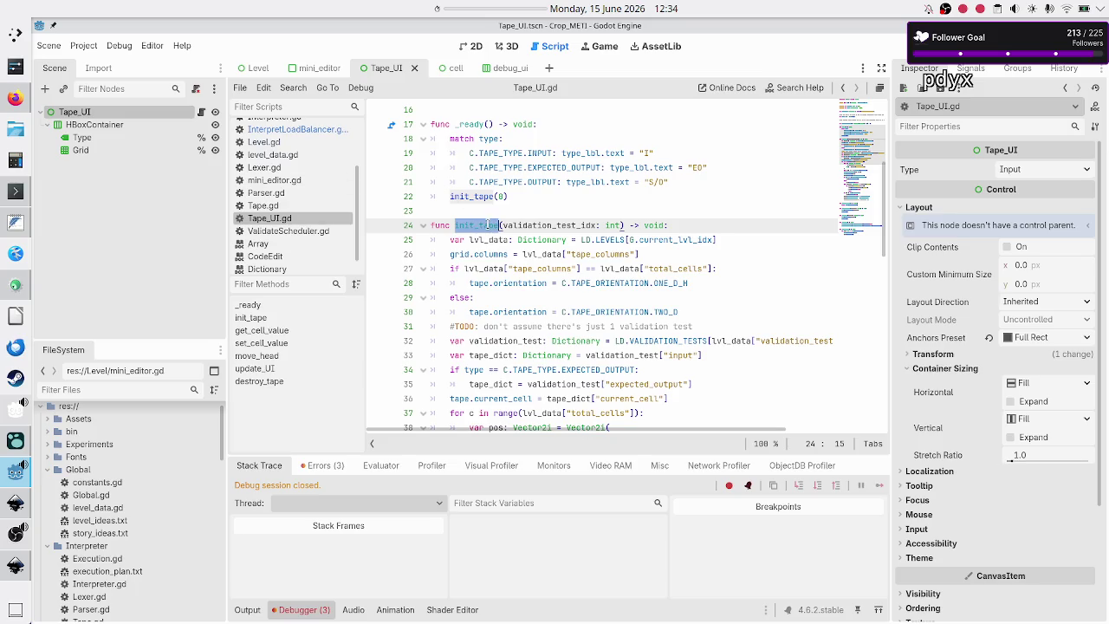
left_click(294, 130)
type("init_tape")
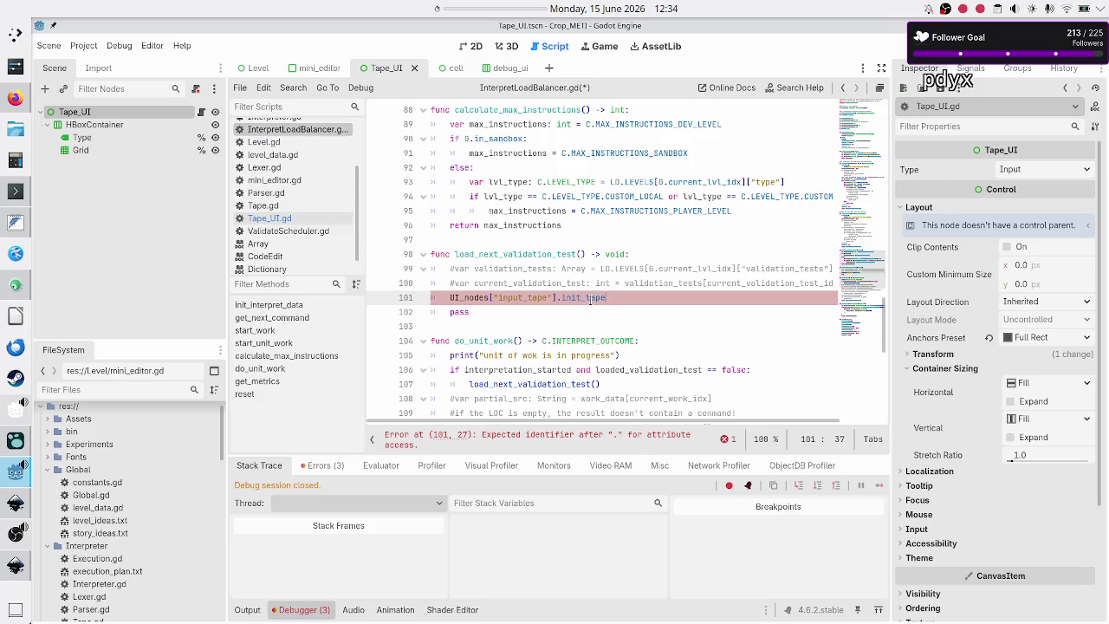
type("(")
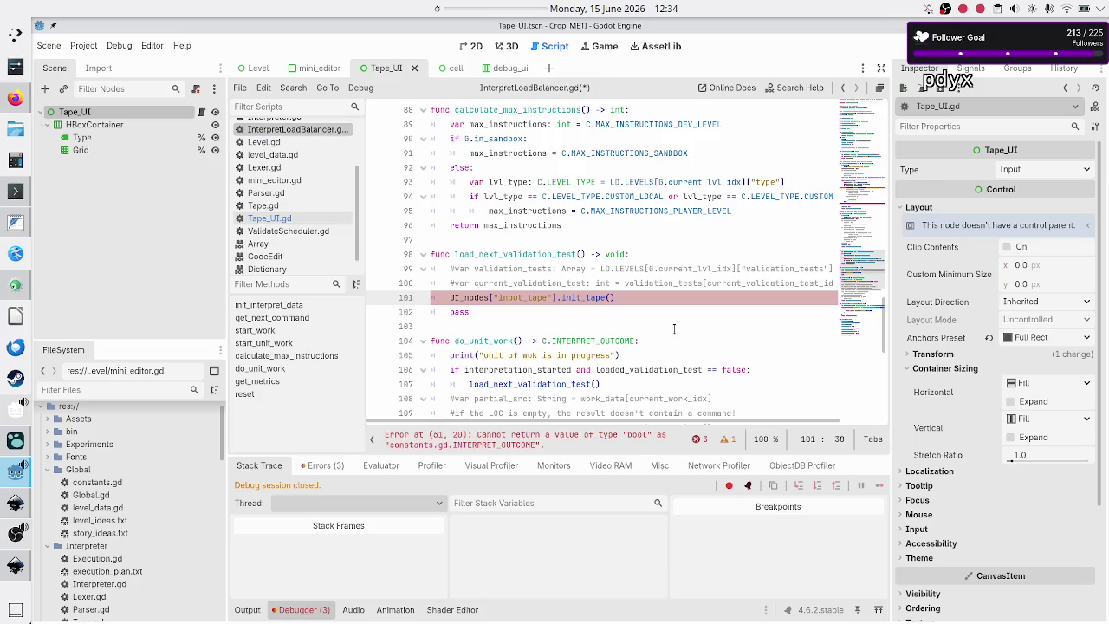
type("curr")
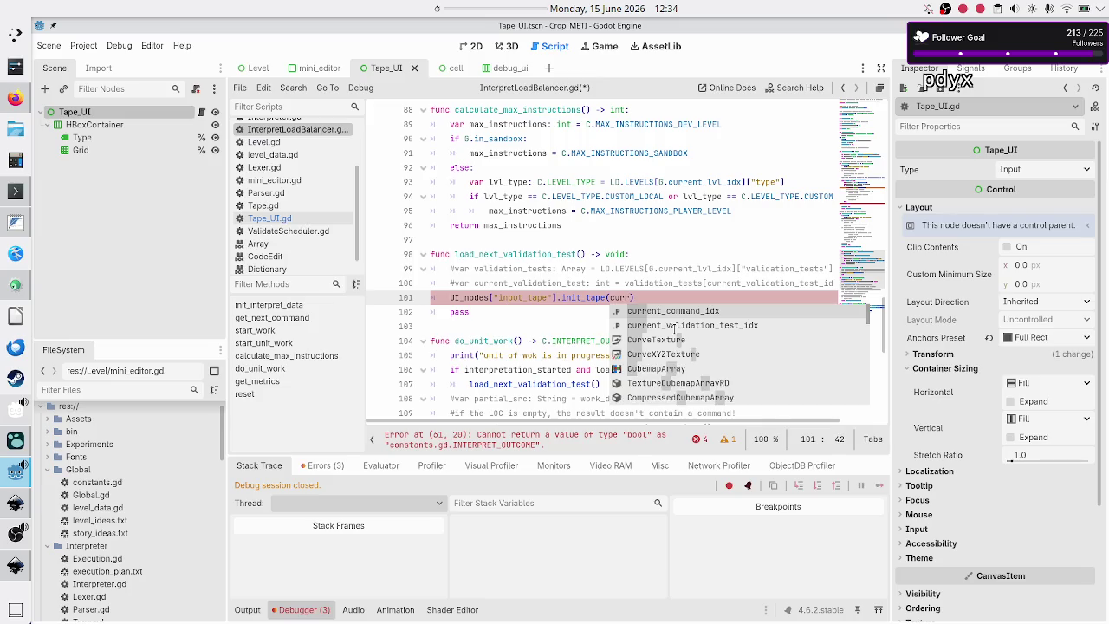
left_click(675, 328)
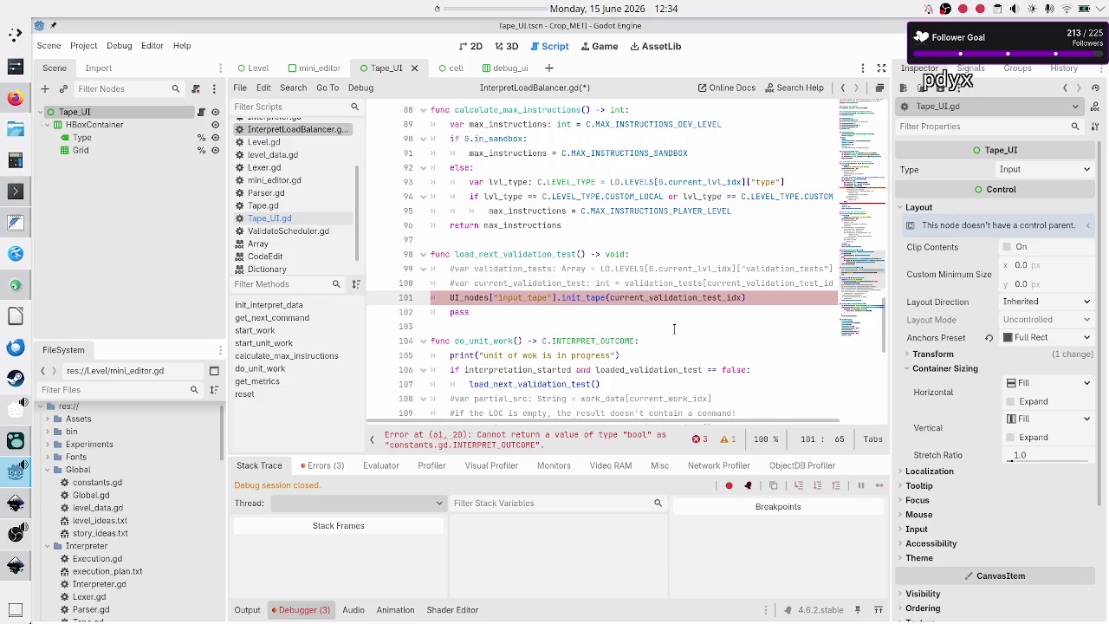
- Review the new call and compare it with init_tape in Tape_UI.gd
scroll(590, 327, "down", 5)
scroll(590, 328, "up", 5)
mouse_move(544, 389)
left_click(614, 282)
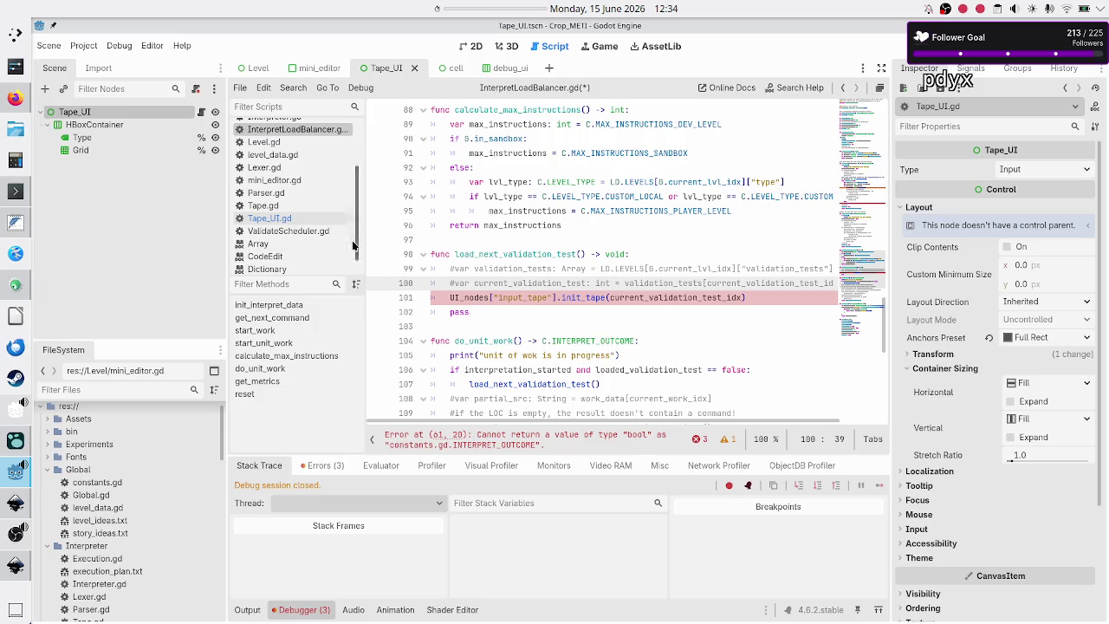
left_click(279, 218)
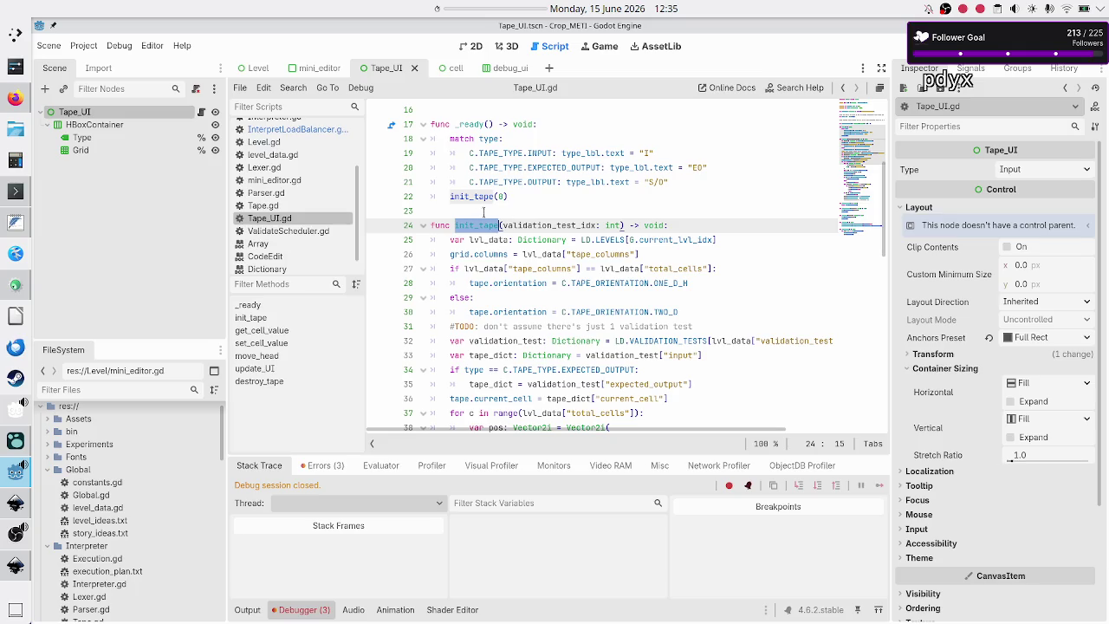
- Confirm init_tape returns void, then inspect start_work's C.INTERPRET_OUTCOME return type
left_click(663, 225)
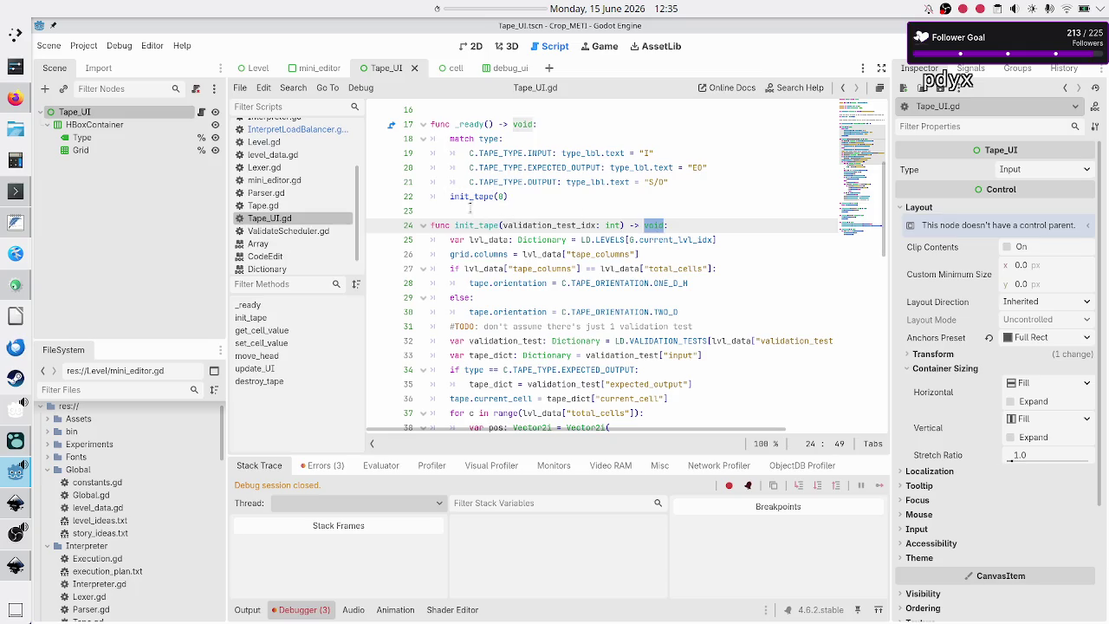
left_click(276, 129)
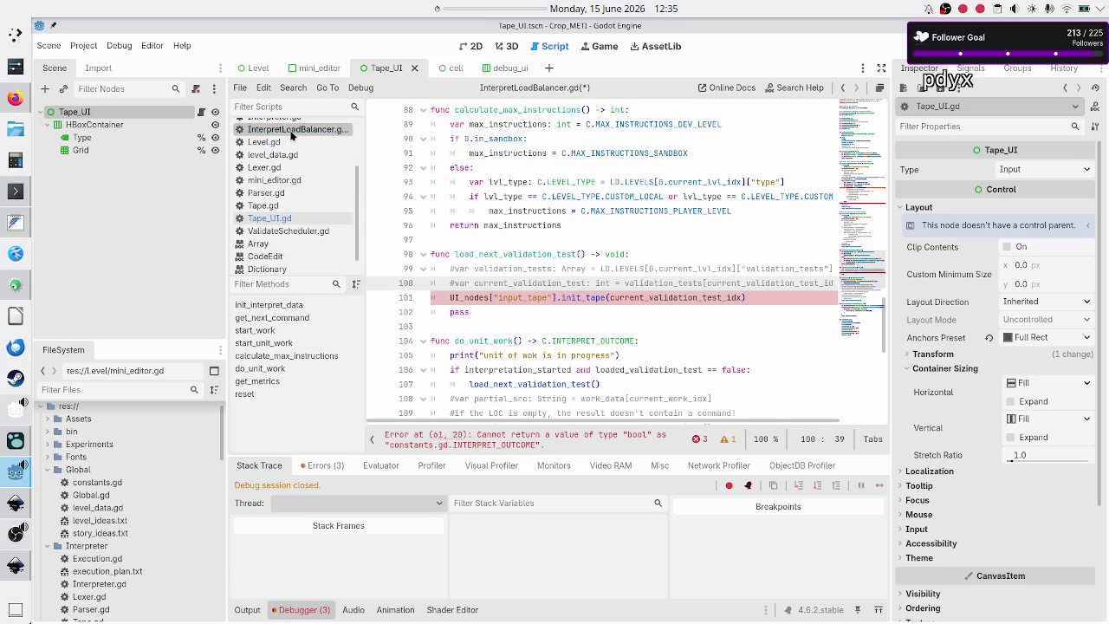
left_click(538, 316)
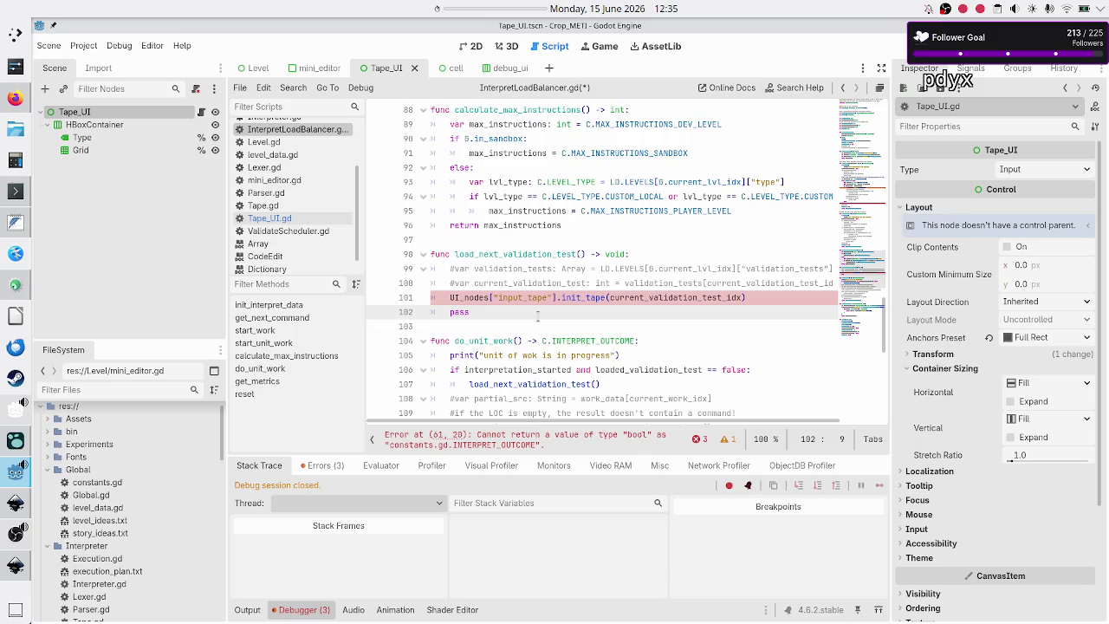
scroll(537, 316, "up", 15)
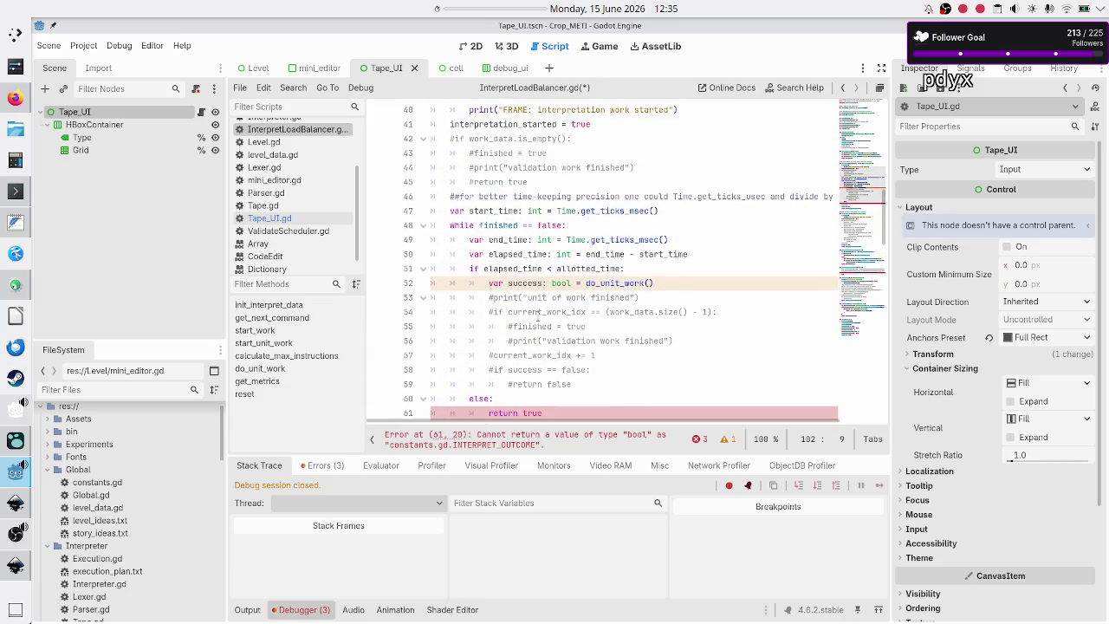
scroll(537, 316, "up", 4)
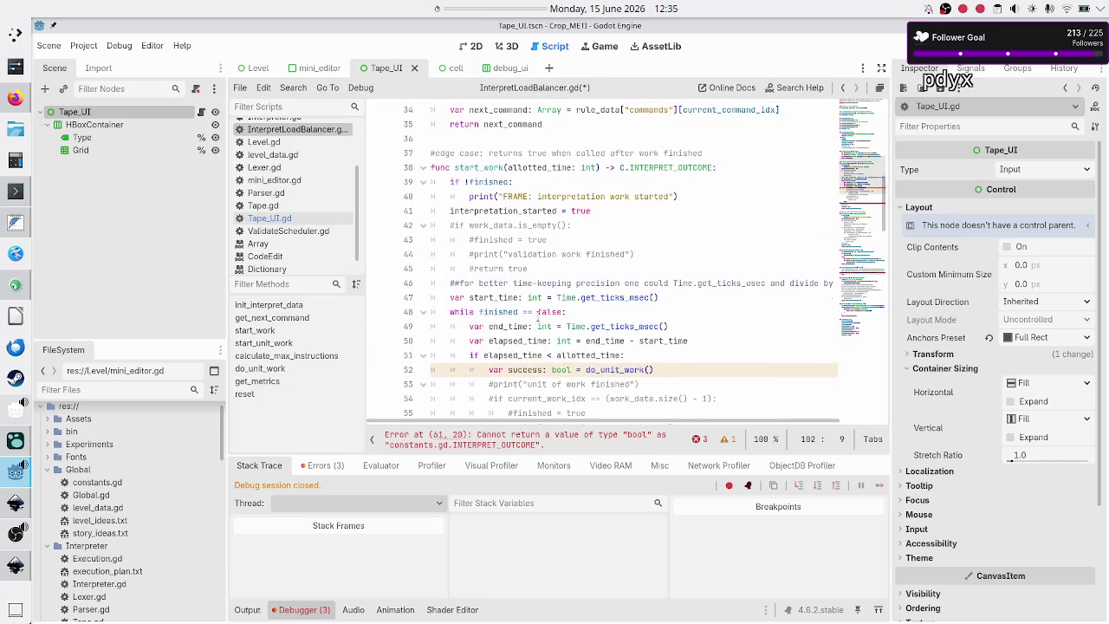
scroll(538, 317, "down", 9)
scroll(537, 316, "up", 4)
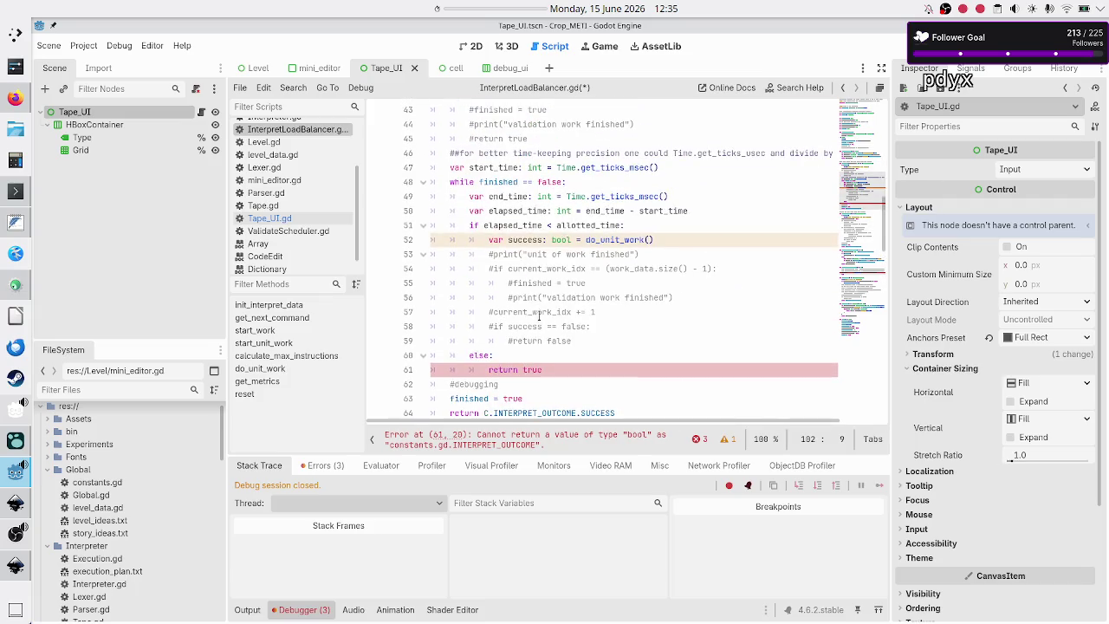
scroll(538, 317, "up", 5)
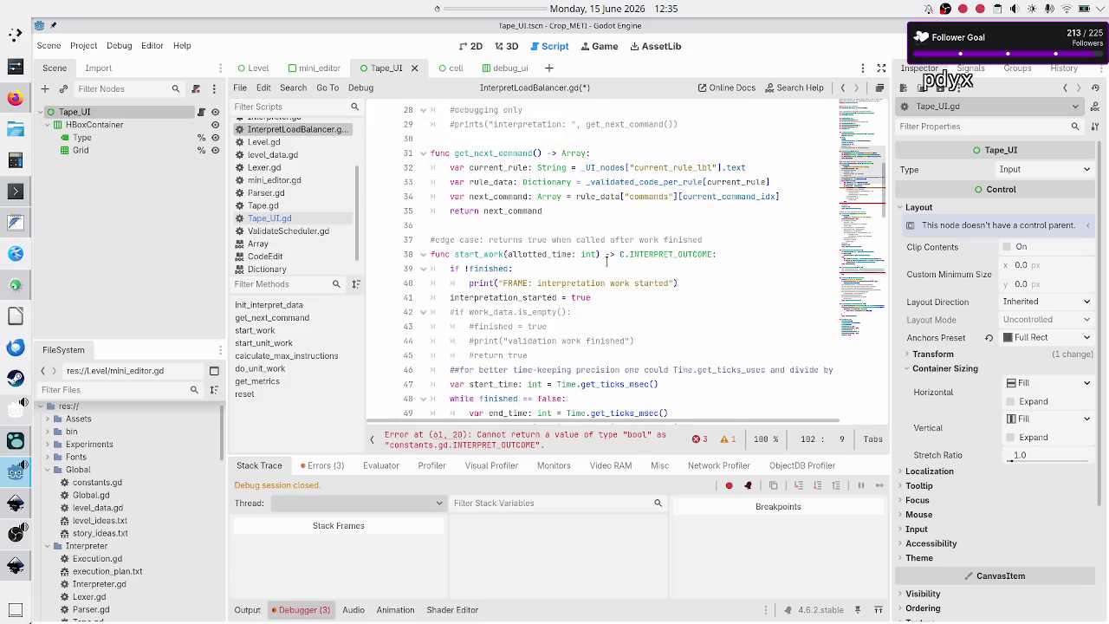
double_click(668, 253)
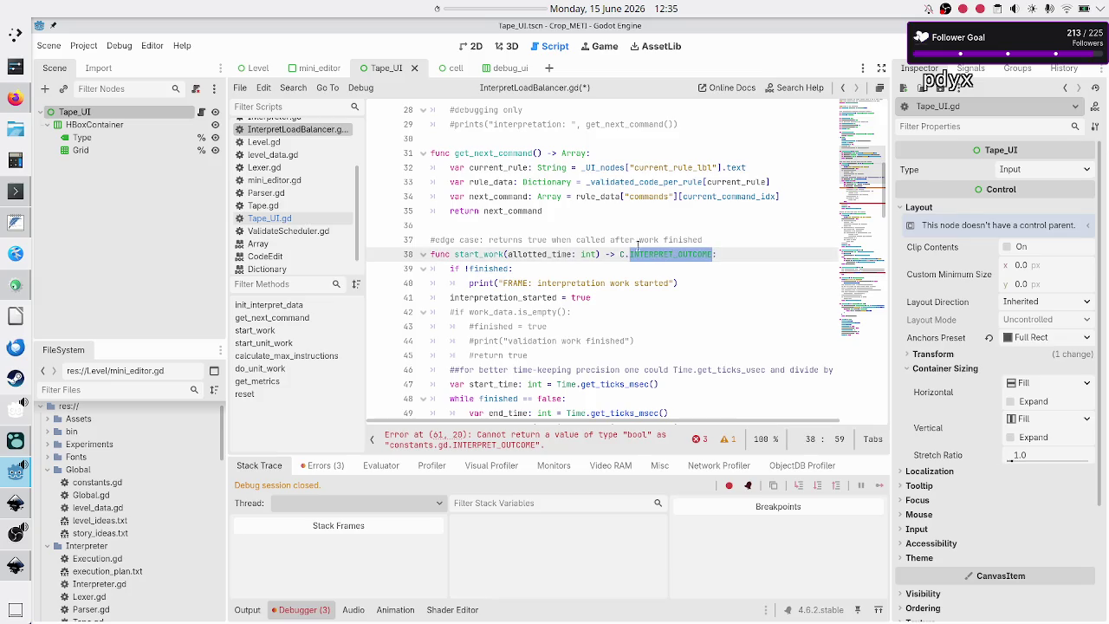
scroll(295, 164, "up", 3)
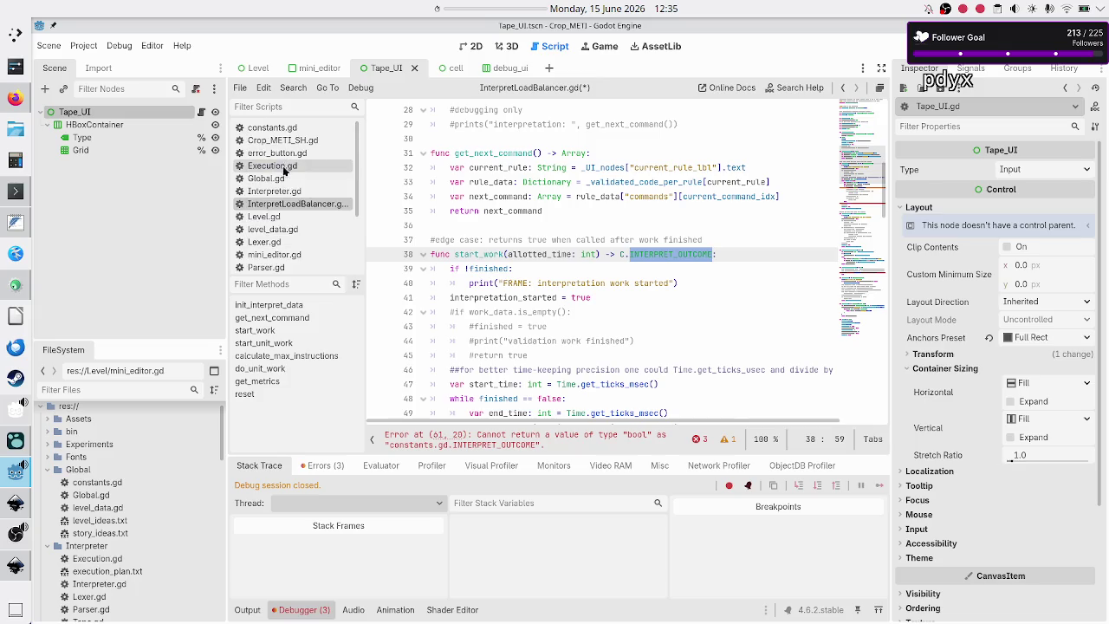
left_click(292, 131)
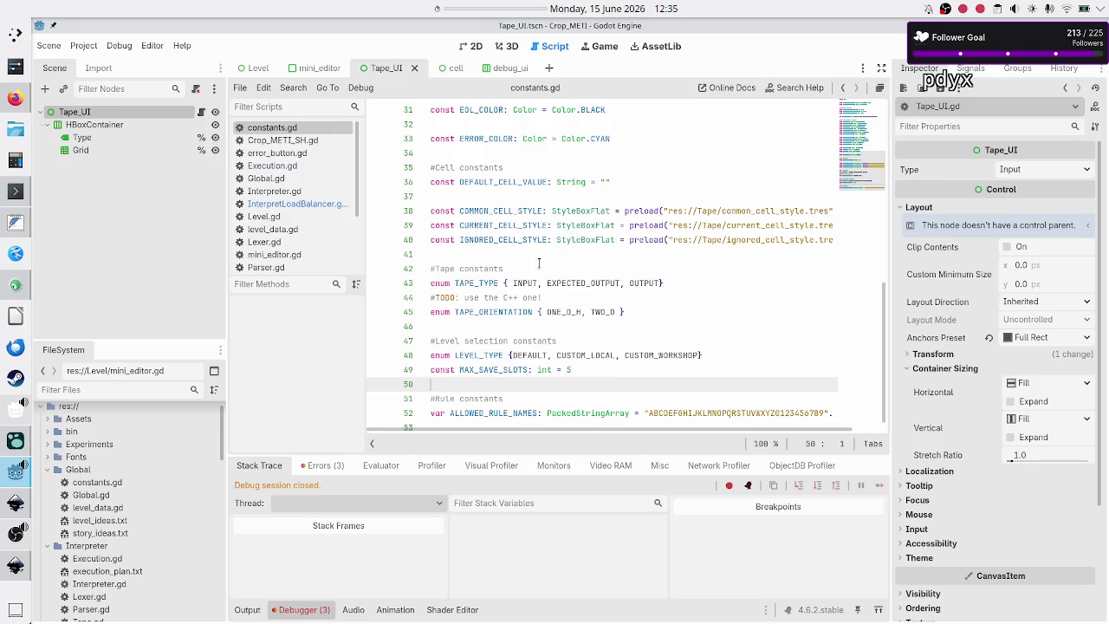
scroll(538, 263, "down", 1)
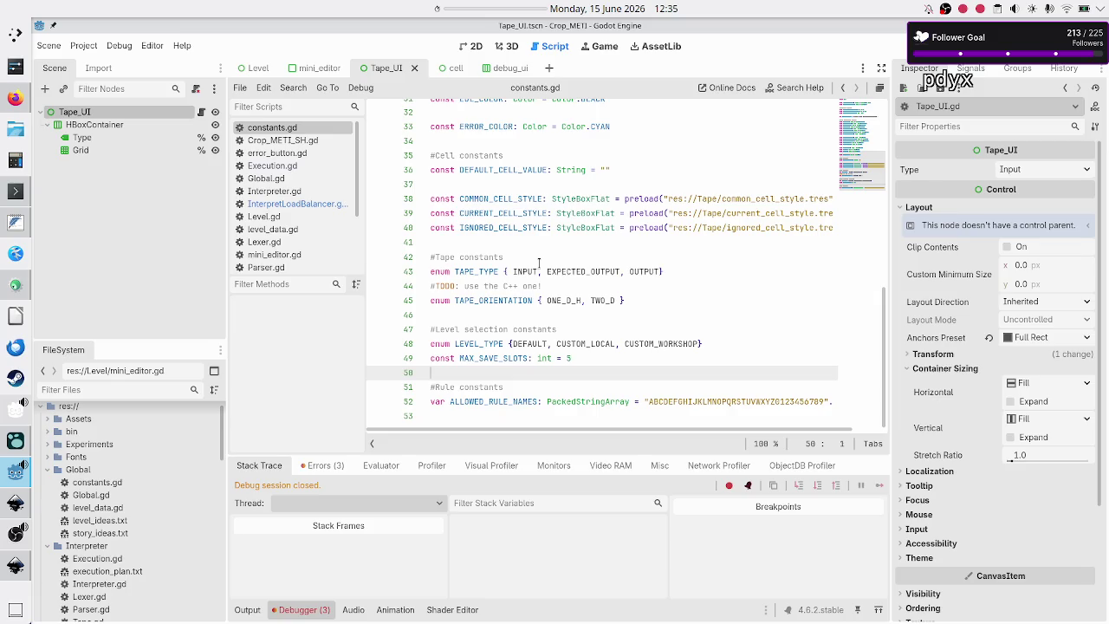
scroll(538, 262, "up", 10)
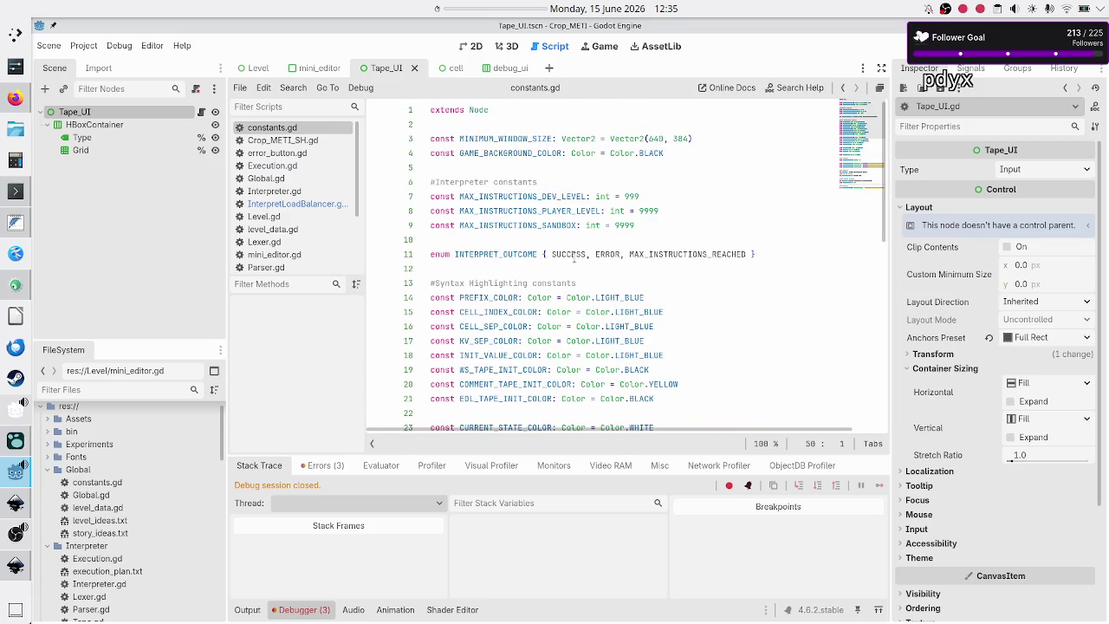
double_click(574, 255)
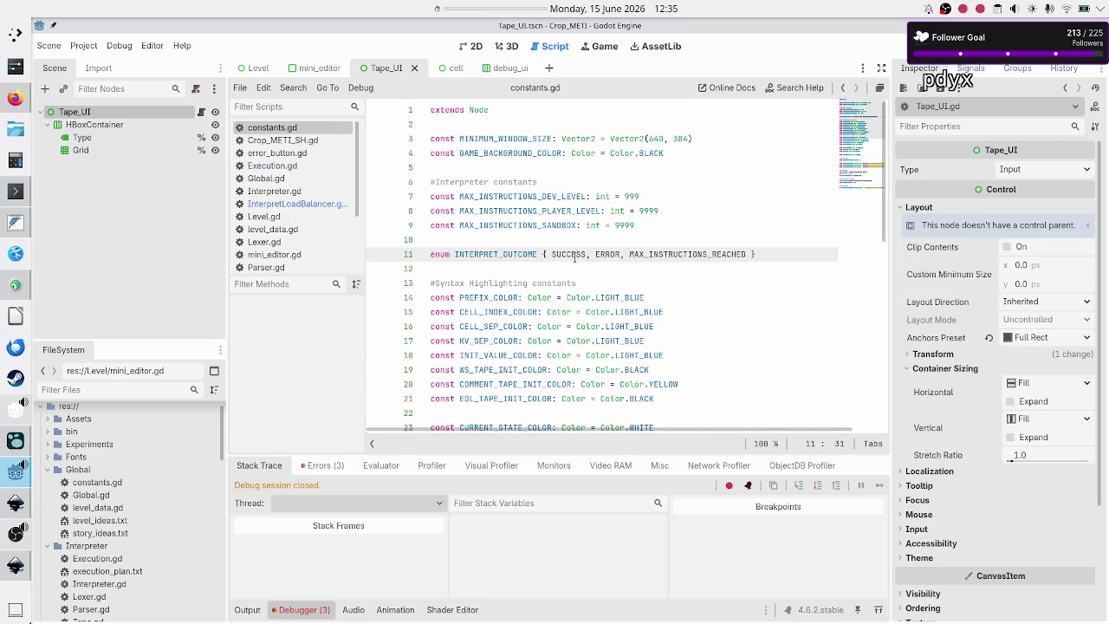
left_click(289, 204)
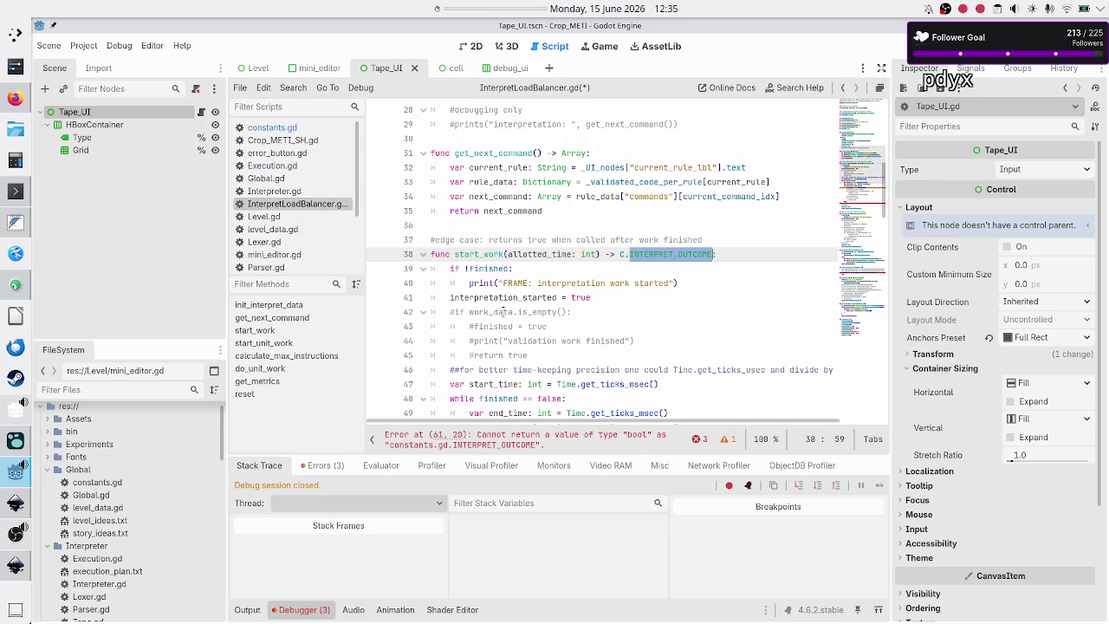